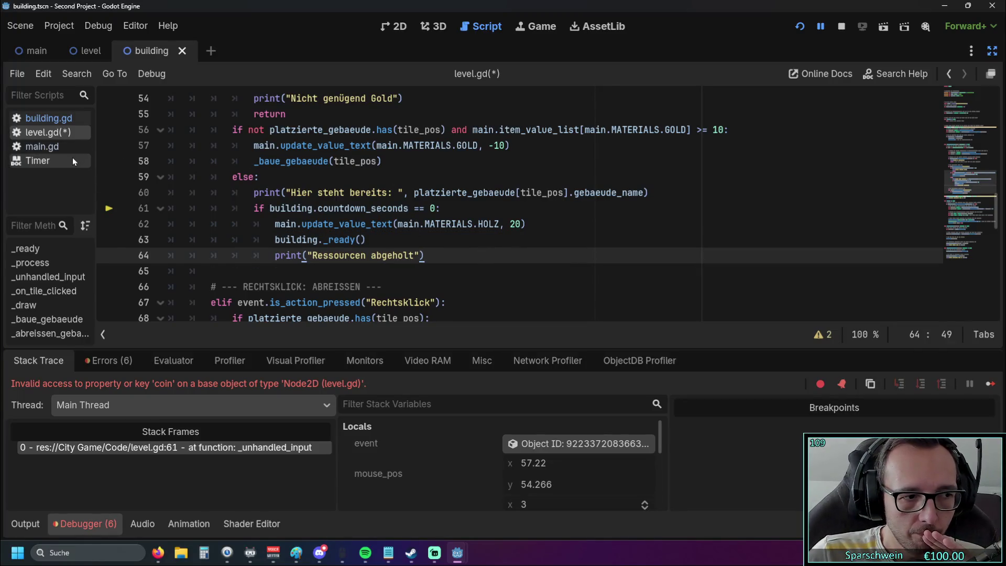
Open building.gd and delete the exported countdown_minutes_export variable line.
{"action": "left_click", "coordinate": [70, 121]}
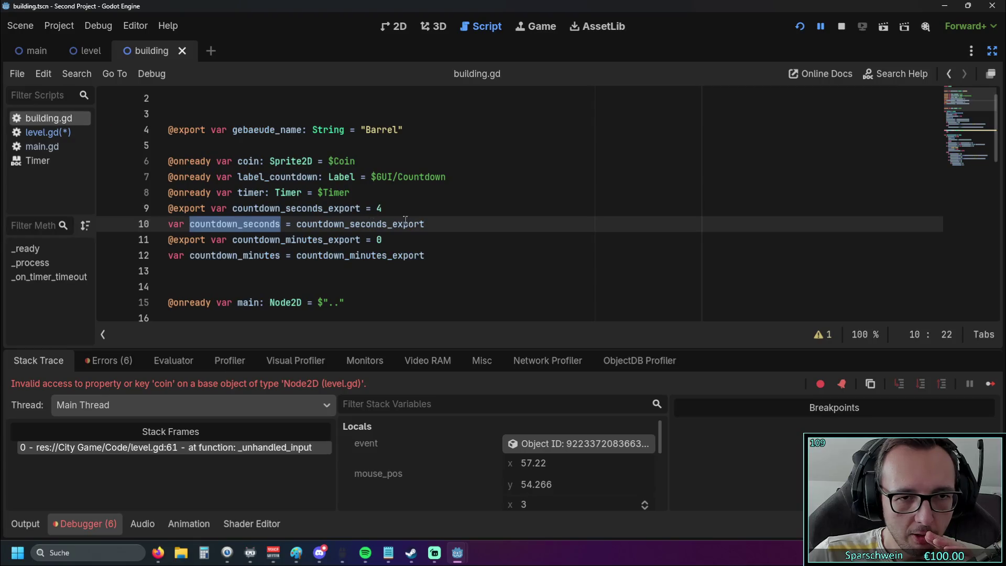
{"action": "left_click", "coordinate": [341, 241]}
{"action": "scroll", "coordinate": [348, 230], "scroll_direction": "down", "scroll_amount": 1}
{"action": "scroll", "coordinate": [347, 230], "scroll_direction": "up", "scroll_amount": 1}
{"action": "mouse_move", "coordinate": [382, 240]}
{"action": "left_mouse_down"}
{"action": "mouse_move", "coordinate": [145, 229]}
{"action": "mouse_move", "coordinate": [141, 239]}
{"action": "left_mouse_up"}
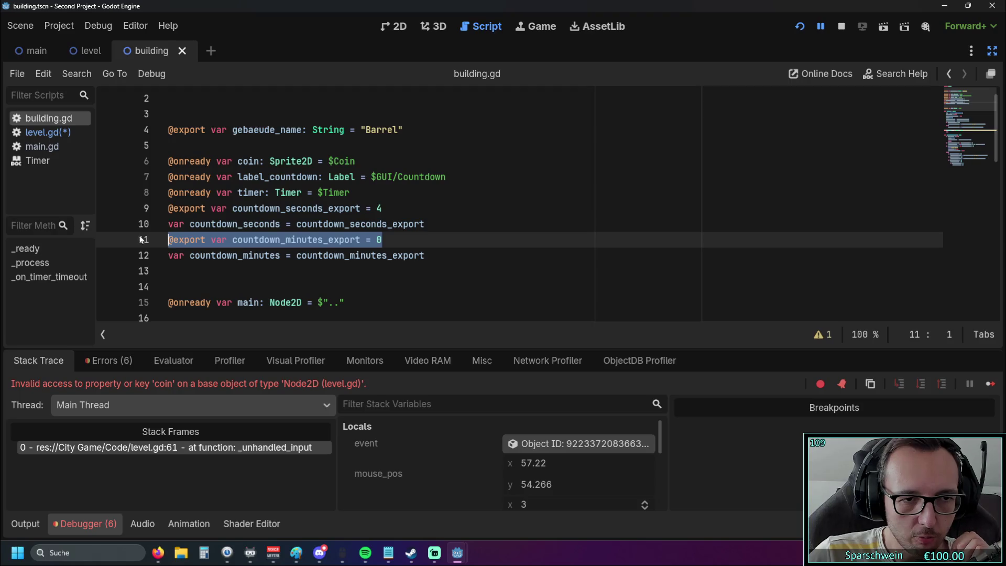
{"action": "key", "text": "BackSpace"}
{"action": "key", "text": "BackSpace"}
Replace countdown_minutes_export on line 11 with countdown_seconds_export.
{"action": "left_click", "coordinate": [241, 251]}
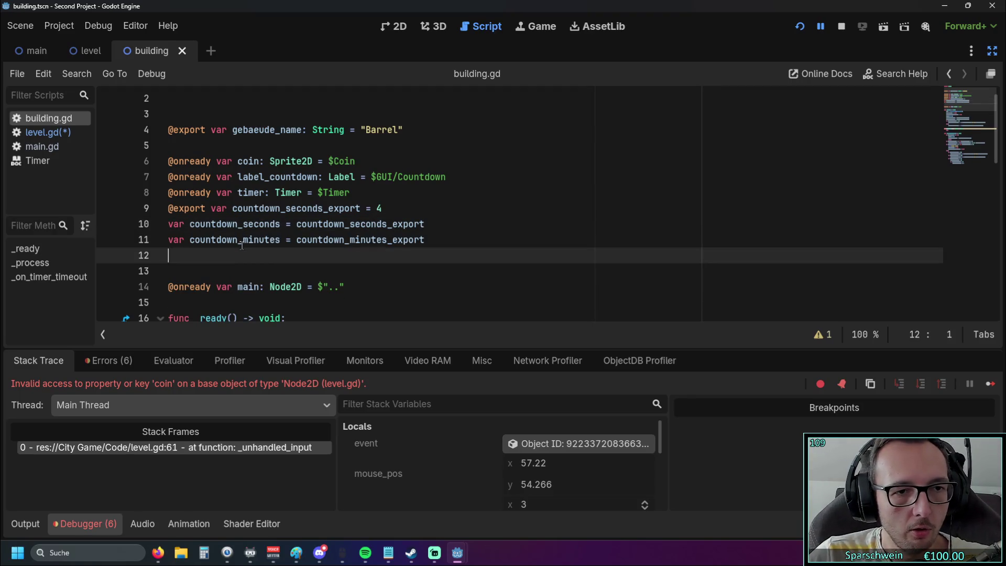
{"action": "left_click", "coordinate": [279, 239]}
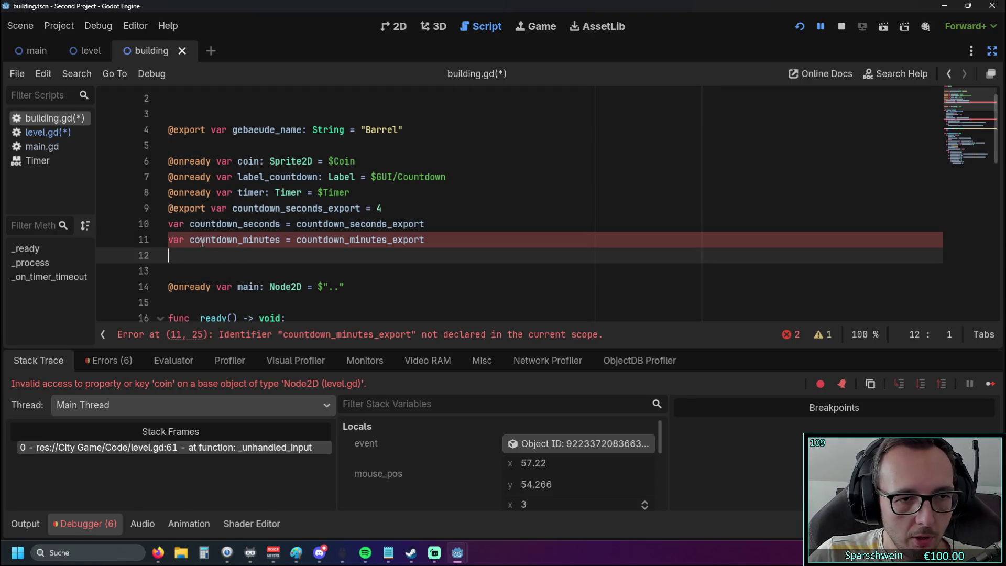
{"action": "double_click", "coordinate": [235, 208]}
{"action": "key", "text": "ctrl+c"}
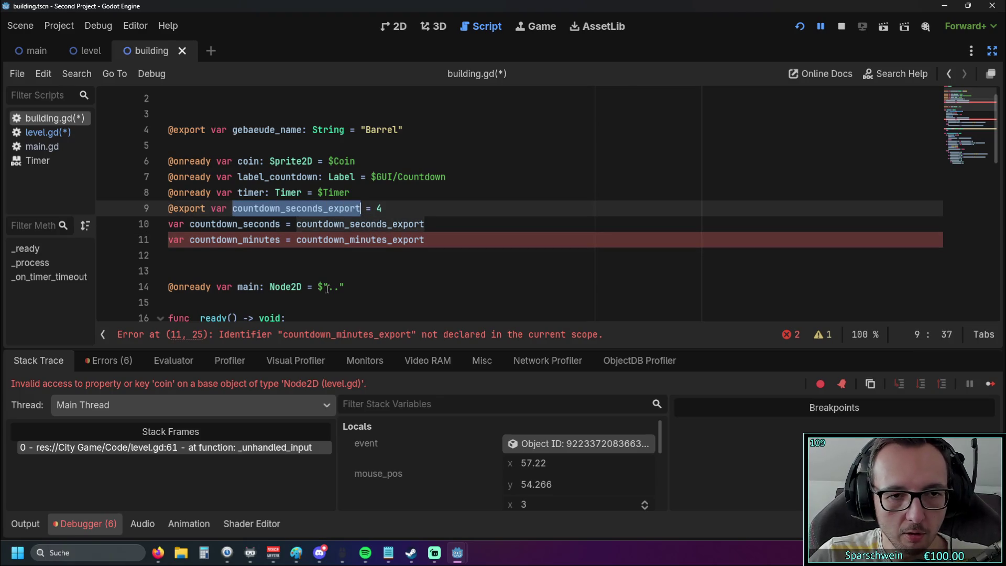
{"action": "left_click", "coordinate": [300, 254]}
{"action": "left_click_drag", "start_coordinate": [297, 240], "coordinate": [425, 241]}
{"action": "key", "text": "ctrl+v"}
Append / 60 so countdown_minutes equals countdown_seconds_export / 60.
{"action": "left_click", "coordinate": [373, 265]}
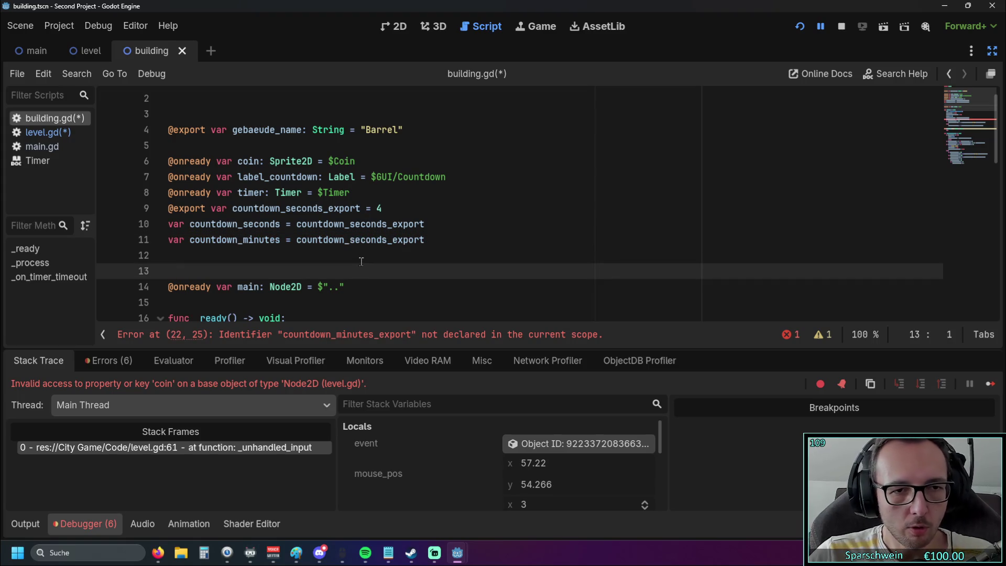
{"action": "left_click", "coordinate": [290, 240]}
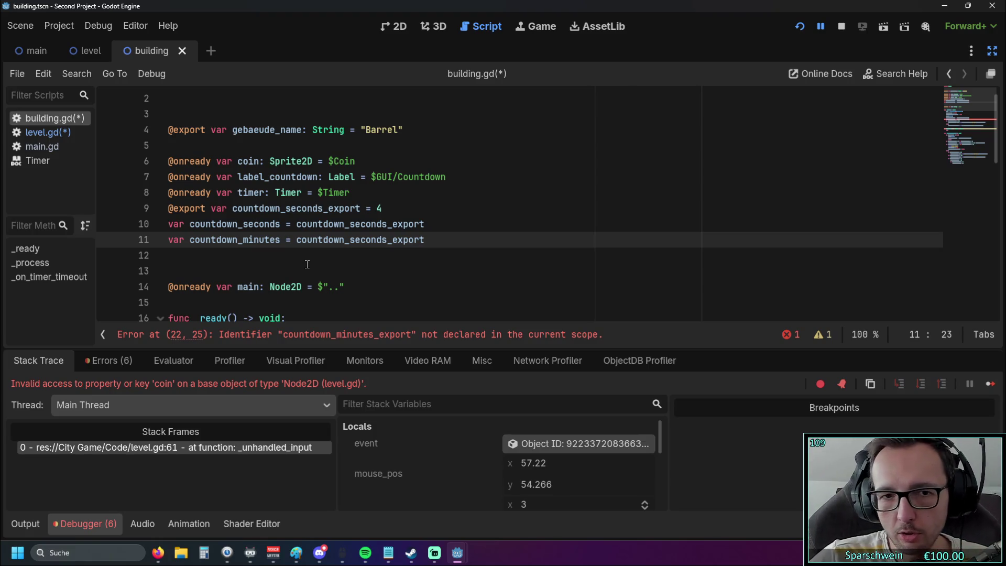
{"action": "left_click", "coordinate": [424, 241]}
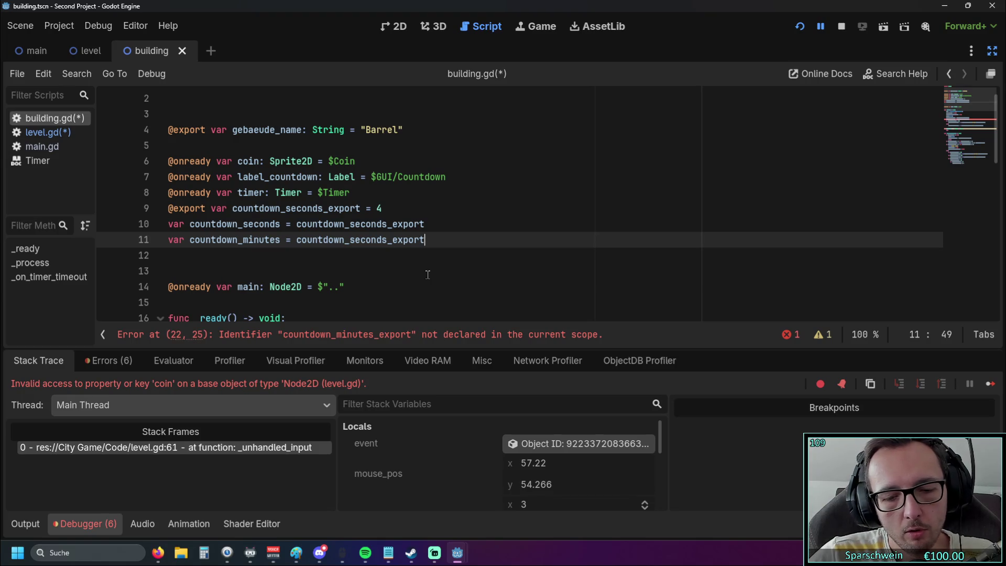
{"action": "type", "text": "/ "}
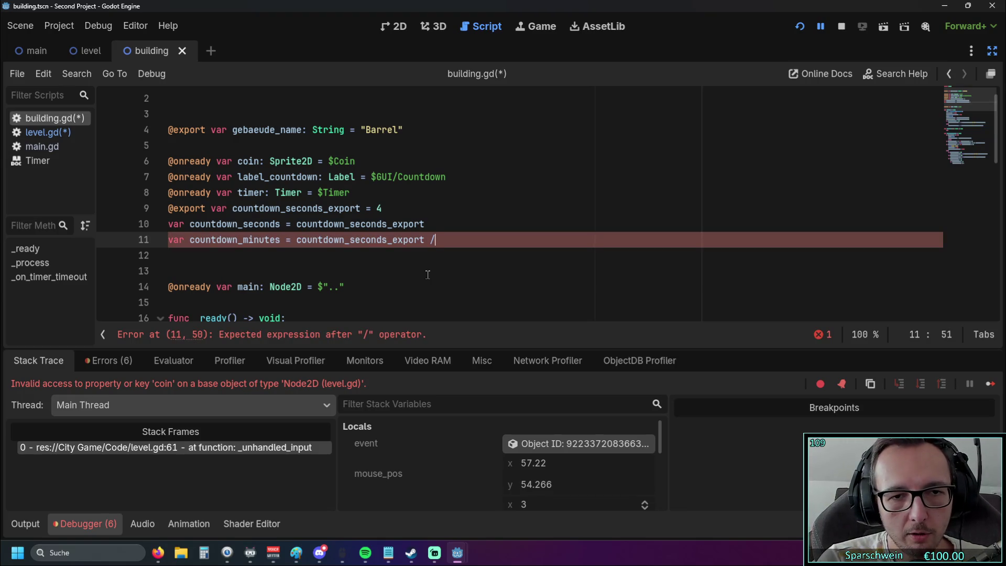
{"action": "type", "text": "60"}
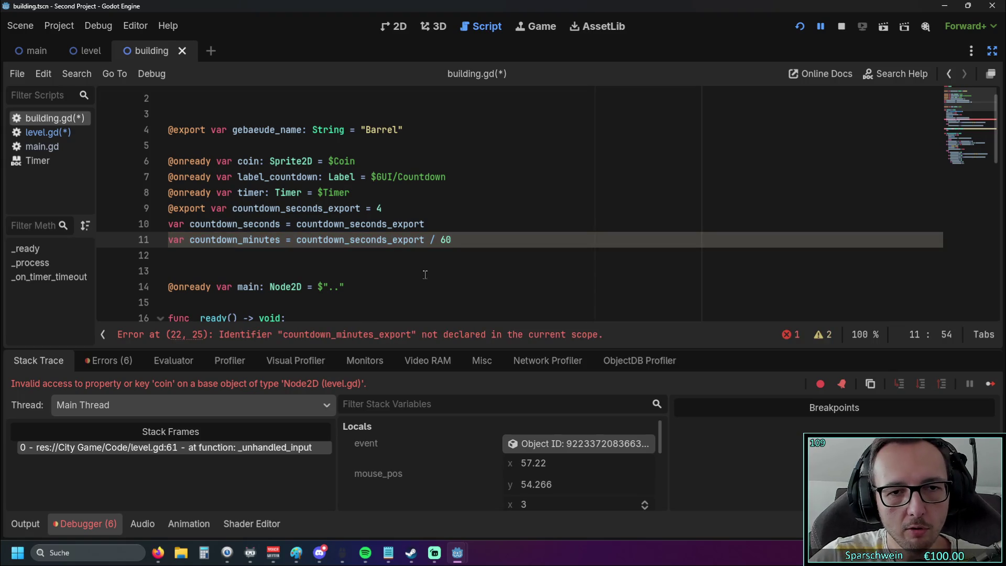
{"action": "key", "text": "Down"}
{"action": "key", "text": "Down"}
{"action": "key", "text": "Down"}
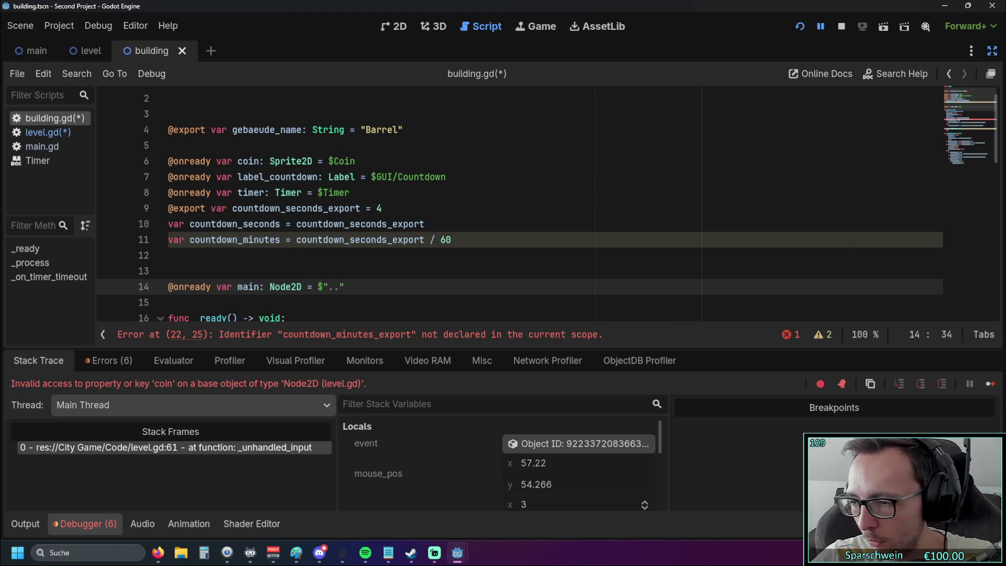
{"action": "key", "text": "alt+Tab"}
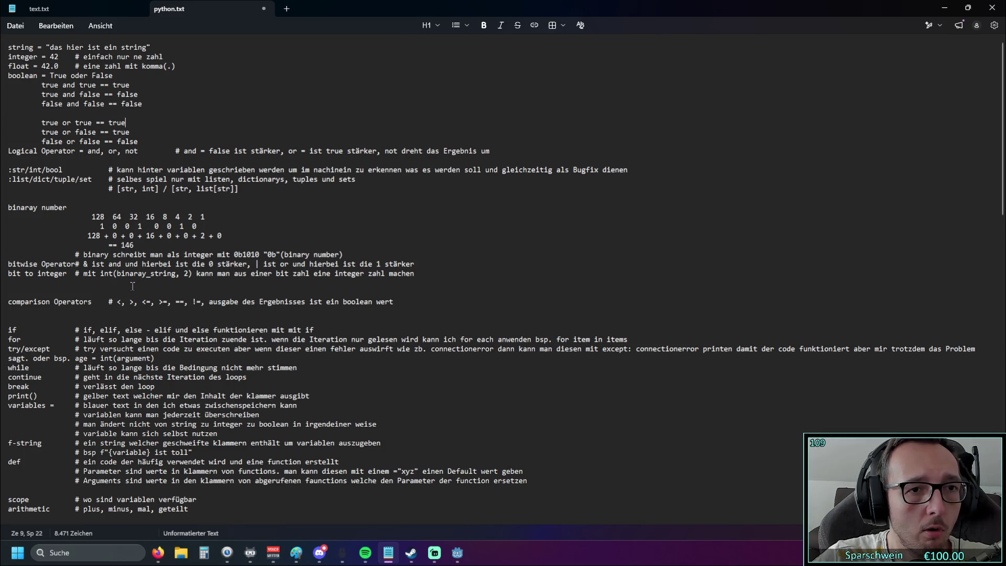
Scroll python.txt to the 'Floor division' comment and select it, then minimize Notepad.
{"action": "scroll", "coordinate": [159, 273], "scroll_direction": "down", "scroll_amount": 1}
{"action": "scroll", "coordinate": [159, 273], "scroll_direction": "down", "scroll_amount": 1}
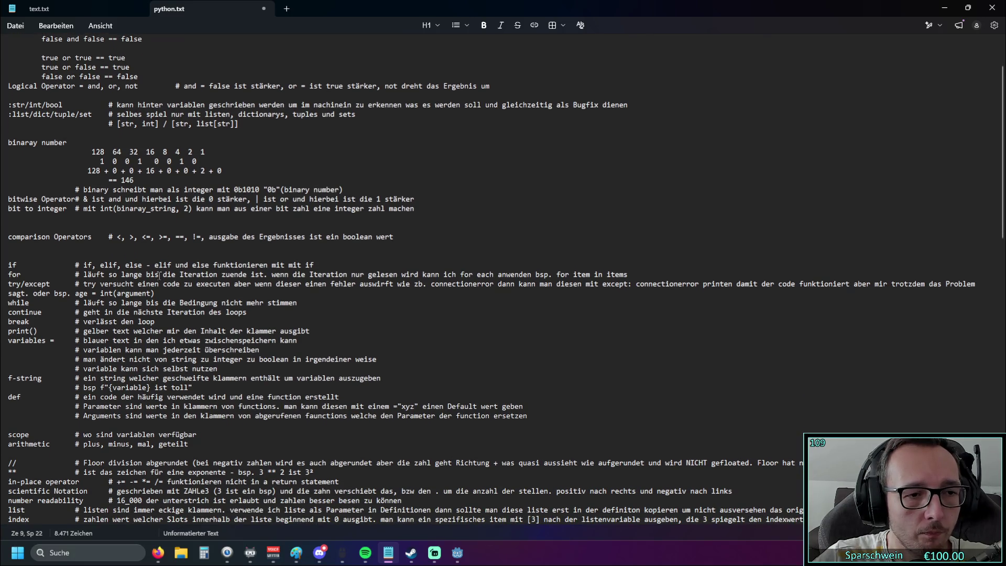
{"action": "scroll", "coordinate": [159, 273], "scroll_direction": "down", "scroll_amount": 5}
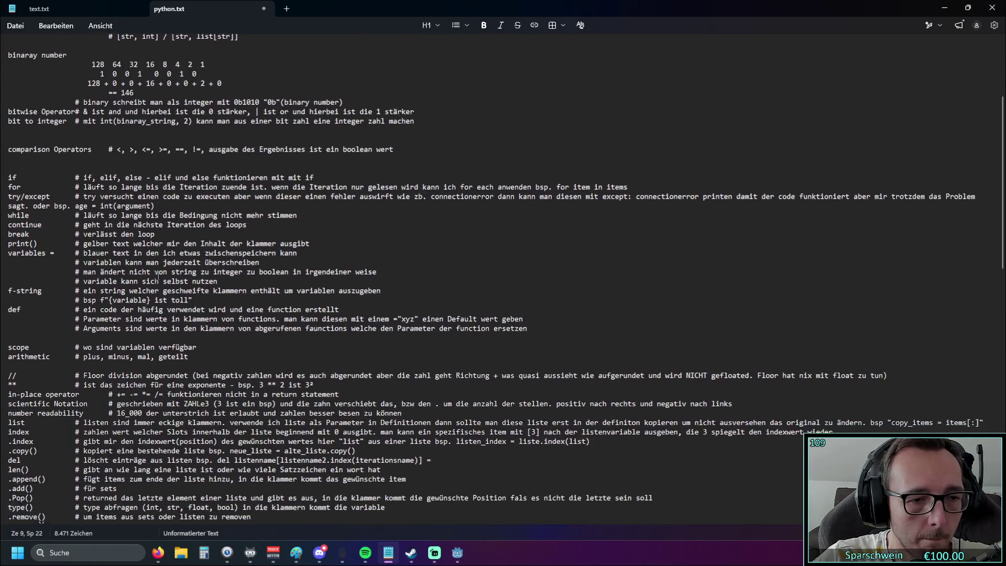
{"action": "scroll", "coordinate": [98, 346], "scroll_direction": "down", "scroll_amount": 1}
{"action": "left_click_drag", "start_coordinate": [83, 294], "coordinate": [171, 293]}
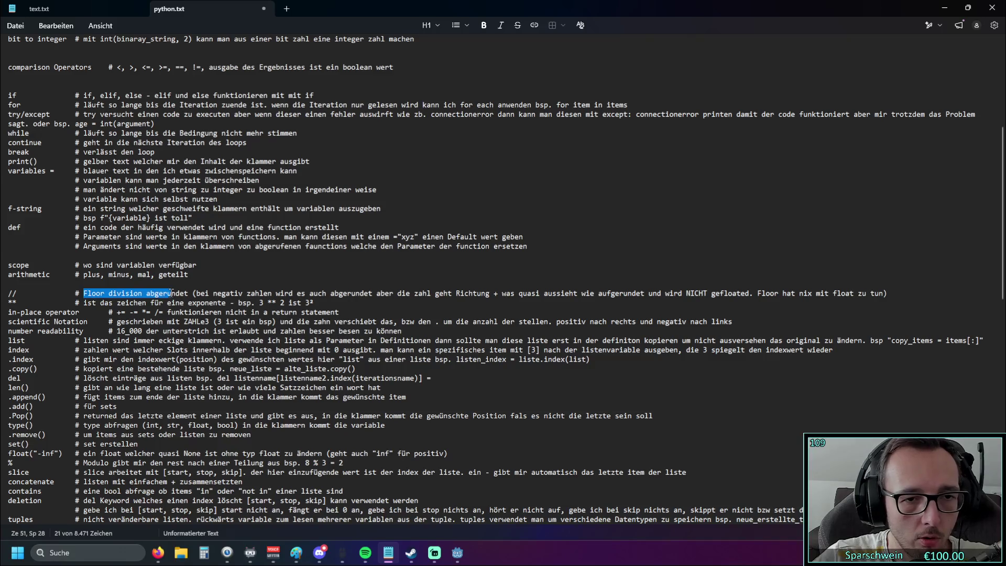
{"action": "left_click_drag", "start_coordinate": [171, 293], "coordinate": [174, 293]}
{"action": "left_click", "coordinate": [296, 321]}
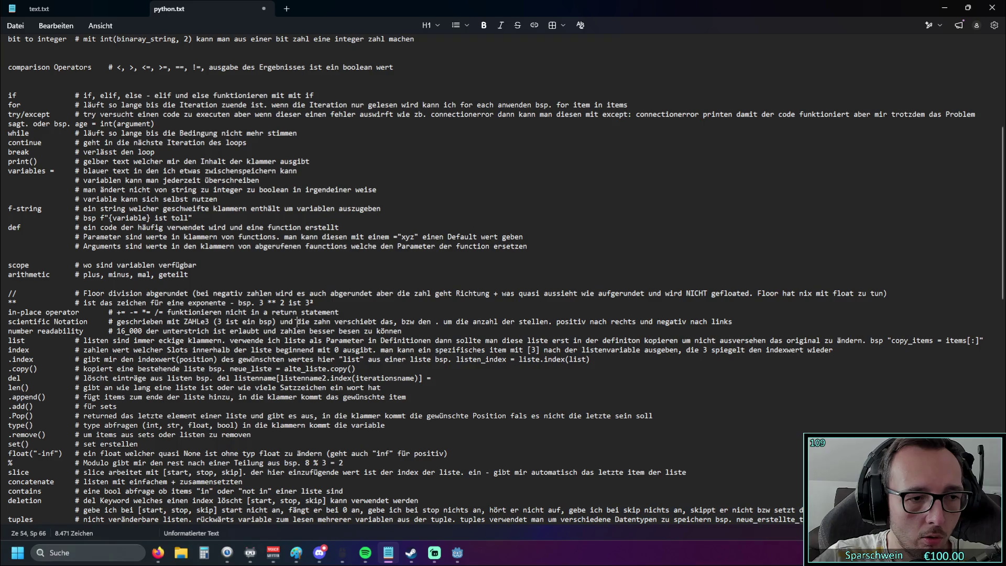
{"action": "scroll", "coordinate": [295, 322], "scroll_direction": "up", "scroll_amount": 4}
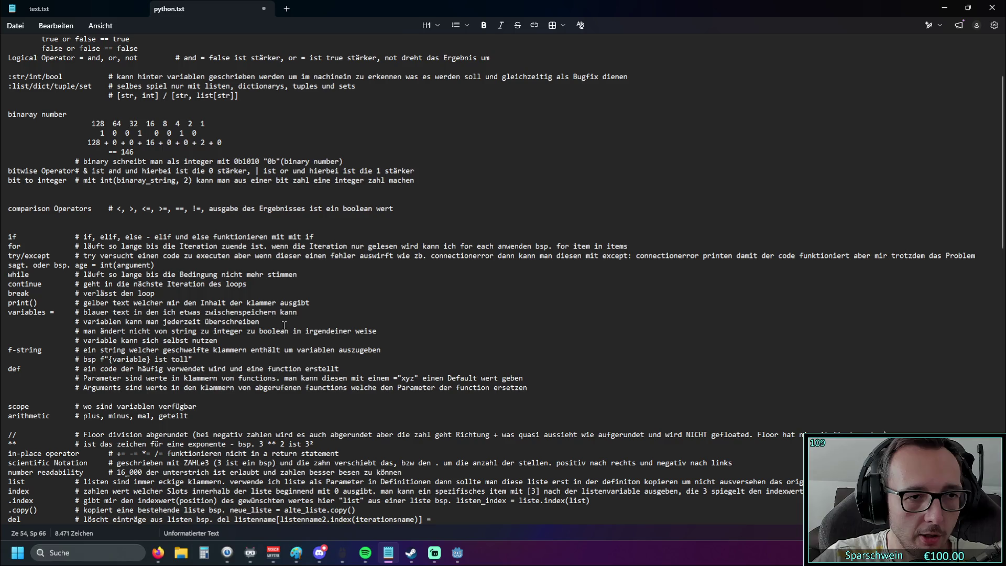
{"action": "scroll", "coordinate": [284, 326], "scroll_direction": "down", "scroll_amount": 2}
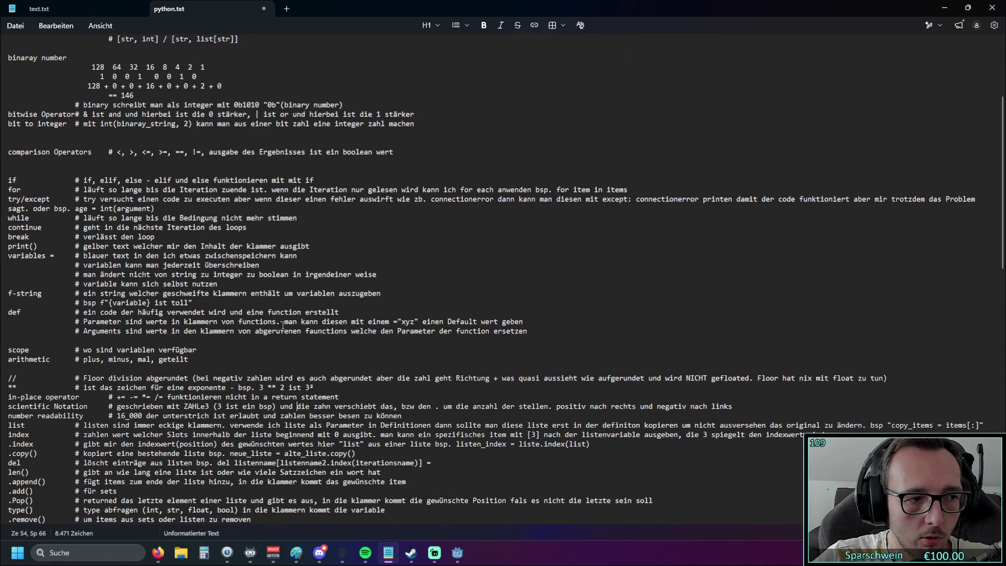
{"action": "scroll", "coordinate": [283, 325], "scroll_direction": "up", "scroll_amount": 5}
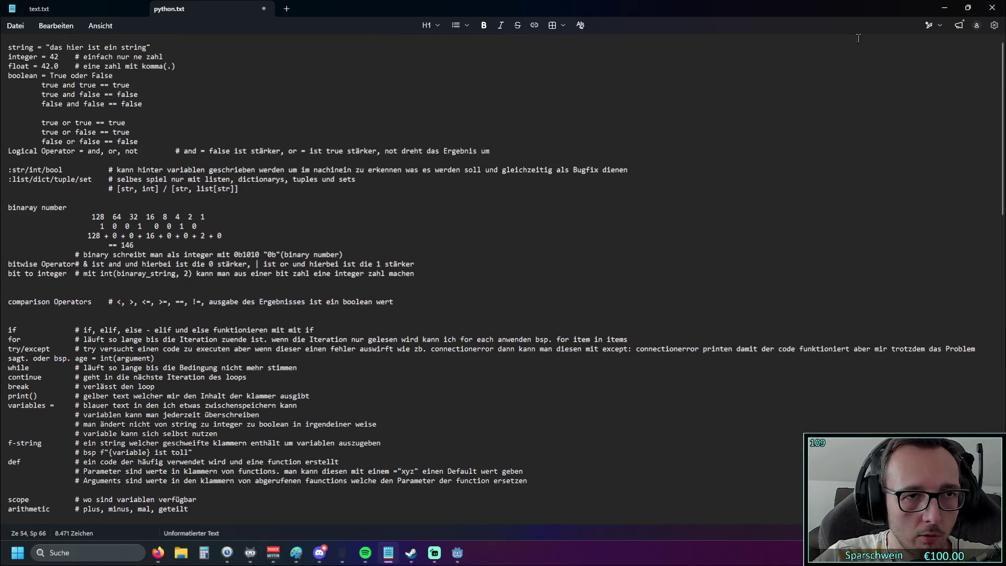
{"action": "left_click", "coordinate": [944, 8]}
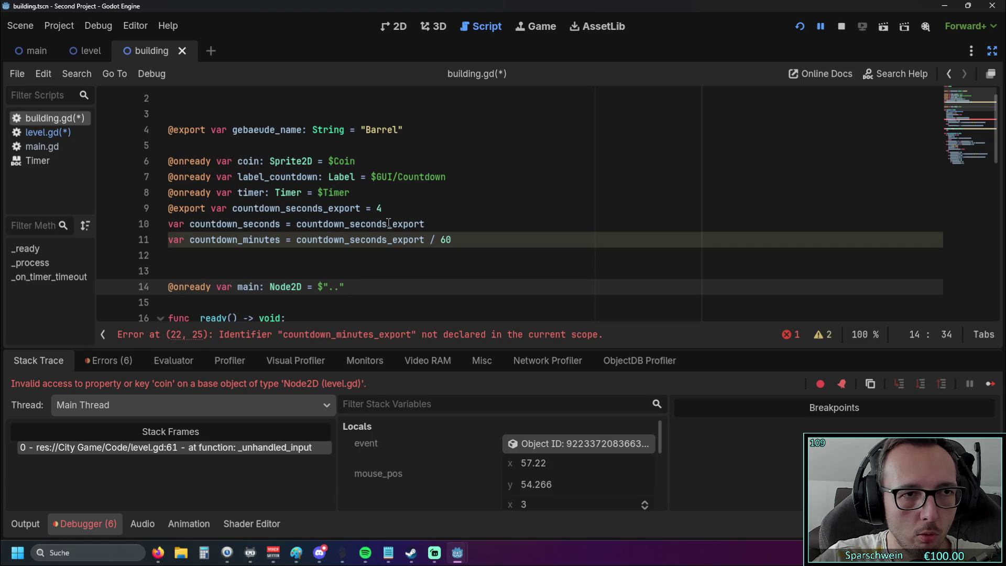
{"action": "mouse_move", "coordinate": [387, 222]}
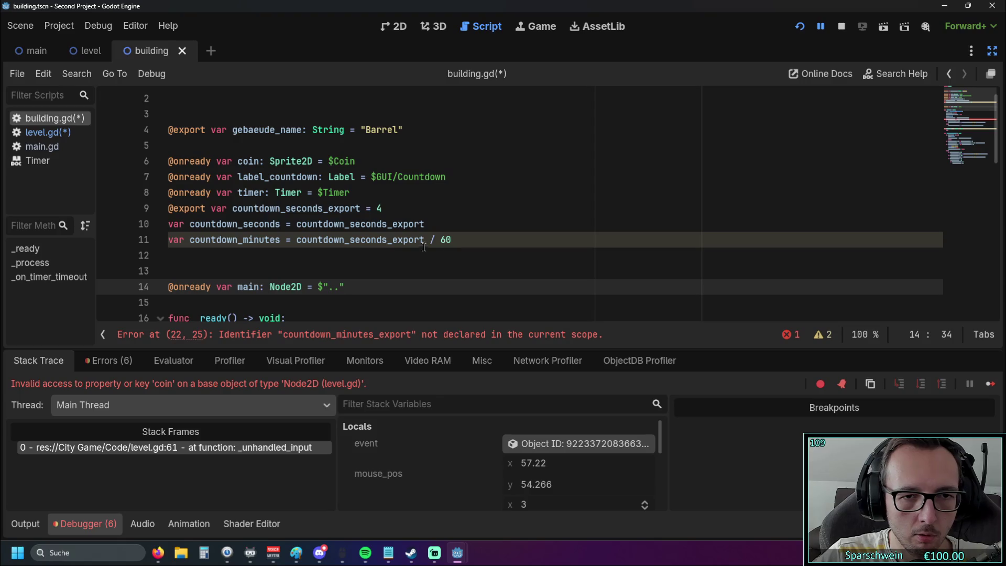
Change line 11 so countdown_minutes is countdown_seconds_export % 60.
{"action": "left_click_drag", "start_coordinate": [430, 242], "coordinate": [436, 242]}
{"action": "type", "text": "%"}
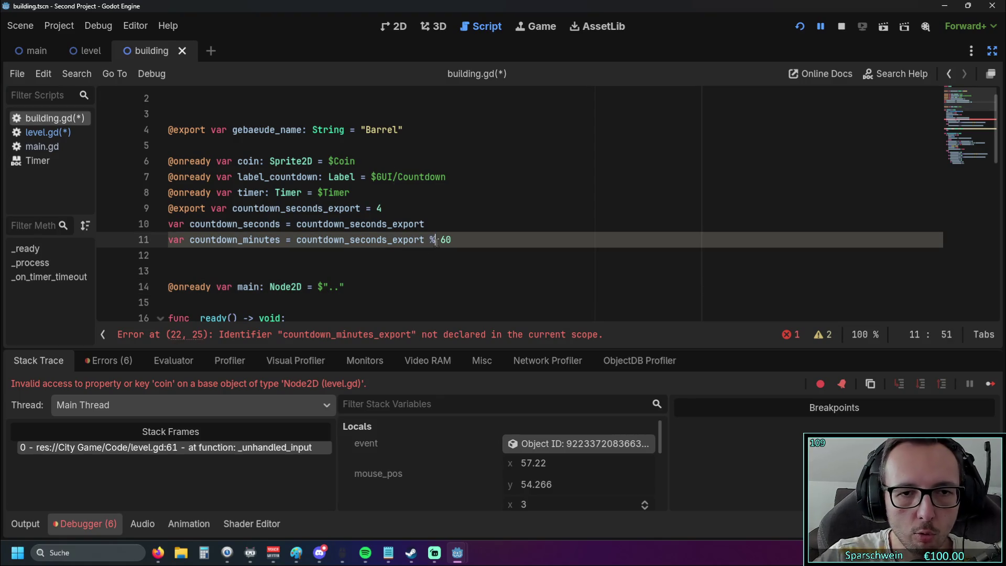
{"action": "left_click", "coordinate": [426, 264]}
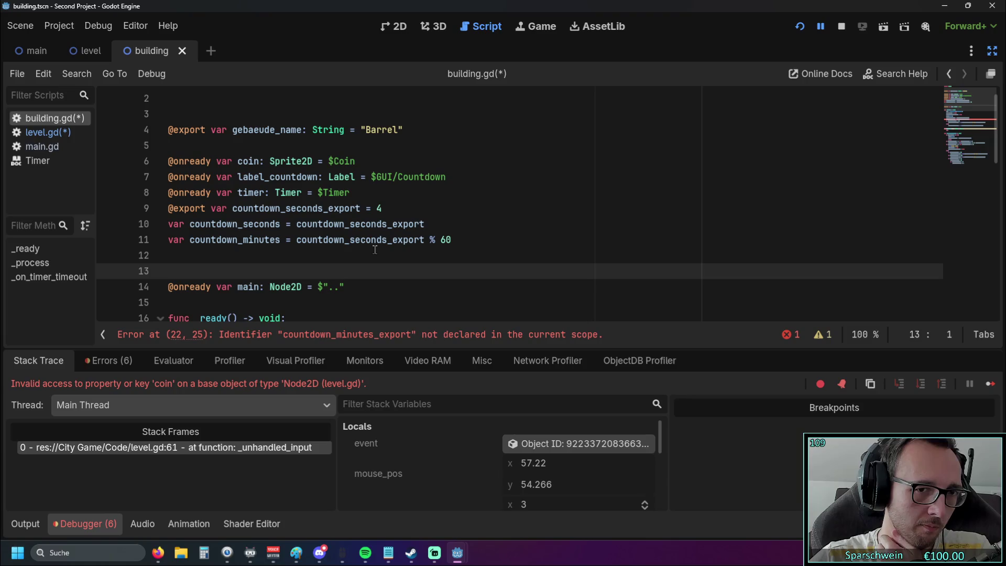
Review the countdown_seconds_export and countdown_seconds declarations on lines 9 and 10.
{"action": "double_click", "coordinate": [379, 208]}
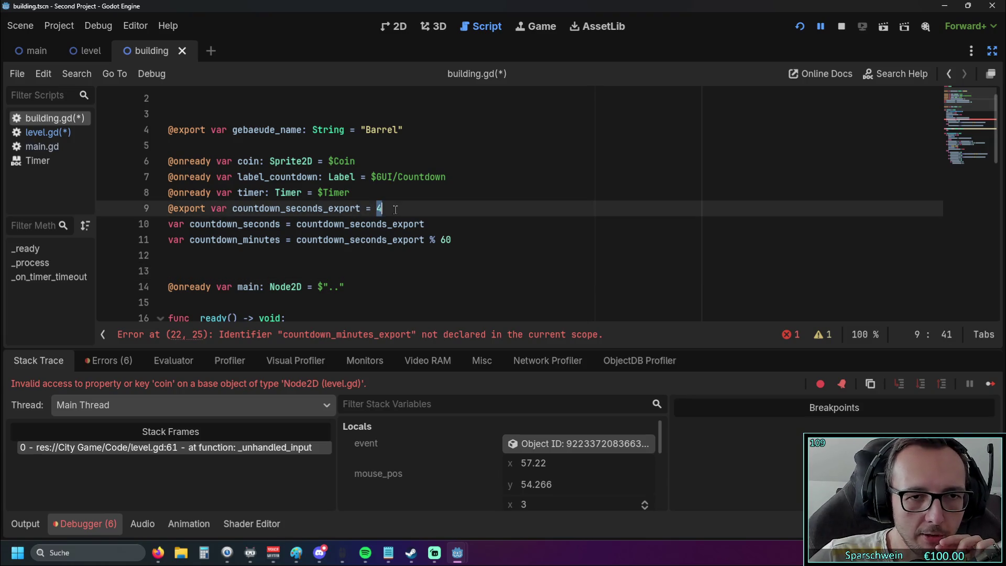
{"action": "left_click_drag", "start_coordinate": [189, 224], "coordinate": [281, 224]}
{"action": "left_click", "coordinate": [323, 256]}
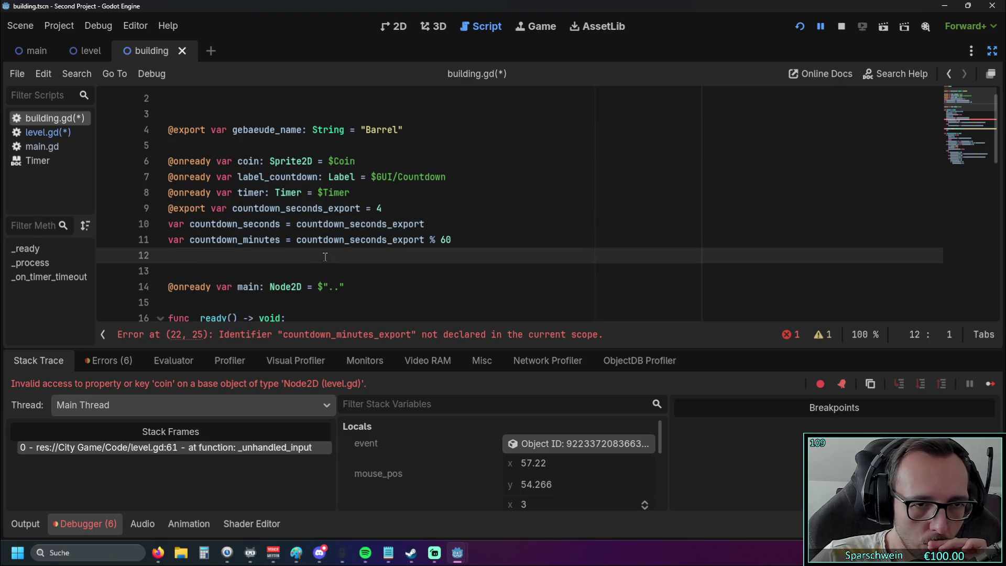
{"action": "left_click_drag", "start_coordinate": [190, 224], "coordinate": [280, 229]}
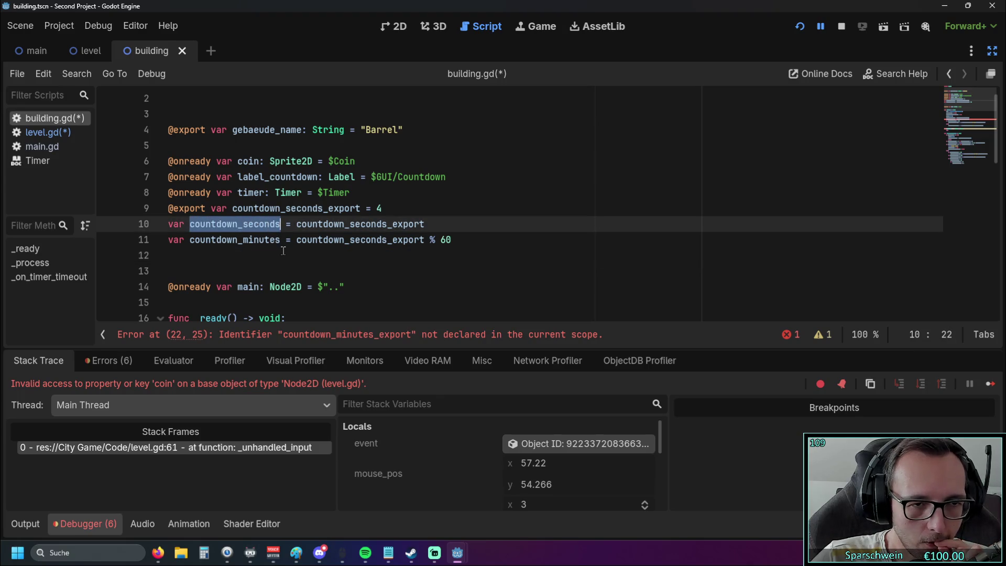
{"action": "left_click", "coordinate": [283, 250]}
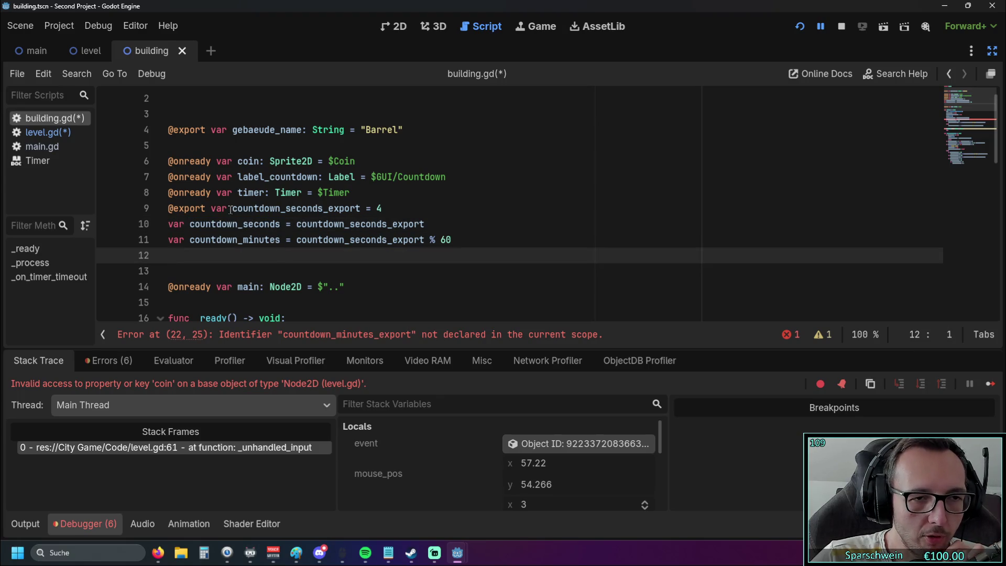
{"action": "left_click_drag", "start_coordinate": [232, 209], "coordinate": [386, 210]}
{"action": "left_click", "coordinate": [410, 211]}
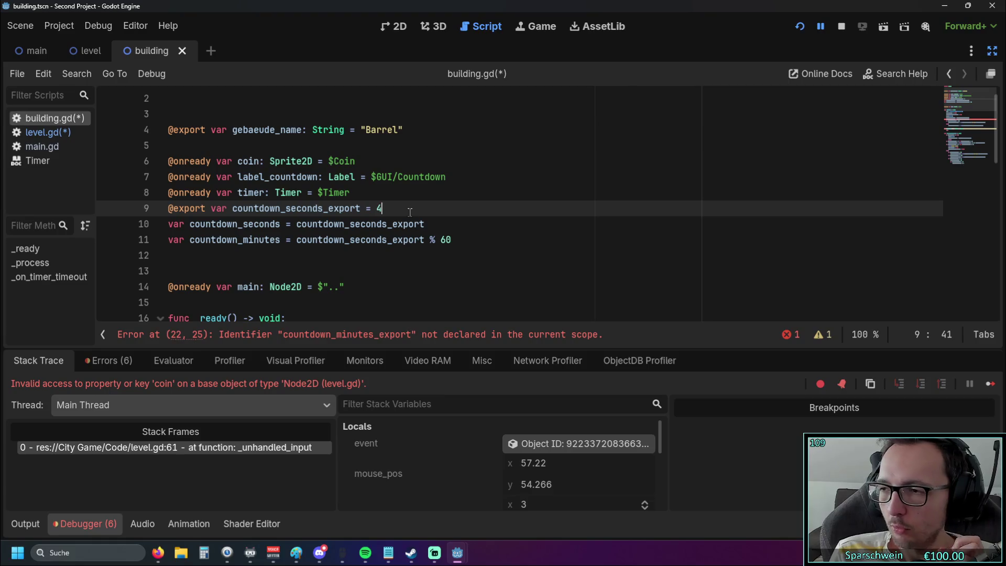
Glance at the 2D view, then switch to the main scene tab.
{"action": "left_click", "coordinate": [463, 226]}
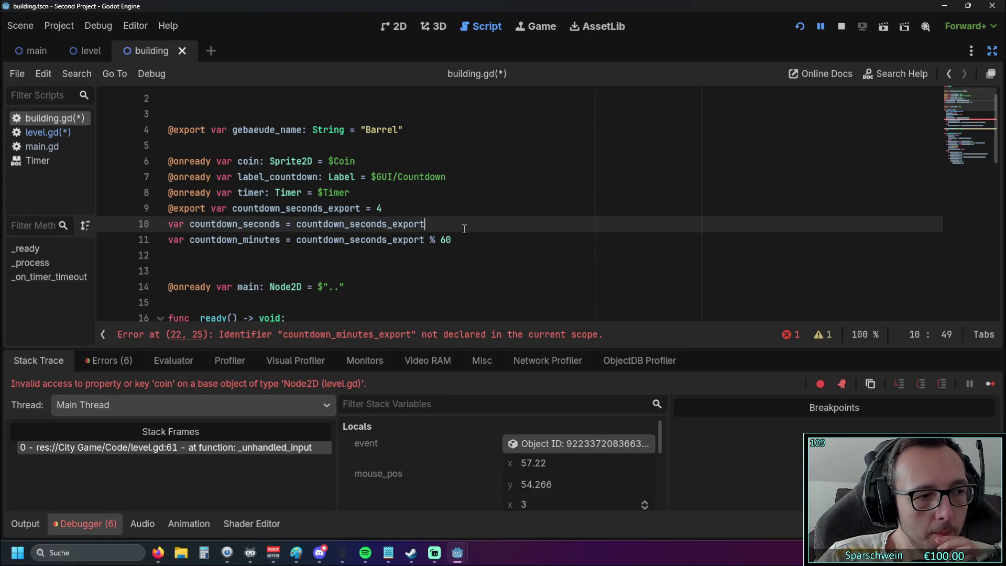
{"action": "left_click", "coordinate": [400, 27]}
{"action": "left_click", "coordinate": [487, 27]}
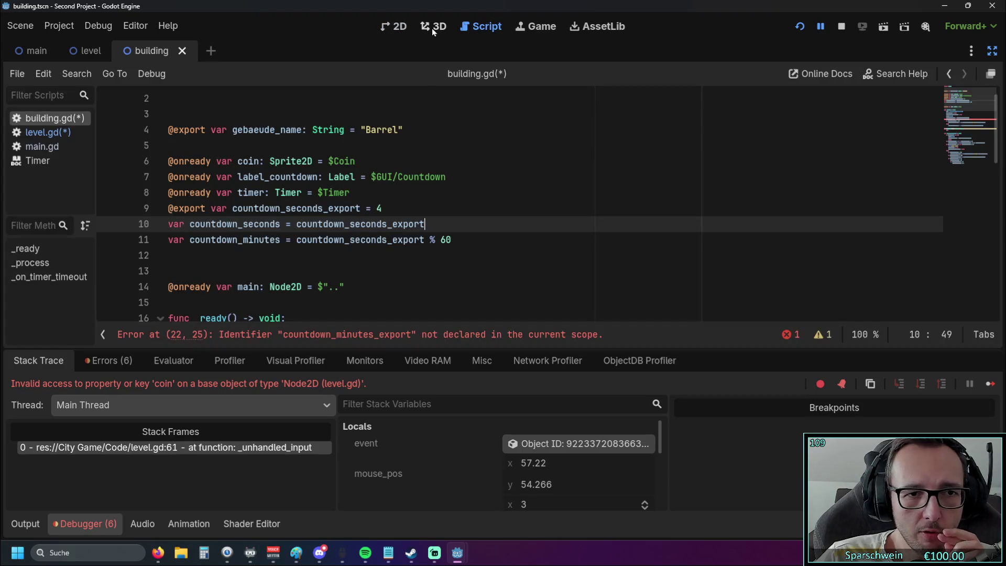
{"action": "left_click", "coordinate": [30, 51]}
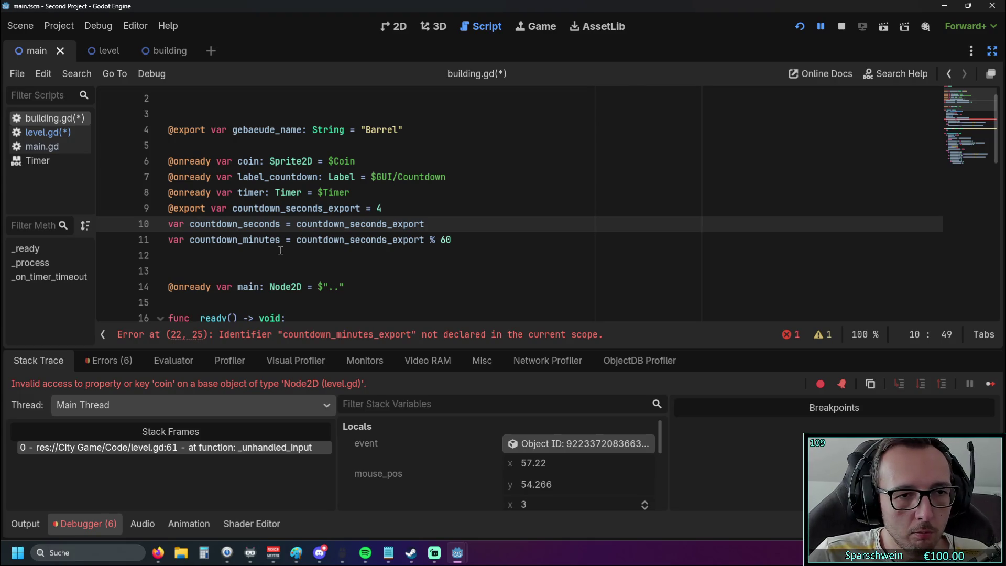
Inspect the countdown_seconds_export declaration on line 9 and the line 10 assignment.
{"action": "left_click_drag", "start_coordinate": [231, 208], "coordinate": [387, 208]}
{"action": "left_click", "coordinate": [404, 209]}
{"action": "left_click_drag", "start_coordinate": [232, 207], "coordinate": [367, 208]}
{"action": "left_click", "coordinate": [419, 212]}
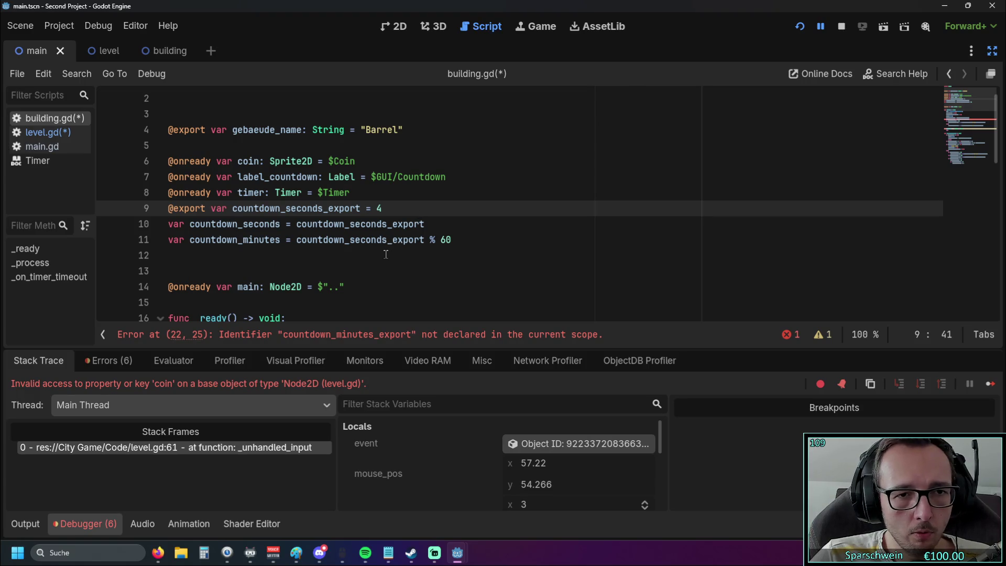
{"action": "left_click", "coordinate": [432, 226]}
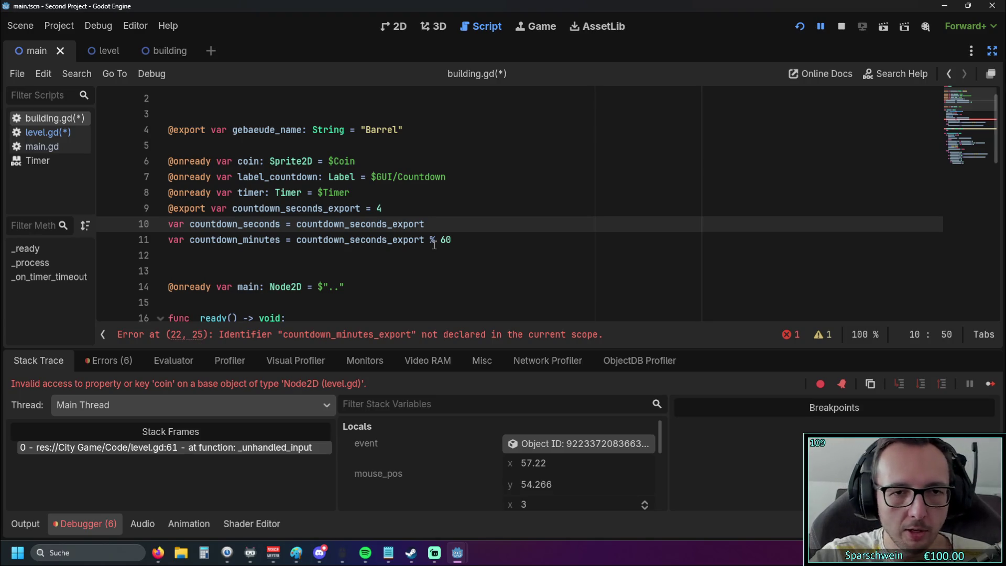
Make line 10 read countdown_seconds = countdown_seconds_export %= 60.
{"action": "type", "text": "/="}
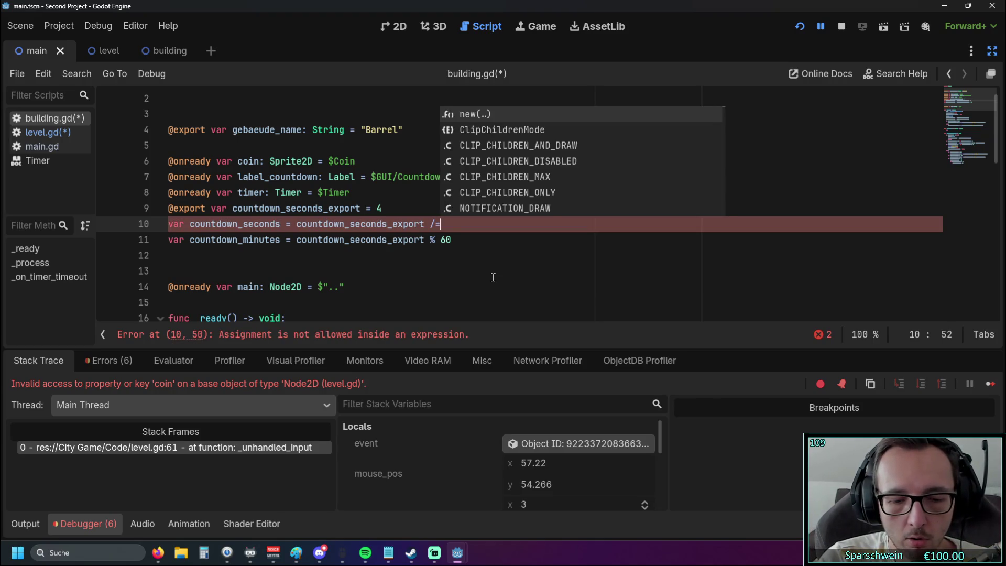
{"action": "type", "text": " 60"}
{"action": "left_click", "coordinate": [482, 277]}
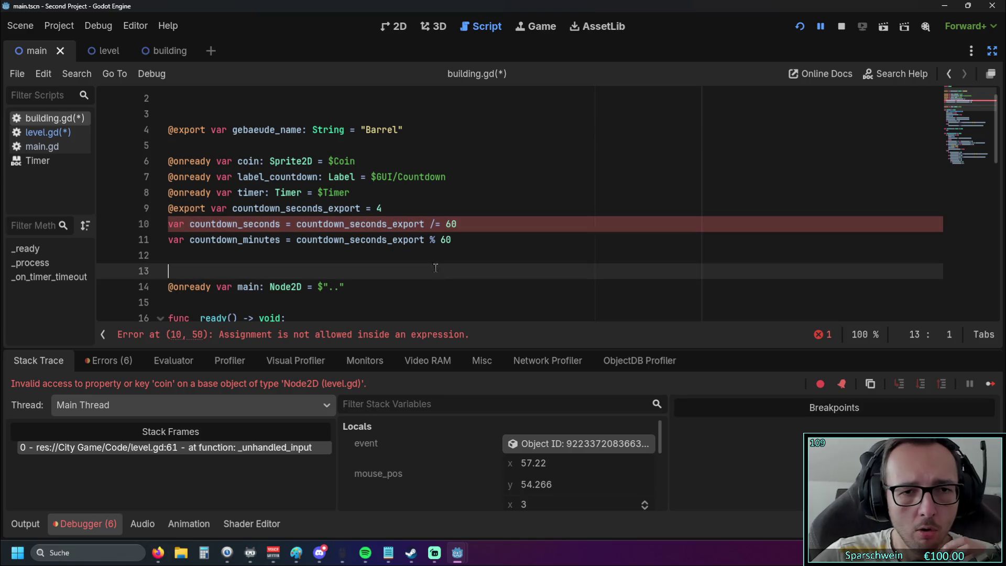
{"action": "left_click", "coordinate": [436, 223]}
{"action": "key", "text": "BackSpace"}
{"action": "type", "text": "%"}
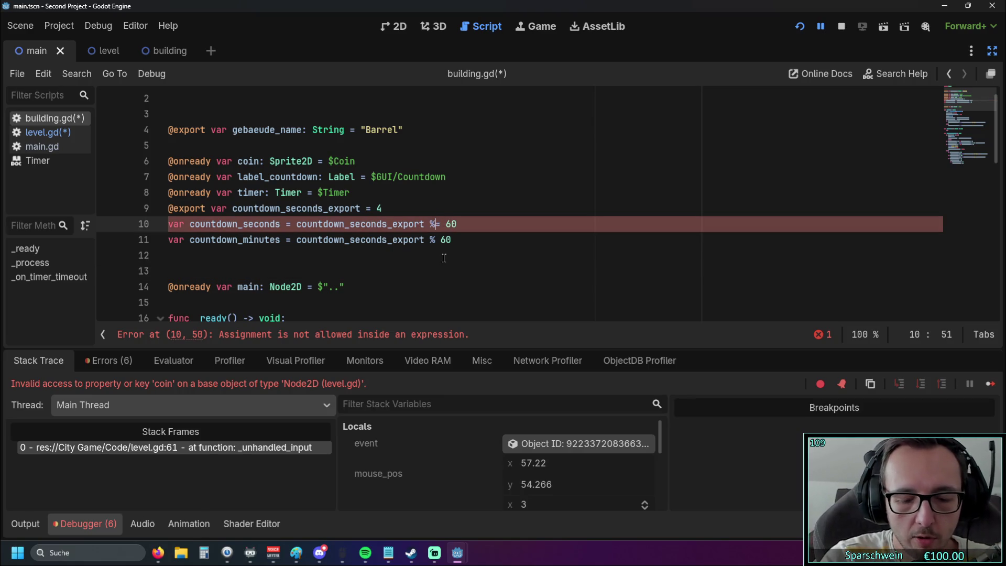
{"action": "left_click", "coordinate": [443, 257]}
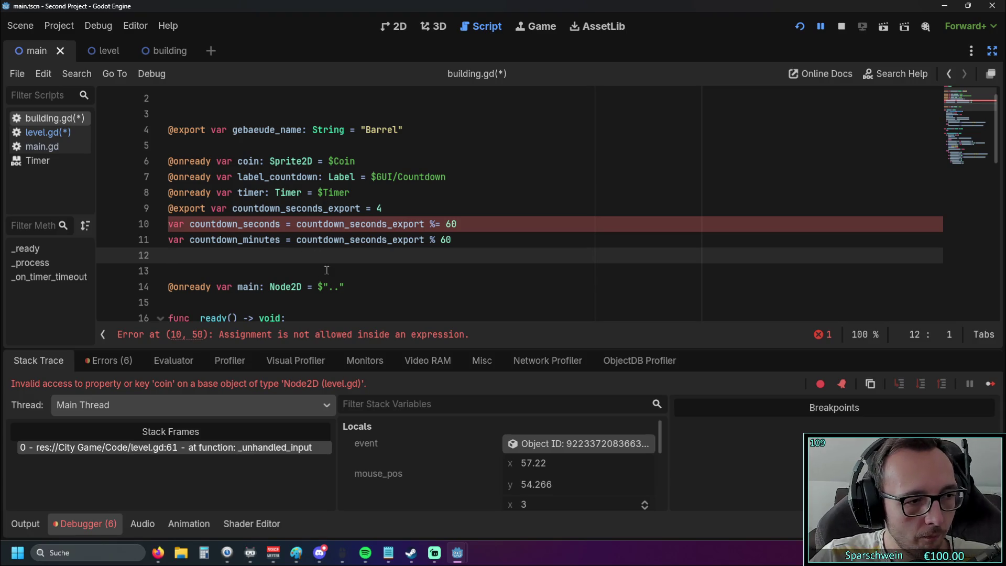
Remove the stray = so line 10 uses countdown_seconds_export % 60.
{"action": "left_click_drag", "start_coordinate": [452, 239], "coordinate": [190, 239]}
{"action": "left_click", "coordinate": [379, 268]}
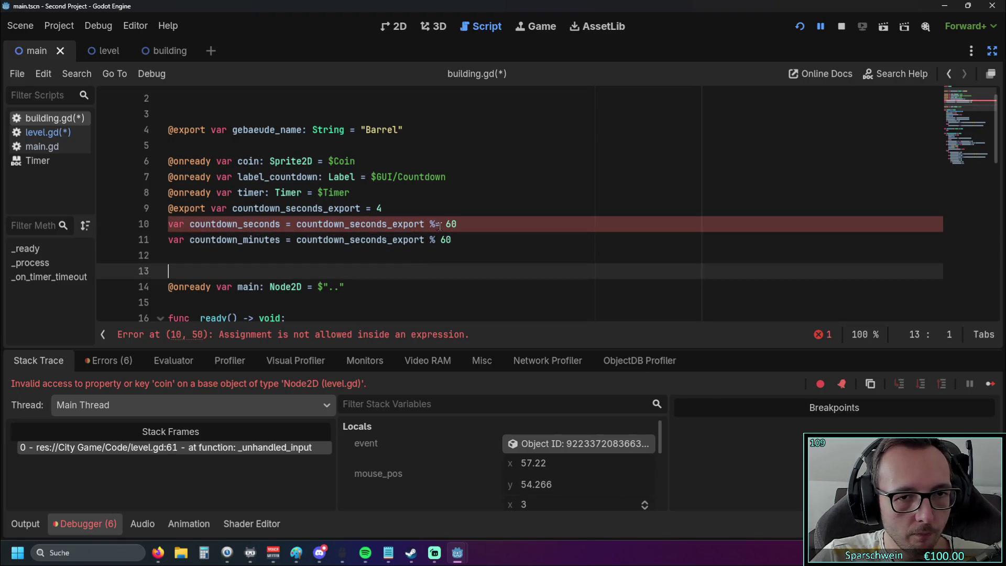
{"action": "left_click", "coordinate": [435, 224]}
{"action": "key", "text": "Delete"}
{"action": "left_click", "coordinate": [463, 255]}
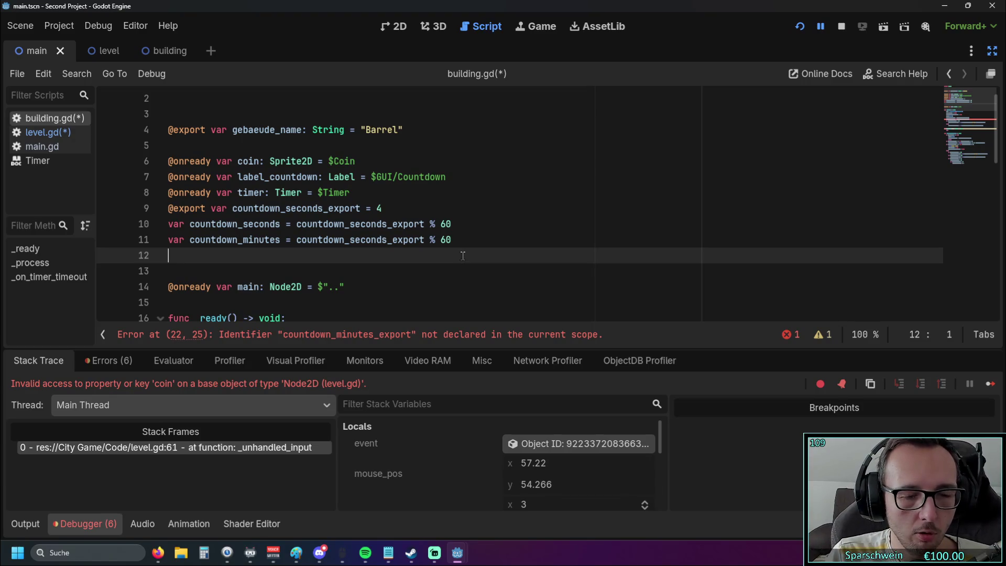
Change line 11 back to dividing by 60 and trim its trailing space.
{"action": "left_click", "coordinate": [438, 240]}
{"action": "key", "text": "BackSpace"}
{"action": "type", "text": "/"}
{"action": "key", "text": "End"}
{"action": "key", "text": "BackSpace"}
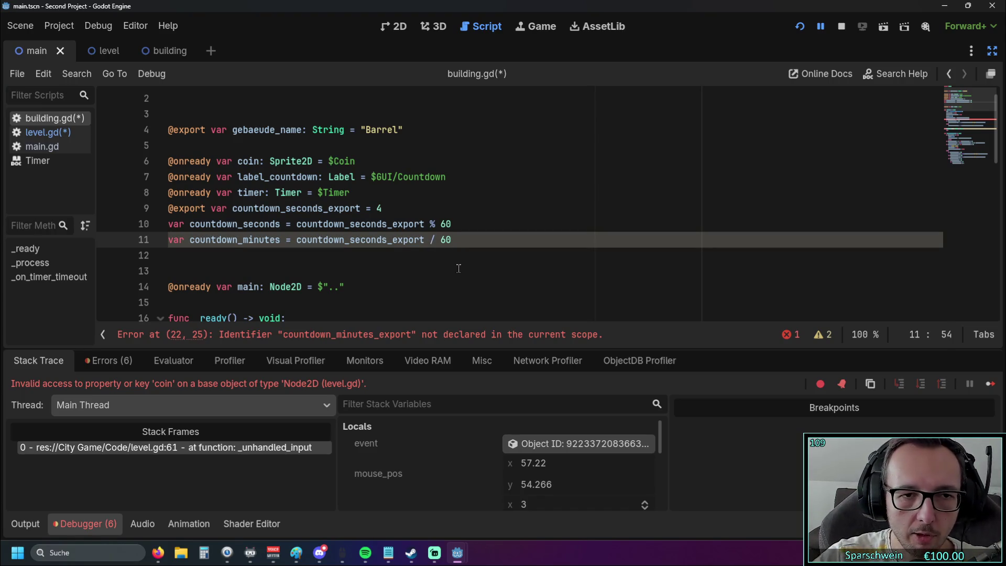
{"action": "left_click", "coordinate": [297, 240]}
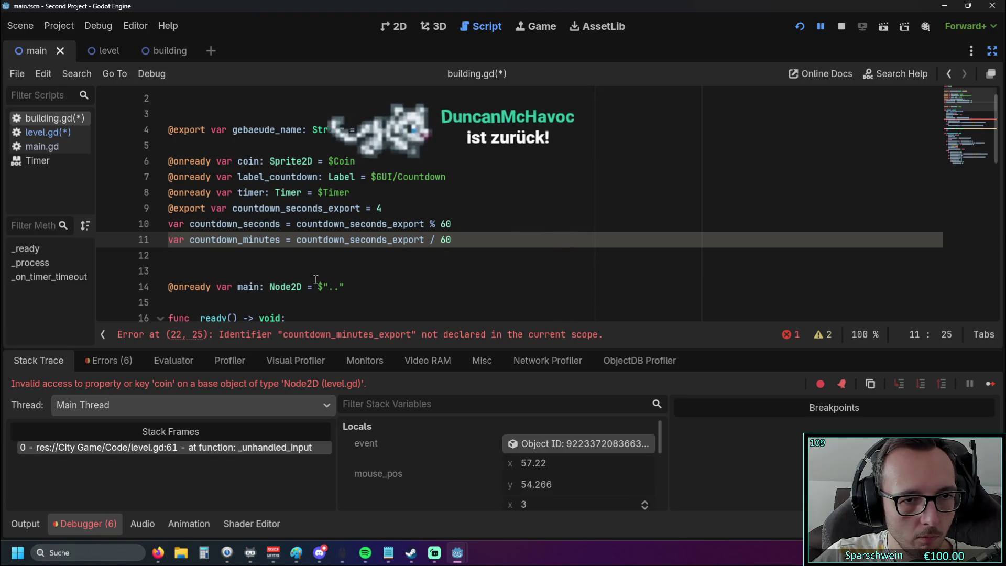
Wrap the minutes formula as int(countdown_seconds_export / 60).
{"action": "type", "text": "int("}
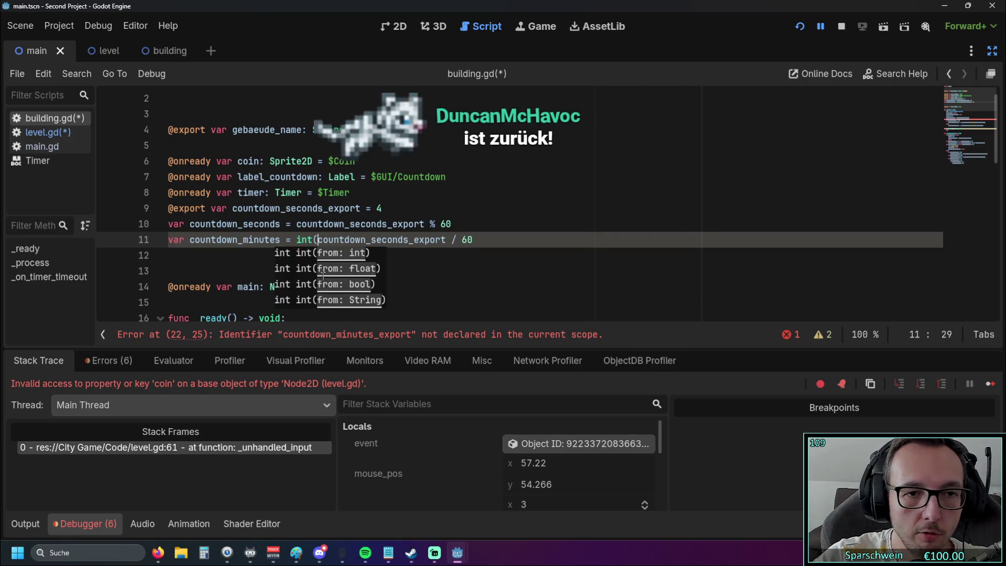
{"action": "left_click", "coordinate": [487, 244]}
{"action": "type", "text": ")"}
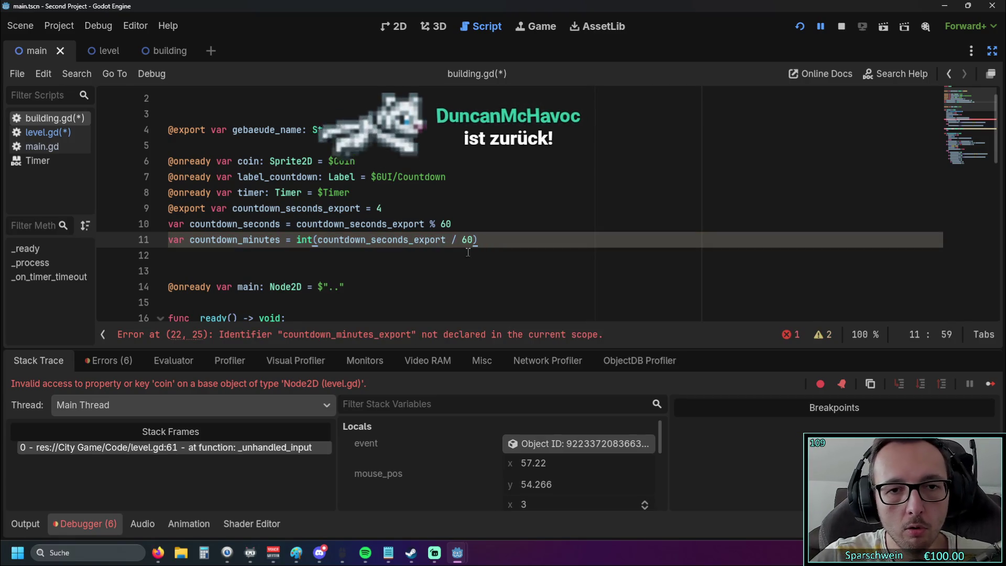
{"action": "left_click", "coordinate": [458, 267]}
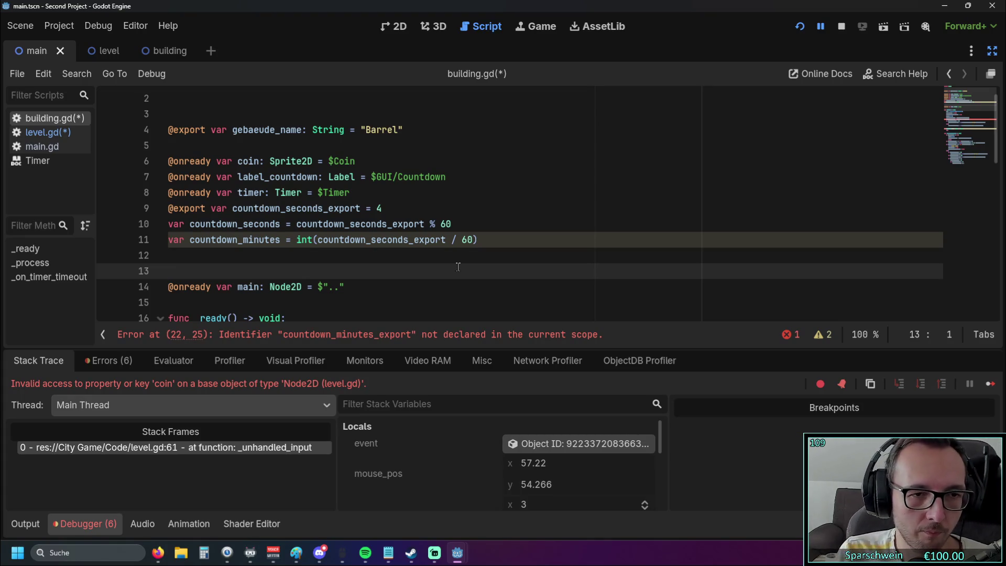
Replace int with floor, giving floor(countdown_seconds_export / 60).
{"action": "left_click", "coordinate": [314, 240]}
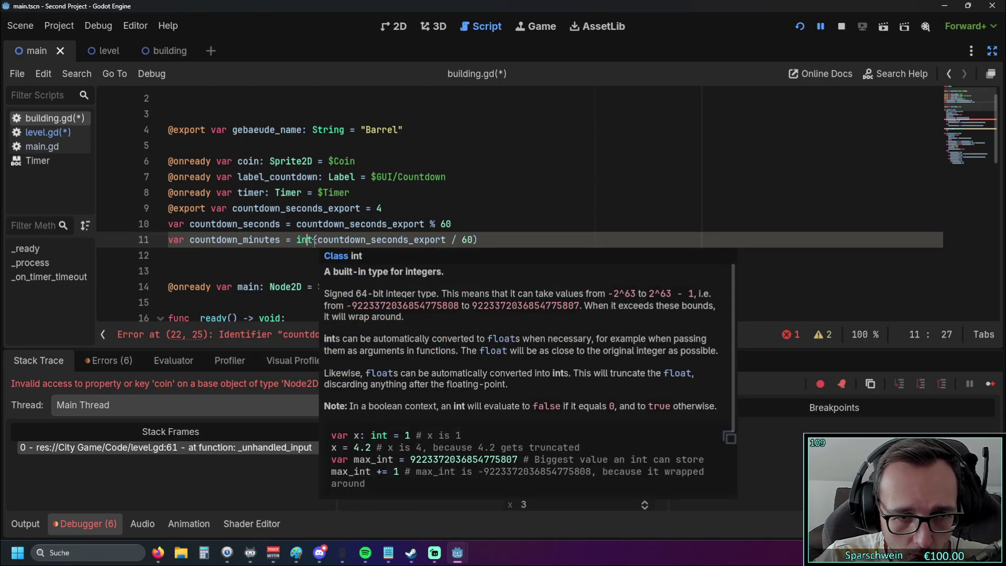
{"action": "double_click", "coordinate": [309, 240]}
{"action": "type", "text": "floor"}
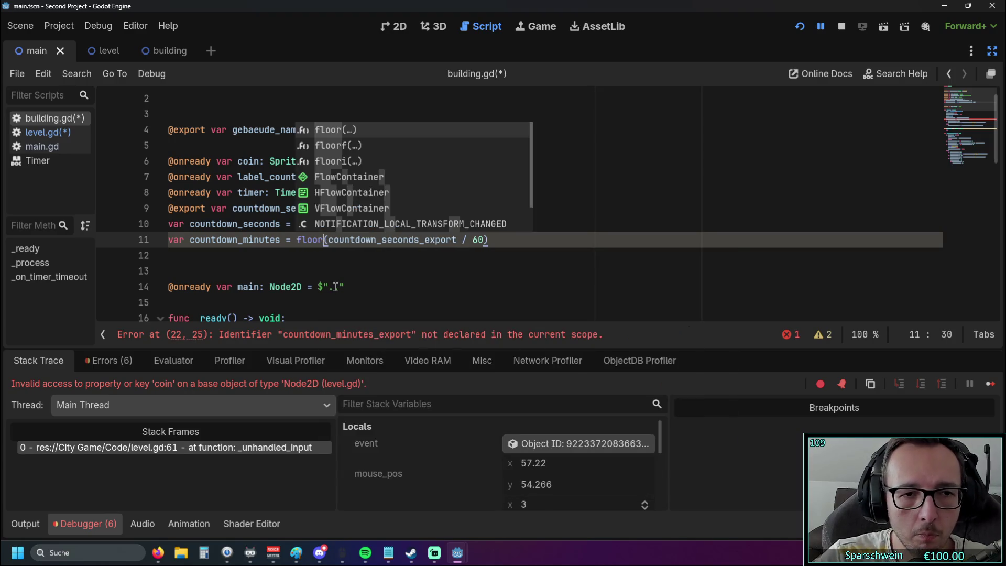
{"action": "left_click", "coordinate": [328, 271]}
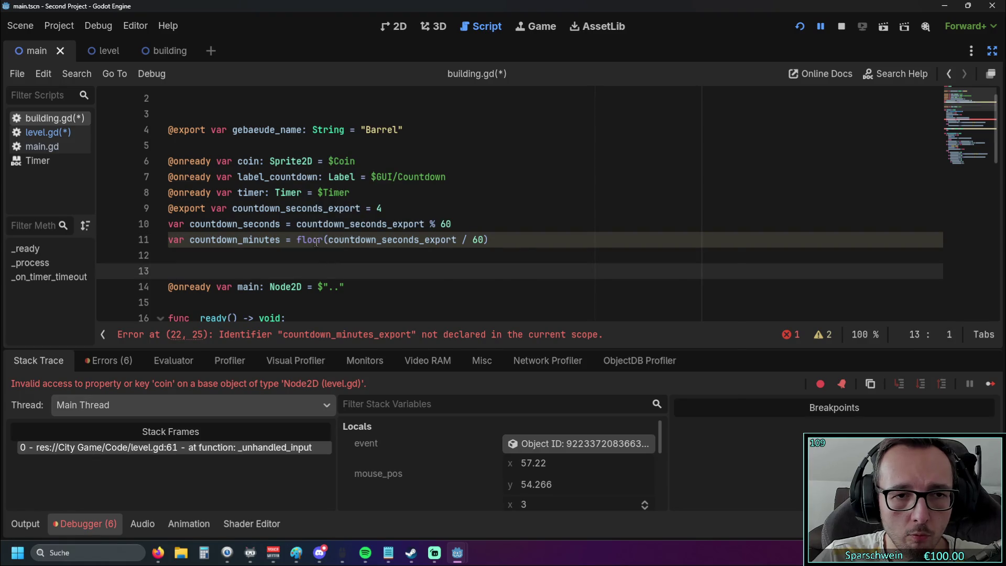
{"action": "mouse_move", "coordinate": [316, 242]}
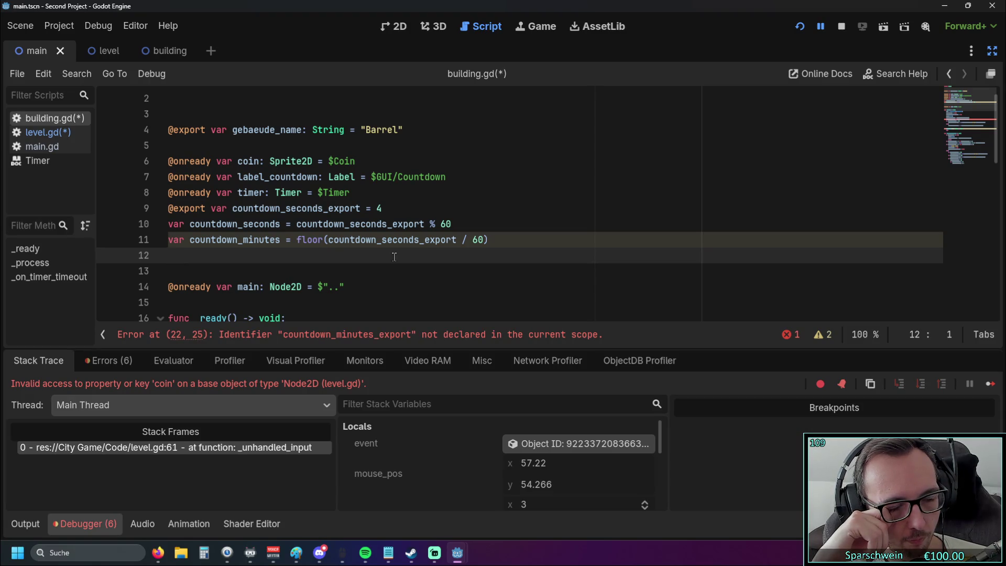
{"action": "double_click", "coordinate": [305, 239]}
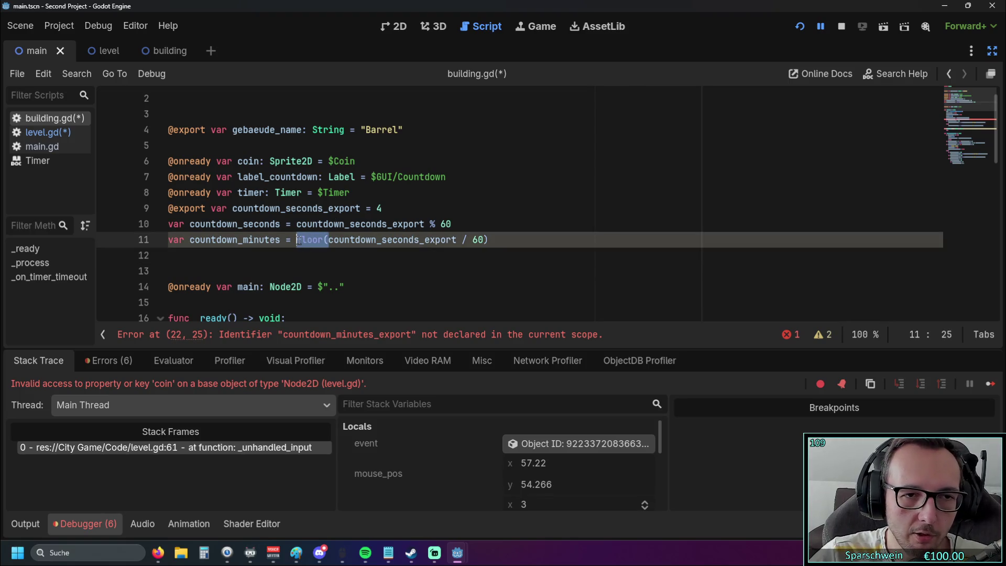
Remove the floor wrapper so line 11 is countdown_seconds_export / 60.
{"action": "key", "text": "Delete"}
{"action": "key", "text": "Delete"}
{"action": "left_click", "coordinate": [470, 240]}
{"action": "key", "text": "BackSpace"}
Set countdown_seconds_export to 128, then save and run the project.
{"action": "double_click", "coordinate": [404, 211]}
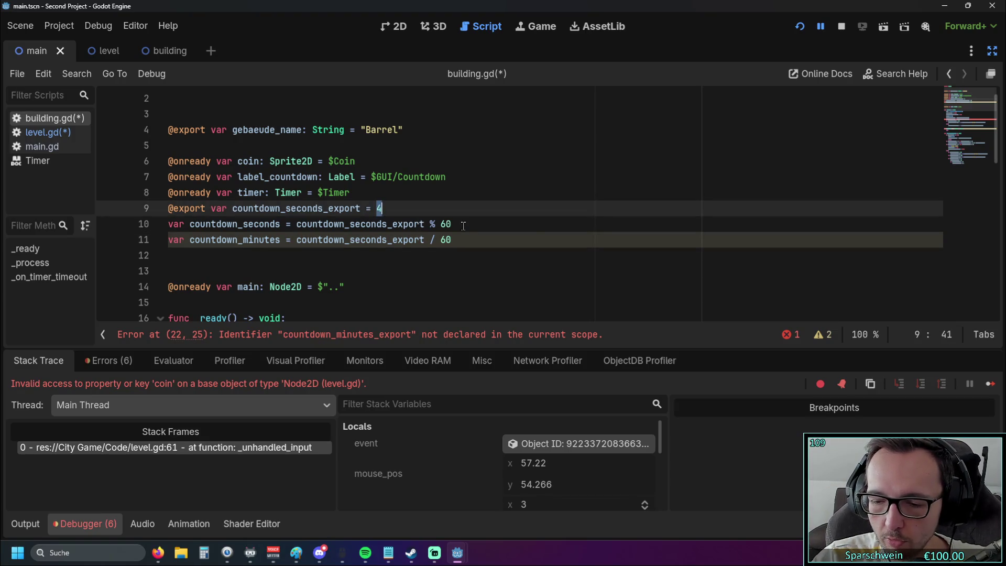
{"action": "type", "text": "12"}
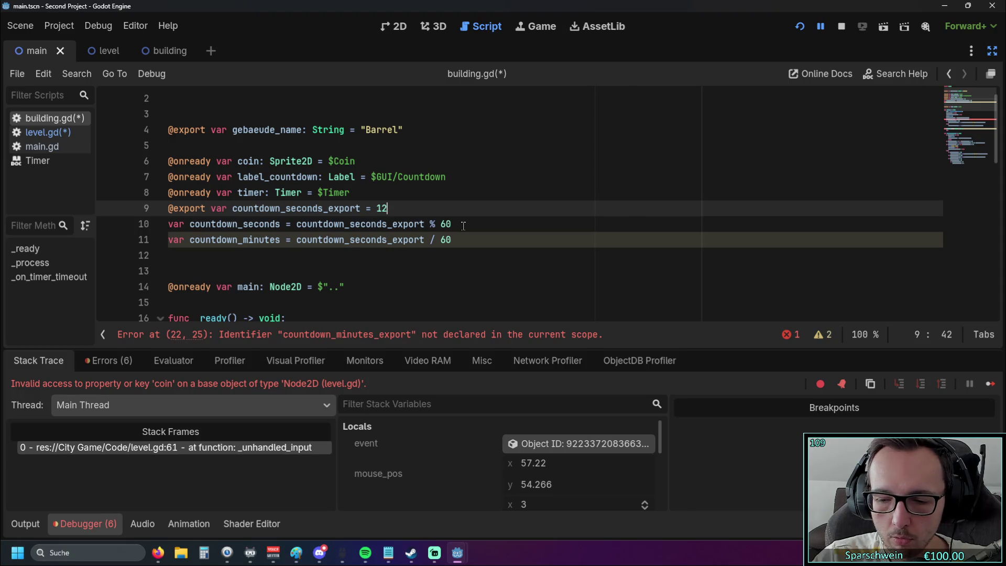
{"action": "type", "text": "8"}
{"action": "left_click", "coordinate": [443, 257]}
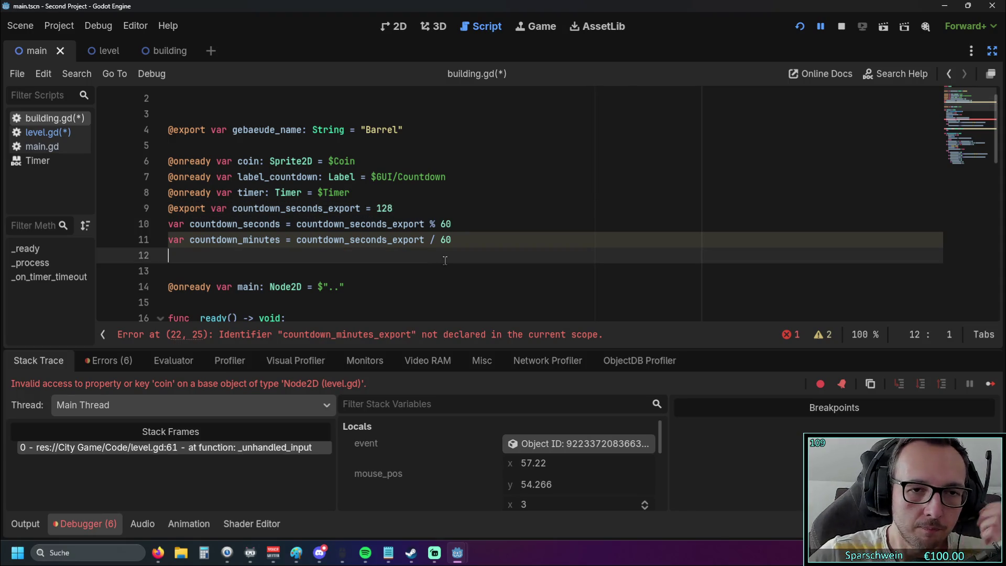
{"action": "left_click", "coordinate": [800, 26]}
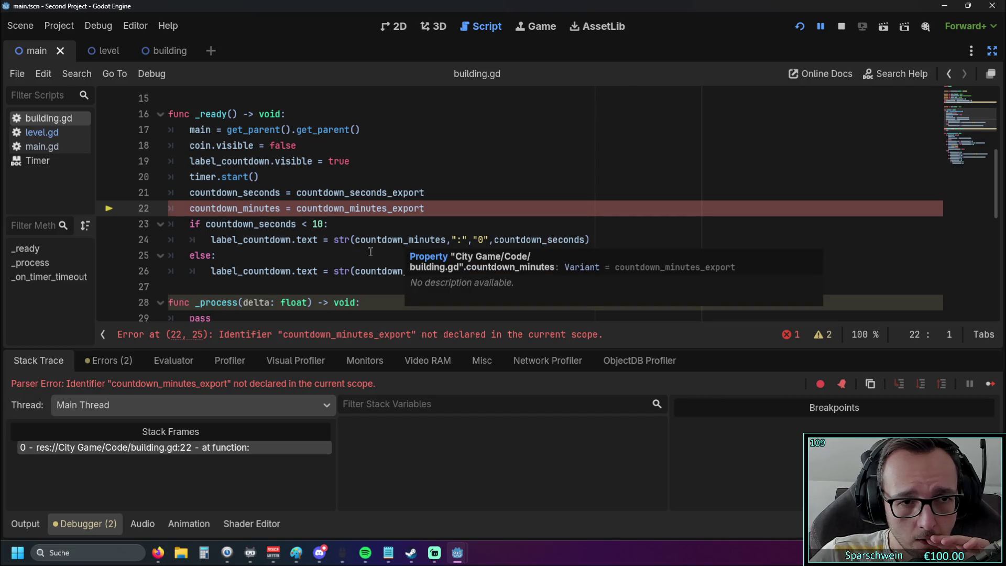
Paste countdown_seconds_export / 60 over the undeclared countdown_minutes_export on line 22.
{"action": "scroll", "coordinate": [354, 254], "scroll_direction": "up", "scroll_amount": 3}
{"action": "scroll", "coordinate": [357, 249], "scroll_direction": "down", "scroll_amount": 1}
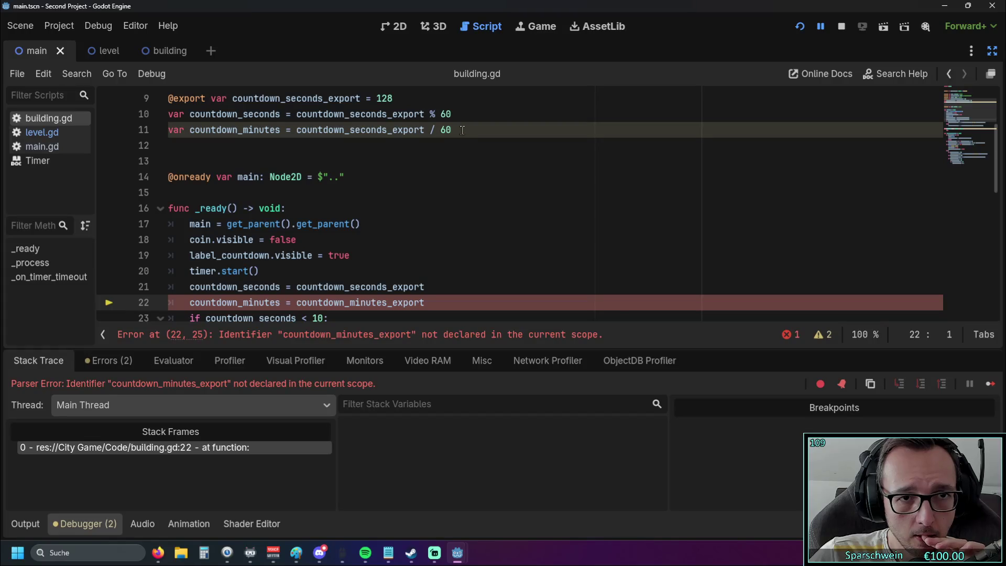
{"action": "left_click_drag", "start_coordinate": [454, 130], "coordinate": [299, 129]}
{"action": "key", "text": "ctrl+c"}
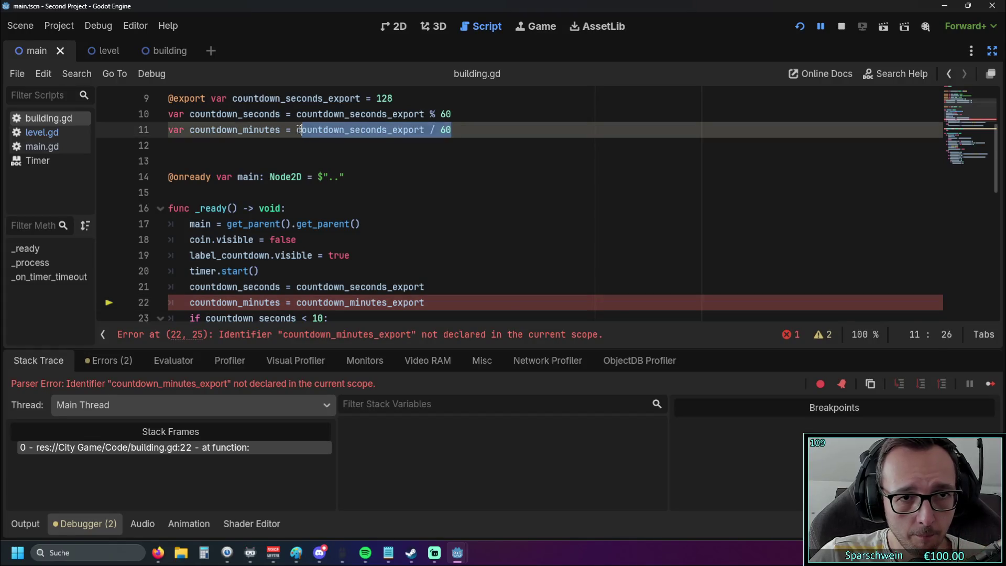
{"action": "left_click_drag", "start_coordinate": [425, 302], "coordinate": [298, 305]}
{"action": "key", "text": "ctrl+v"}
{"action": "left_click", "coordinate": [506, 284]}
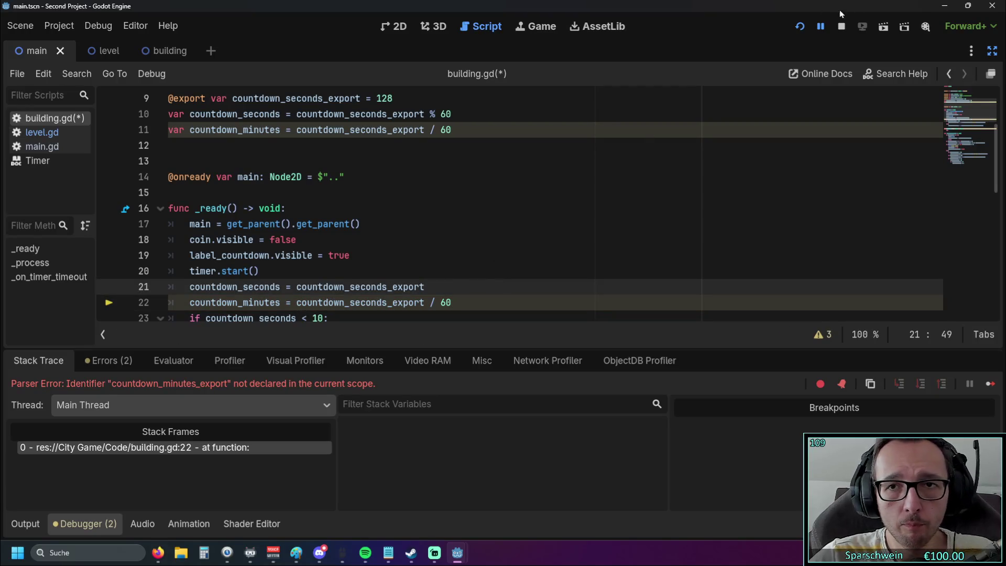
Save and run the game, place a barrel on grass, then stop play.
{"action": "left_click", "coordinate": [799, 26]}
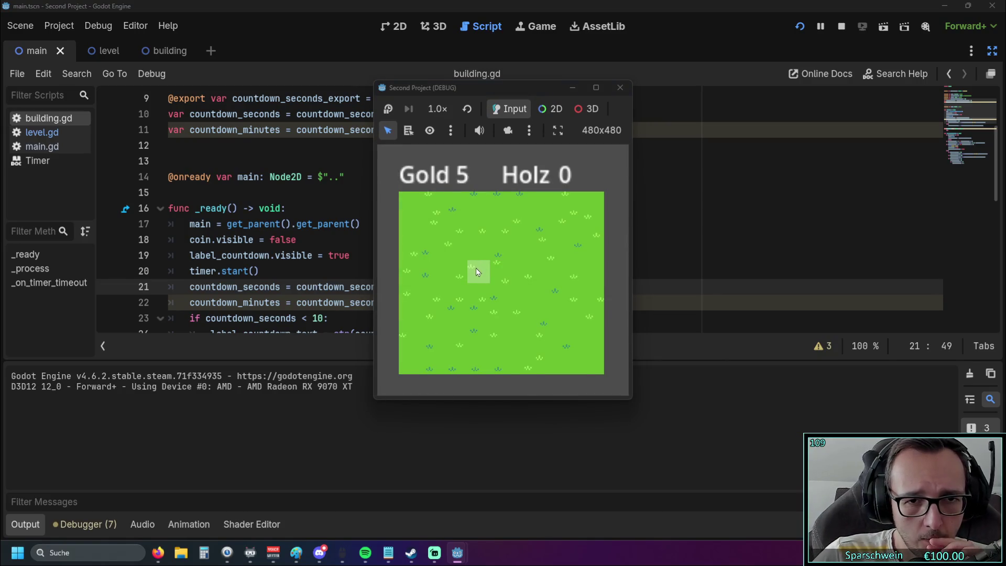
{"action": "left_click", "coordinate": [475, 268]}
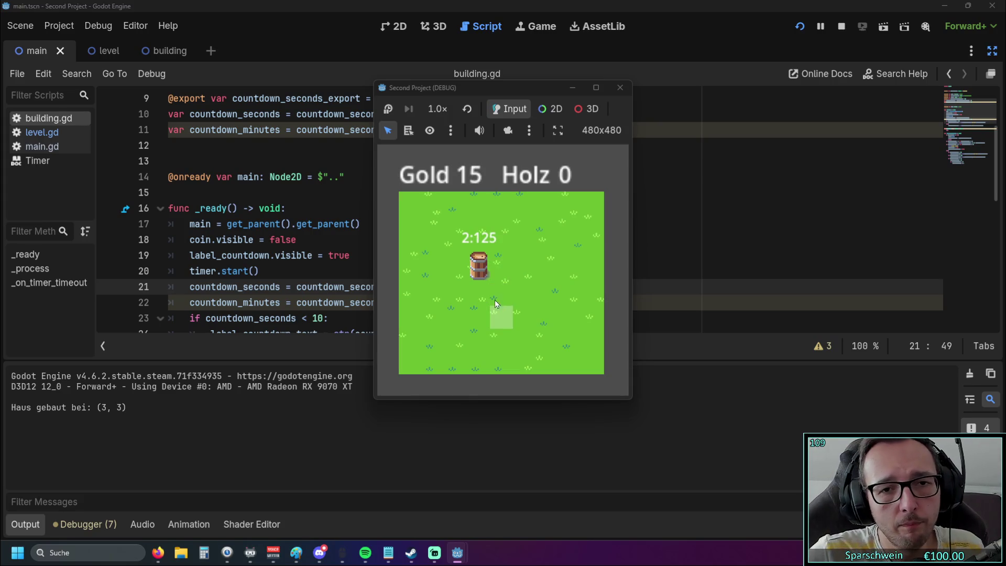
{"action": "left_click", "coordinate": [620, 87]}
{"action": "left_click", "coordinate": [443, 189]}
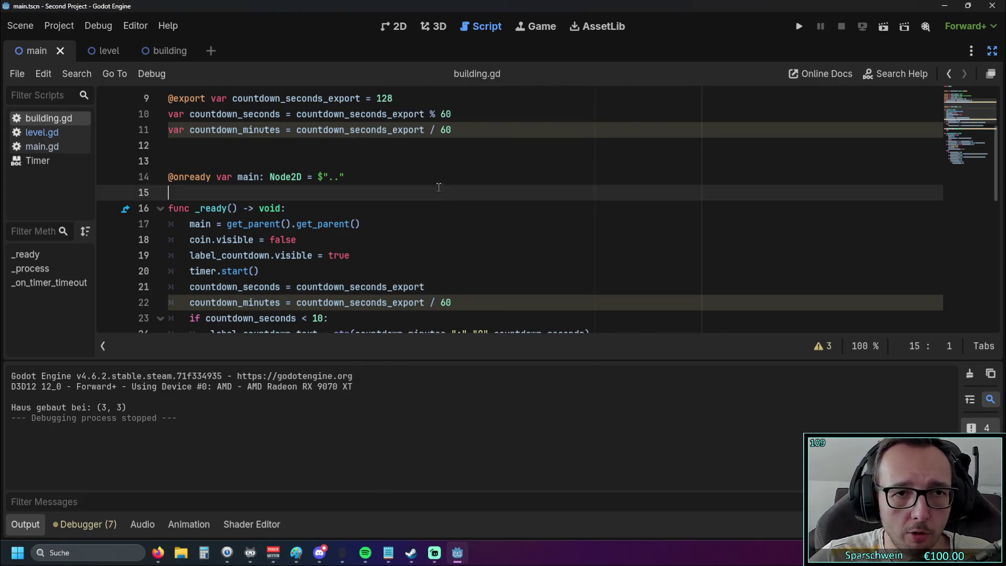
Set line 21 in _ready to countdown_seconds = countdown_seconds_export % 60.
{"action": "scroll", "coordinate": [443, 188], "scroll_direction": "up", "scroll_amount": 1}
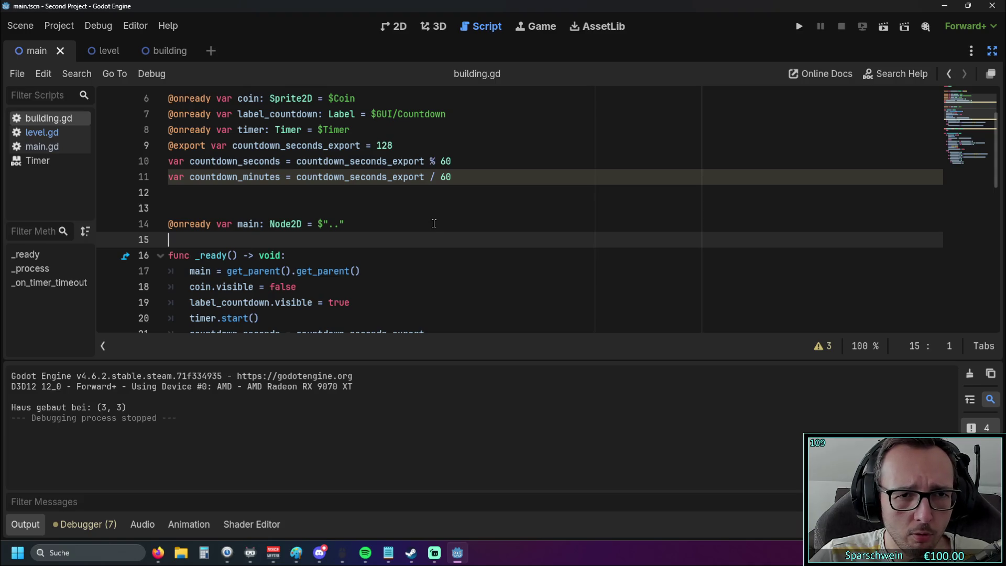
{"action": "scroll", "coordinate": [434, 223], "scroll_direction": "down", "scroll_amount": 2}
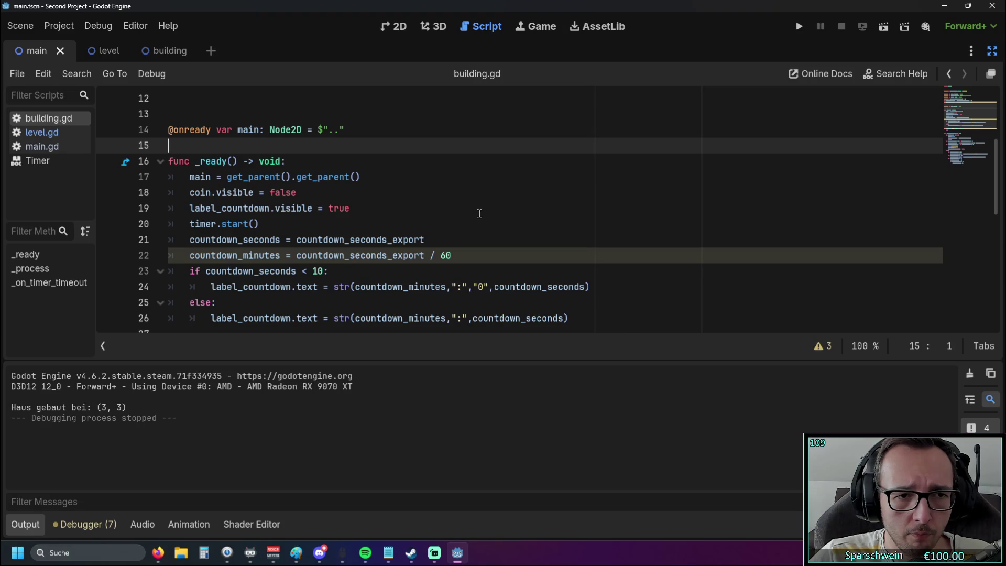
{"action": "scroll", "coordinate": [463, 214], "scroll_direction": "up", "scroll_amount": 2}
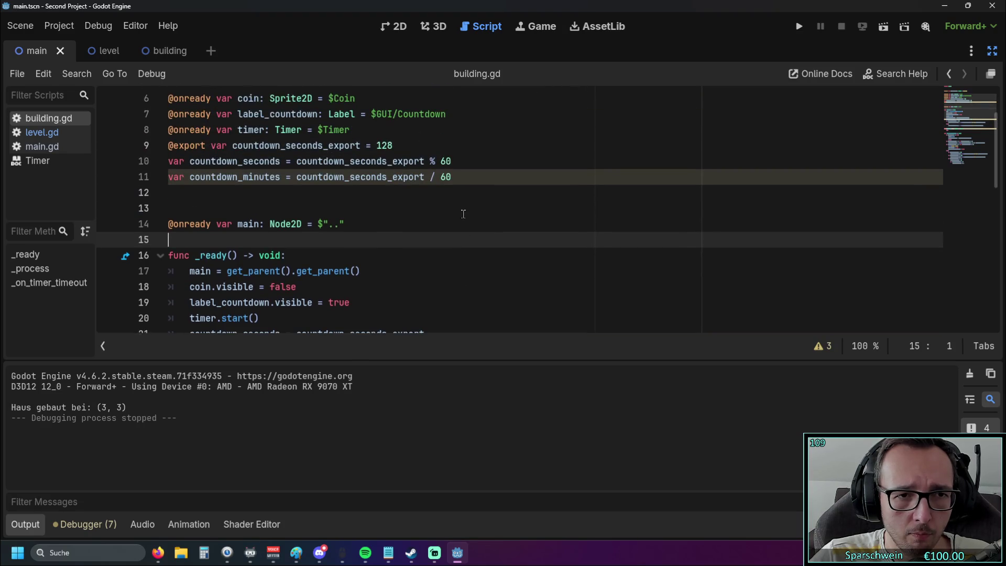
{"action": "scroll", "coordinate": [463, 213], "scroll_direction": "down", "scroll_amount": 1}
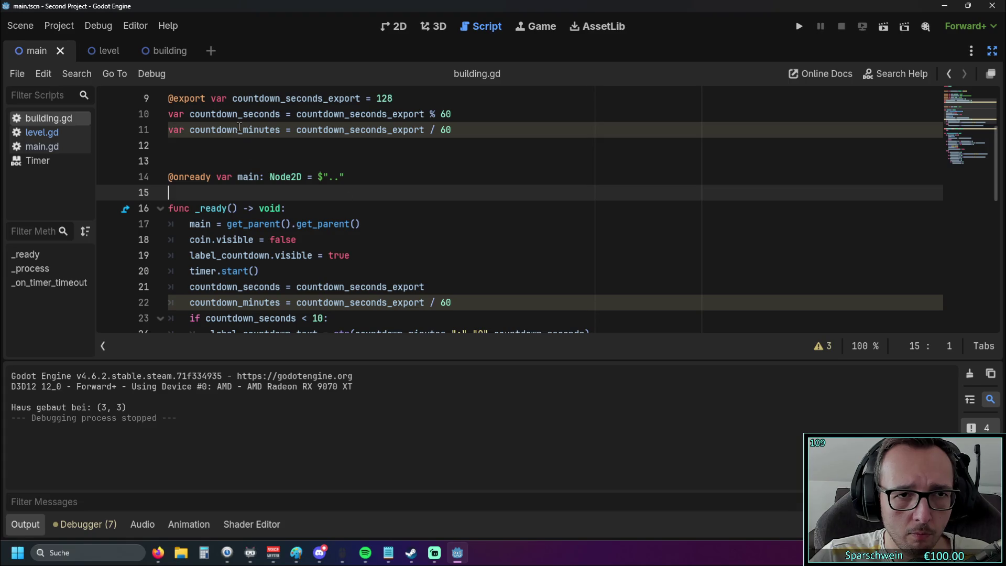
{"action": "left_click_drag", "start_coordinate": [190, 114], "coordinate": [453, 114]}
{"action": "key", "text": "ctrl+c"}
{"action": "double_click", "coordinate": [315, 286]}
{"action": "key", "text": "ctrl+v"}
{"action": "left_click", "coordinate": [532, 257]}
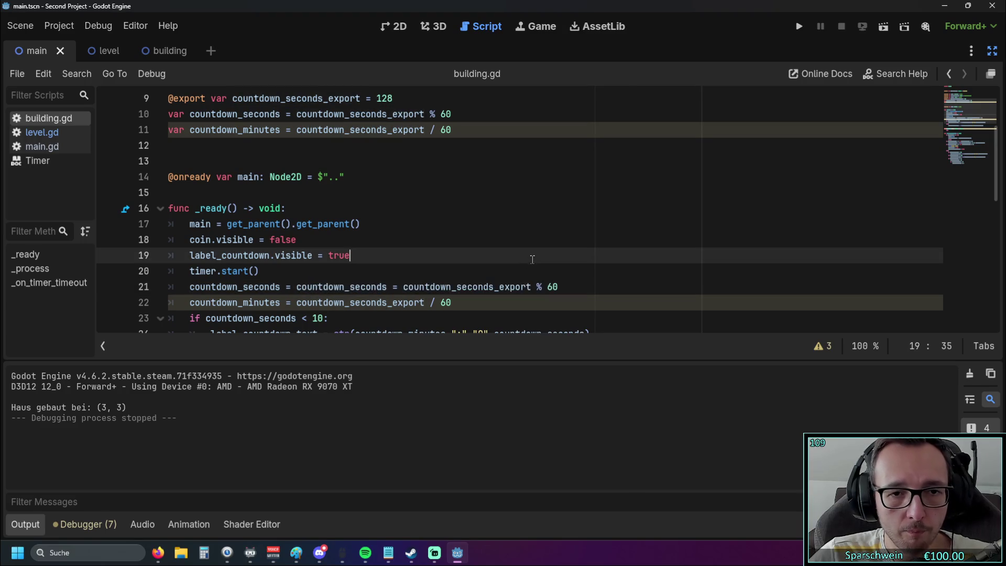
{"action": "left_click_drag", "start_coordinate": [301, 286], "coordinate": [190, 287]}
{"action": "key", "text": "BackSpace"}
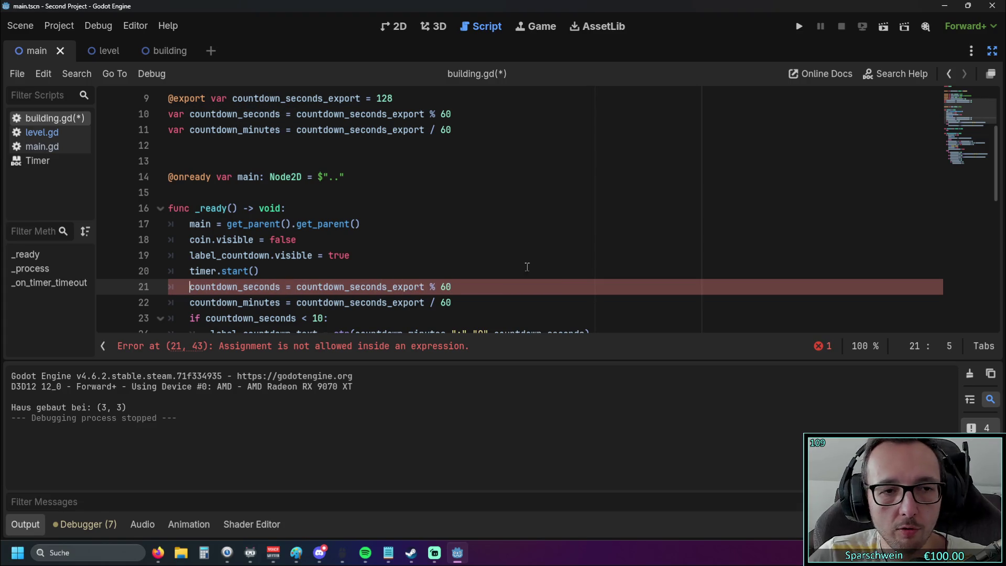
{"action": "left_click", "coordinate": [520, 267]}
Save and run, build a barrel showing a 2:08 countdown, then close the game.
{"action": "left_click", "coordinate": [799, 27]}
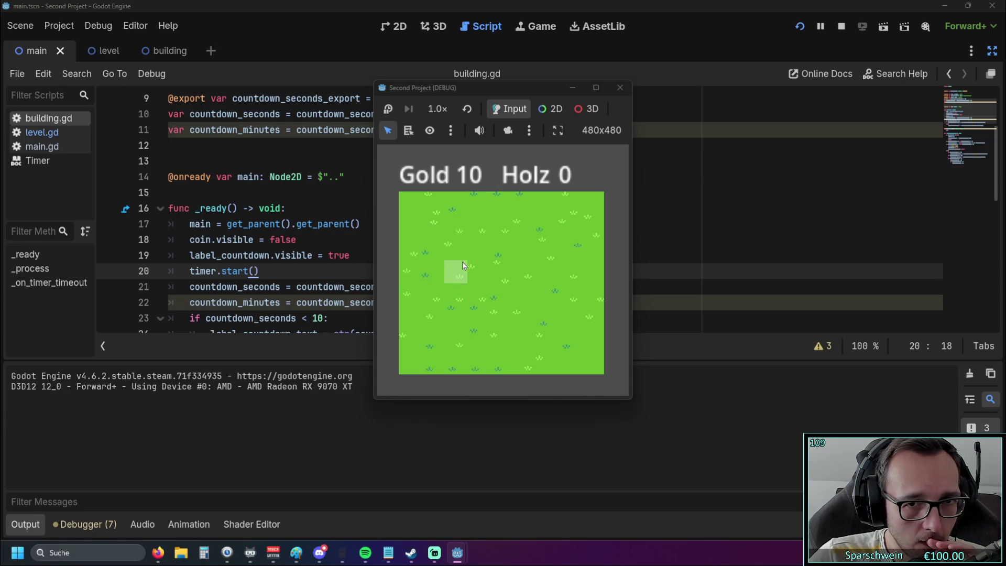
{"action": "left_click", "coordinate": [458, 253]}
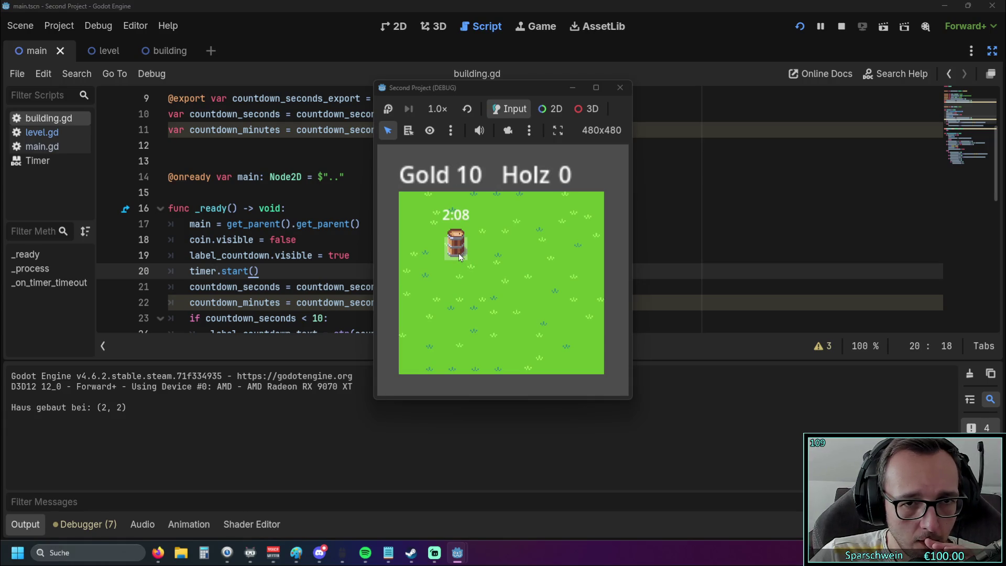
{"action": "left_click", "coordinate": [620, 88]}
{"action": "key", "text": "ctrl+z"}
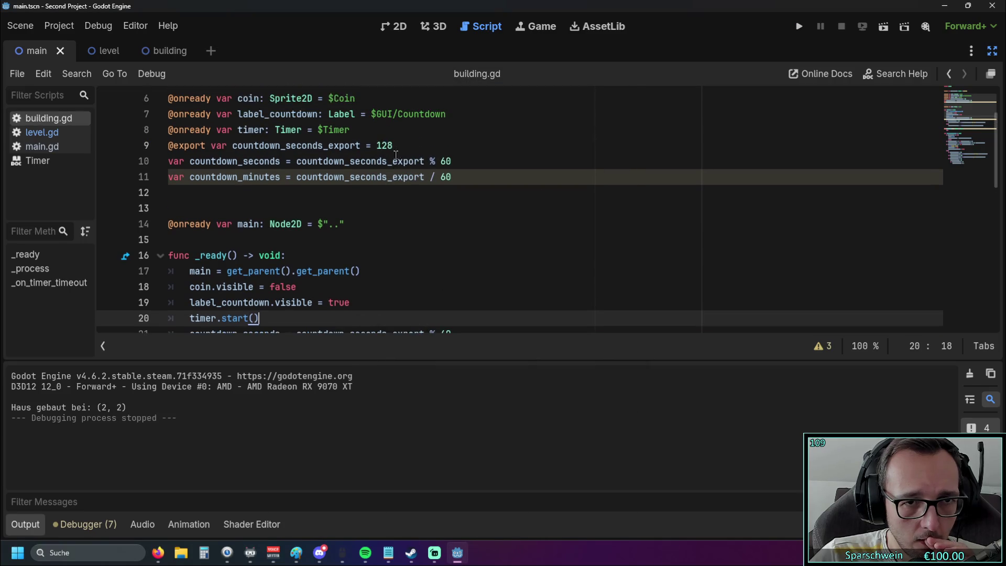
Set countdown_seconds_export to 1280 and confirm a test barrel counts down from 20:59.
{"action": "type", "text": "0"}
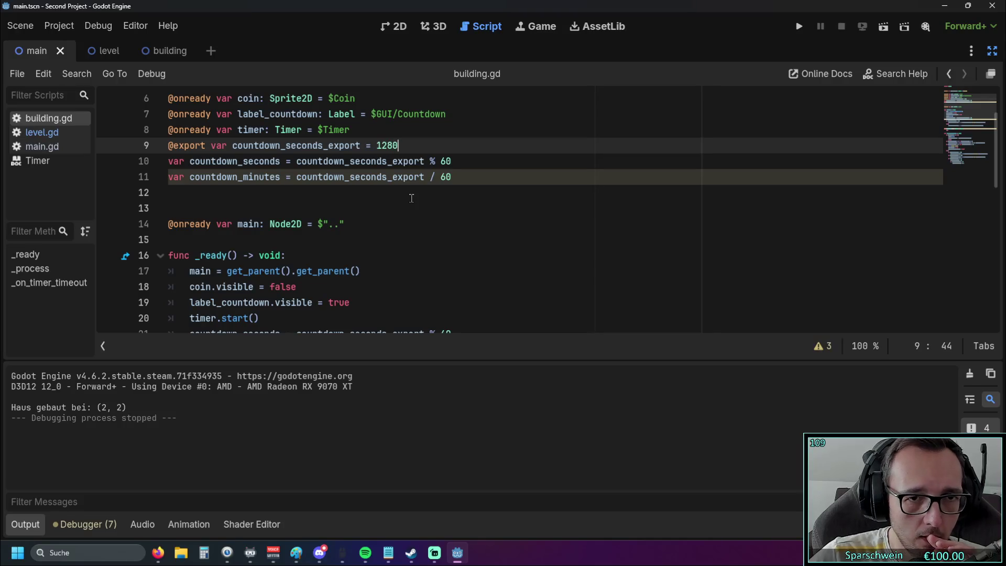
{"action": "left_click", "coordinate": [798, 21]}
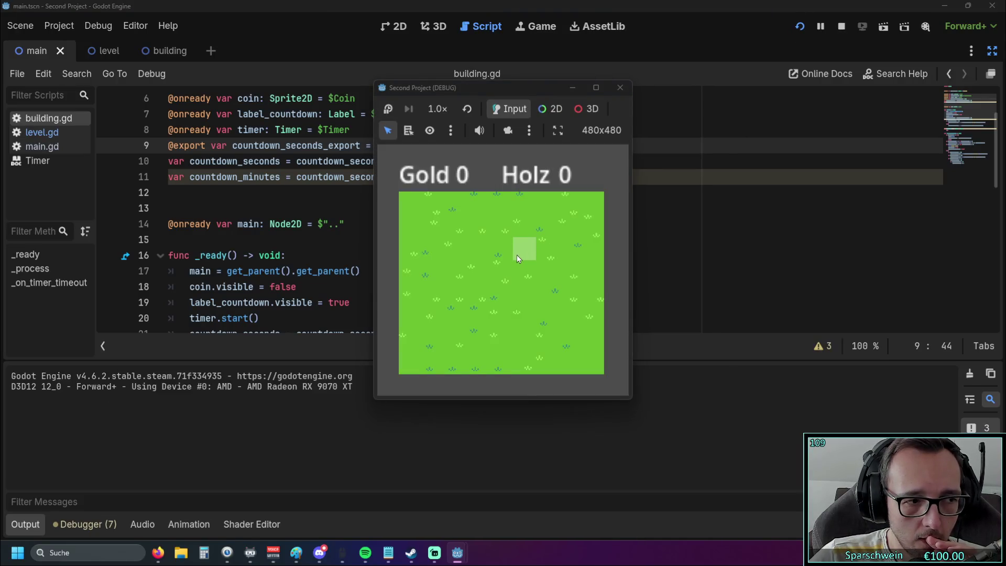
{"action": "left_click", "coordinate": [479, 243]}
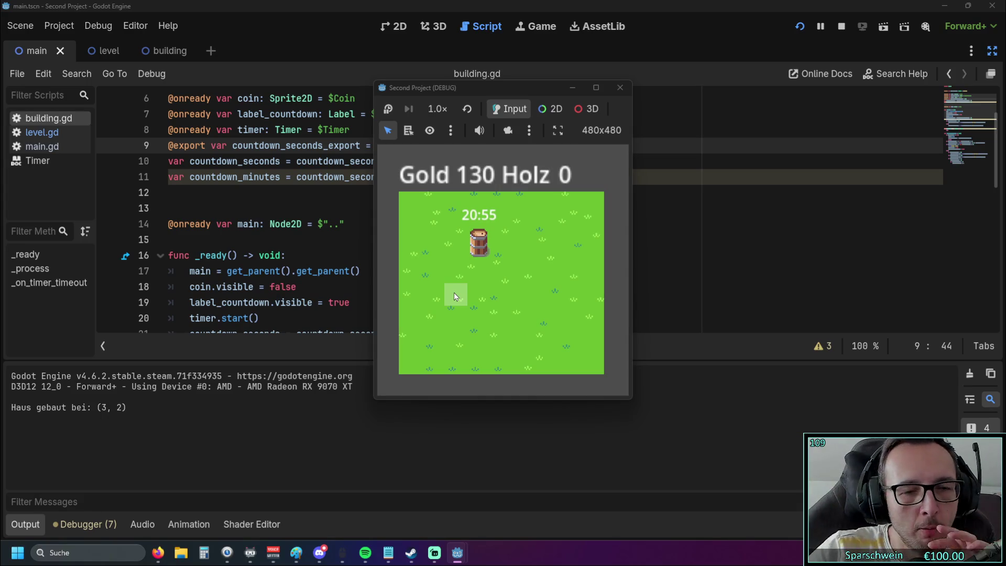
{"action": "left_click", "coordinate": [620, 87]}
{"action": "left_click", "coordinate": [455, 208]}
{"action": "scroll", "coordinate": [455, 215], "scroll_direction": "down", "scroll_amount": 2}
{"action": "scroll", "coordinate": [455, 215], "scroll_direction": "up", "scroll_amount": 3}
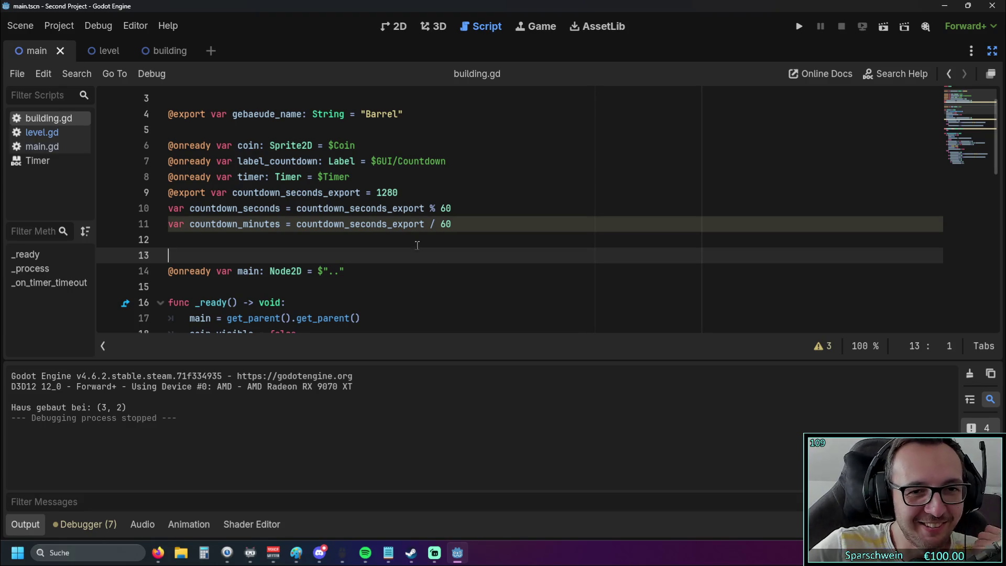
Change countdown_seconds_export from 1280 to 4, then save building.gd and run the game.
{"action": "double_click", "coordinate": [382, 192]}
{"action": "type", "text": "4"}
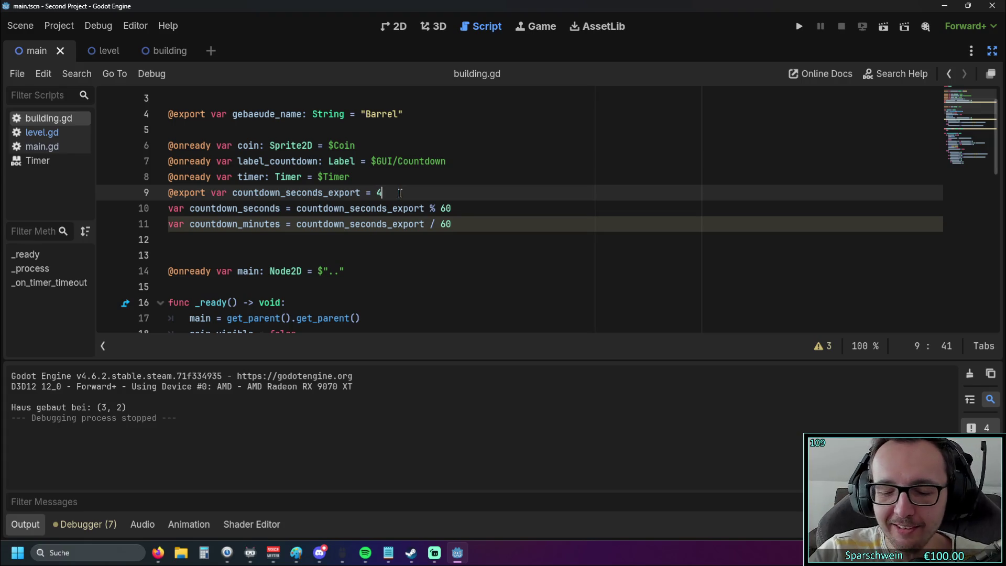
{"action": "left_click", "coordinate": [383, 255]}
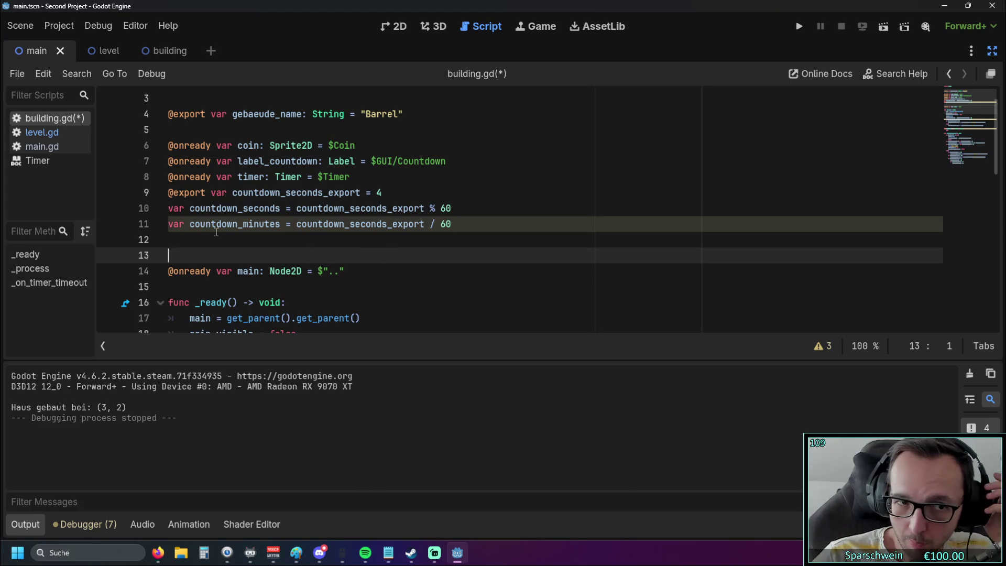
{"action": "double_click", "coordinate": [198, 227]}
{"action": "left_click", "coordinate": [256, 260]}
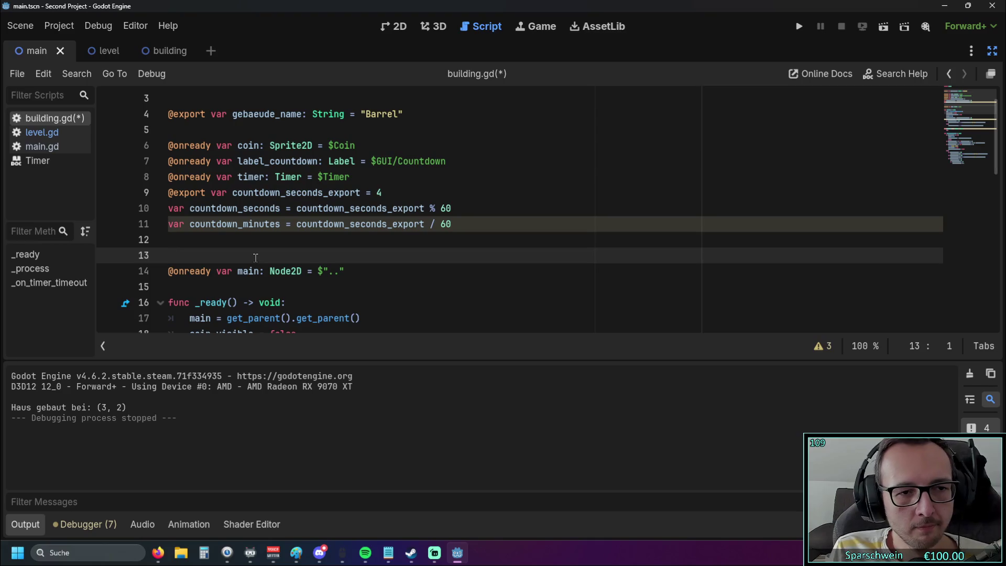
{"action": "key", "text": "F5"}
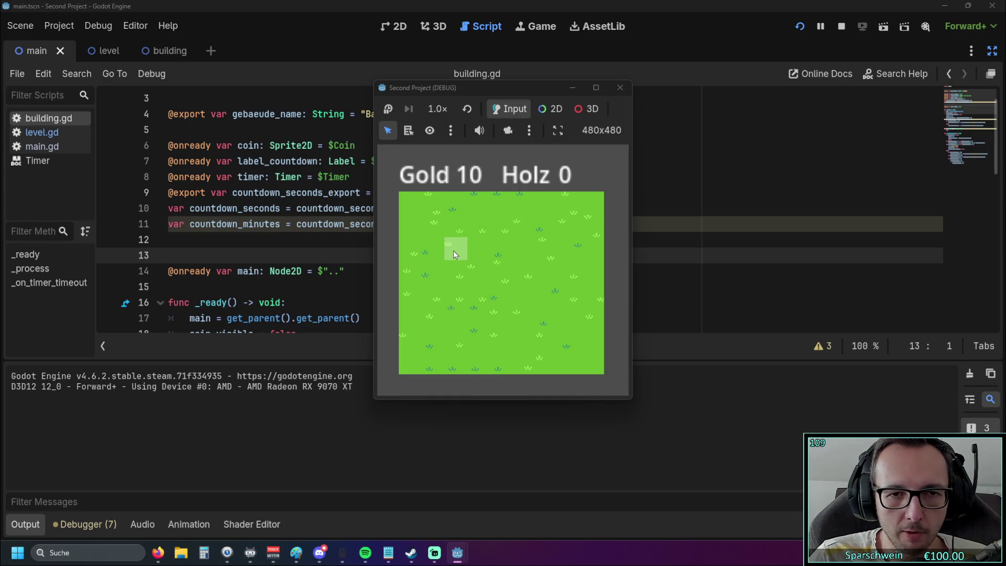
Build a barrel, collect from it after the countdown, and inspect the resulting level.gd line 61 error.
{"action": "left_click", "coordinate": [454, 252]}
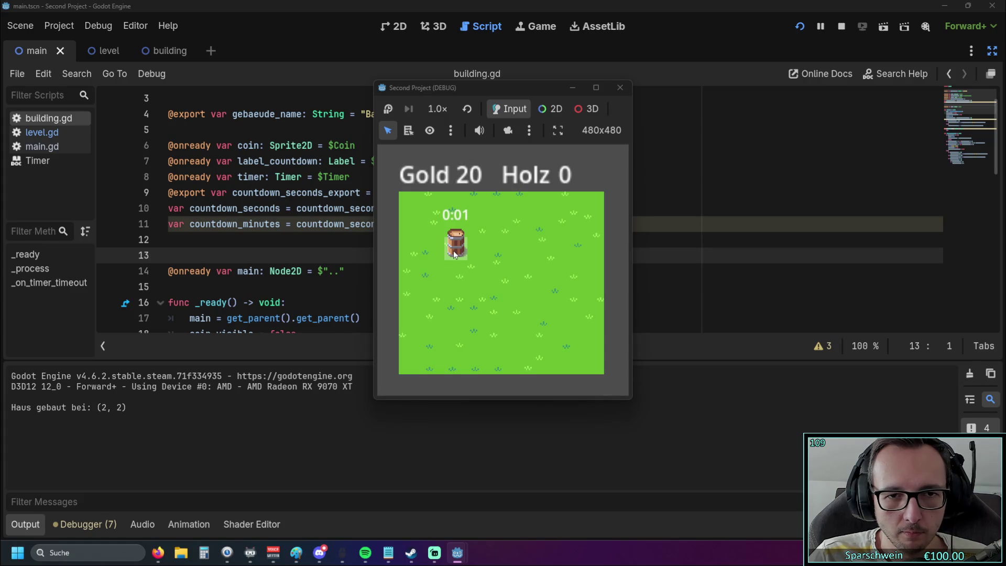
{"action": "left_click", "coordinate": [454, 250]}
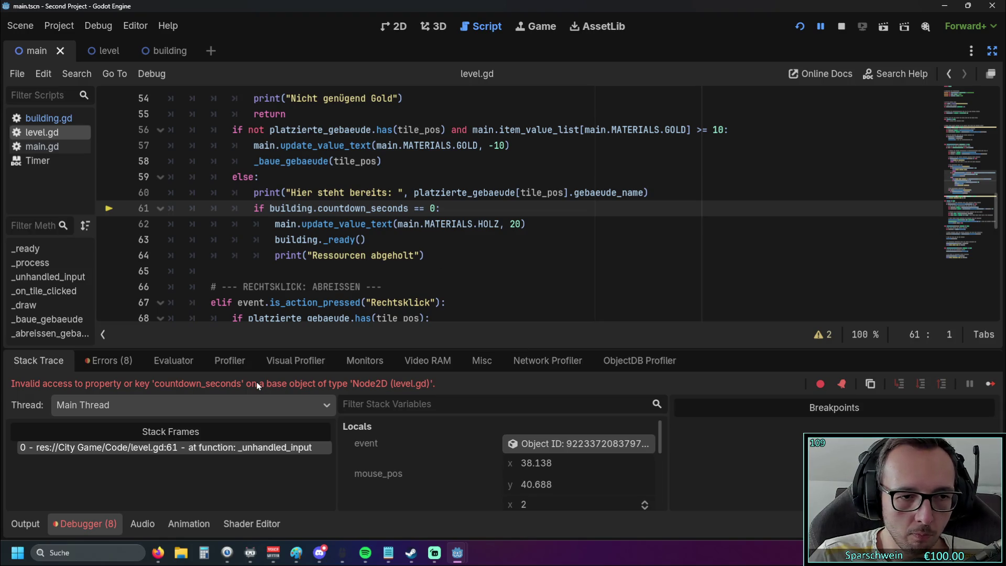
{"action": "left_click", "coordinate": [442, 246]}
{"action": "scroll", "coordinate": [442, 251], "scroll_direction": "up", "scroll_amount": 1}
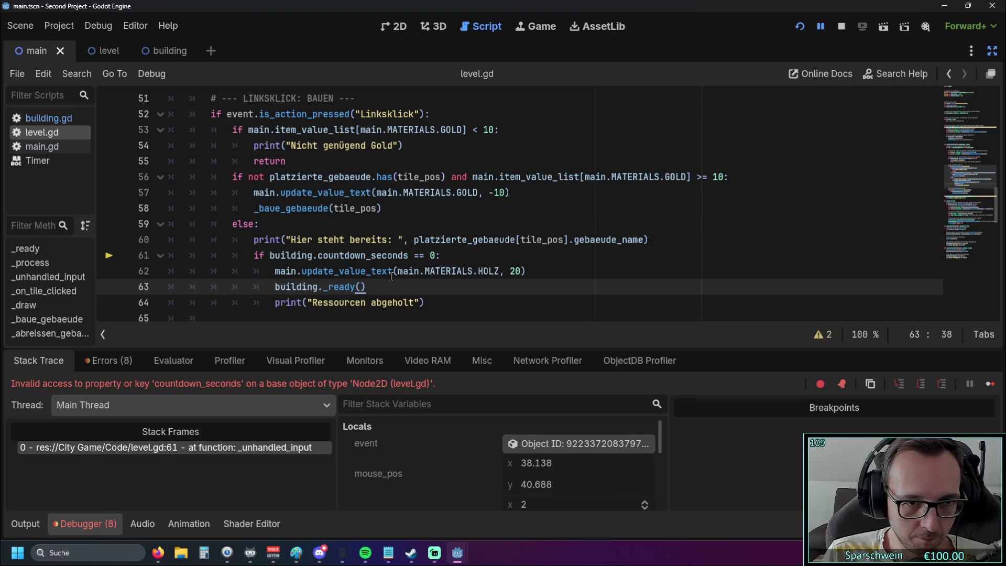
{"action": "left_click", "coordinate": [38, 121]}
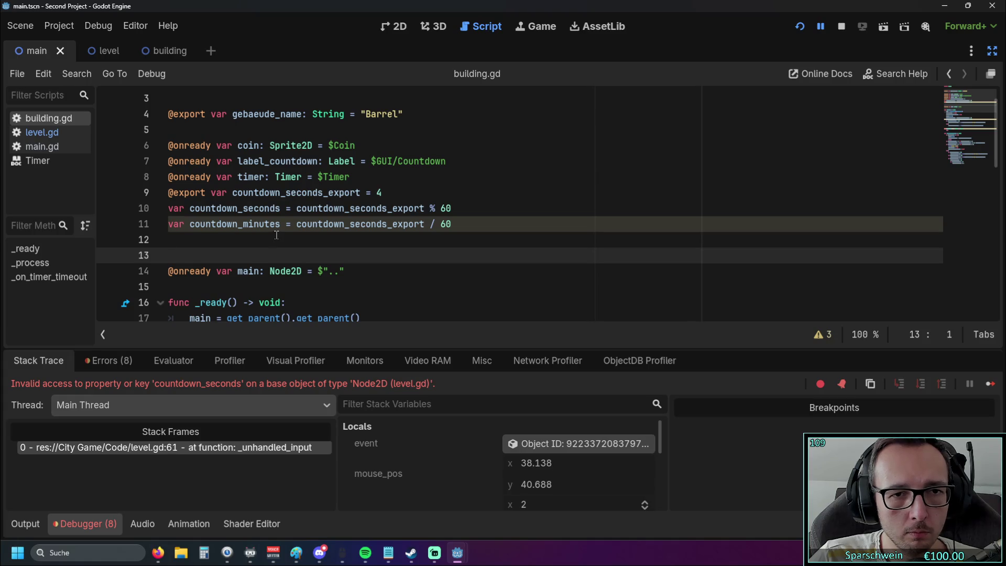
Select the countdown_seconds_export % 60 expression on line 10 of building.gd, then return to level.gd.
{"action": "left_click_drag", "start_coordinate": [296, 208], "coordinate": [493, 208]}
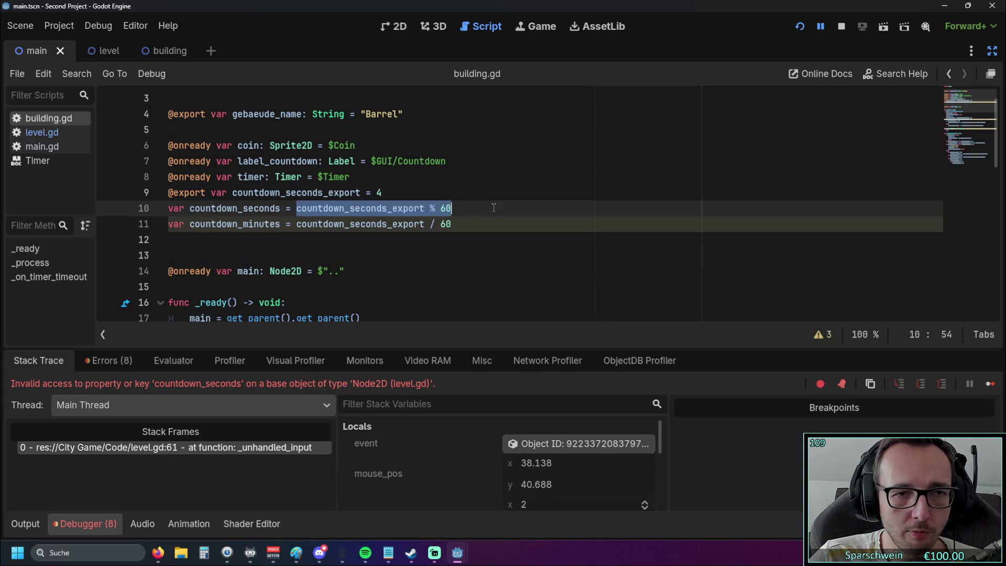
{"action": "left_click", "coordinate": [409, 247]}
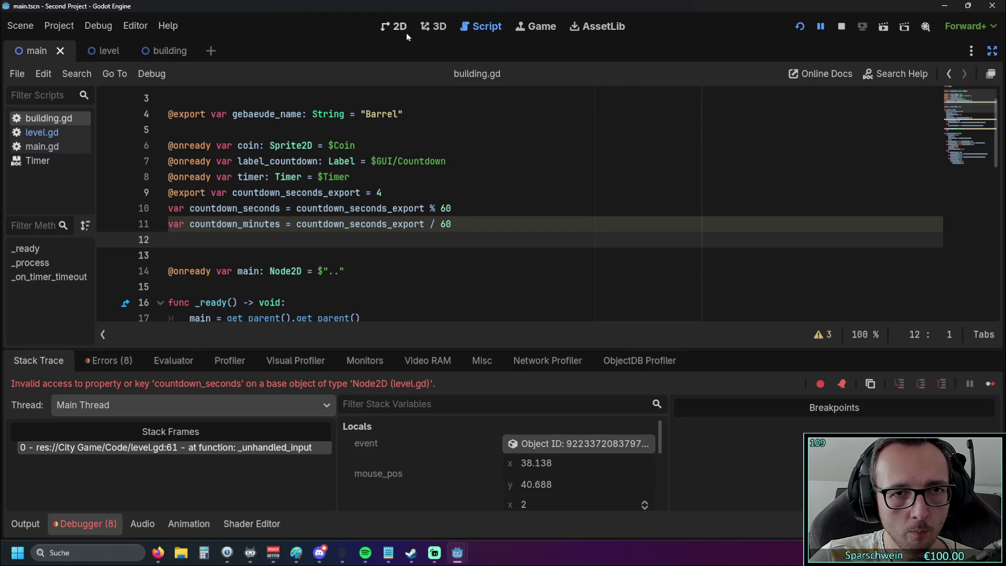
{"action": "left_click", "coordinate": [38, 131]}
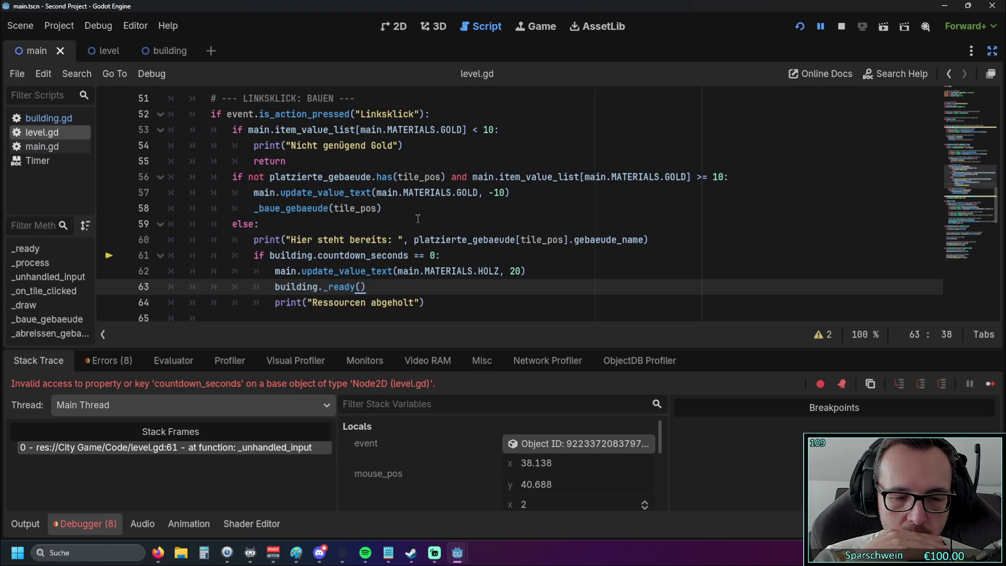
Scroll through level.gd's gold check and building placement code, then open main.gd.
{"action": "scroll", "coordinate": [417, 218], "scroll_direction": "down", "scroll_amount": 4}
{"action": "scroll", "coordinate": [383, 206], "scroll_direction": "down", "scroll_amount": 7}
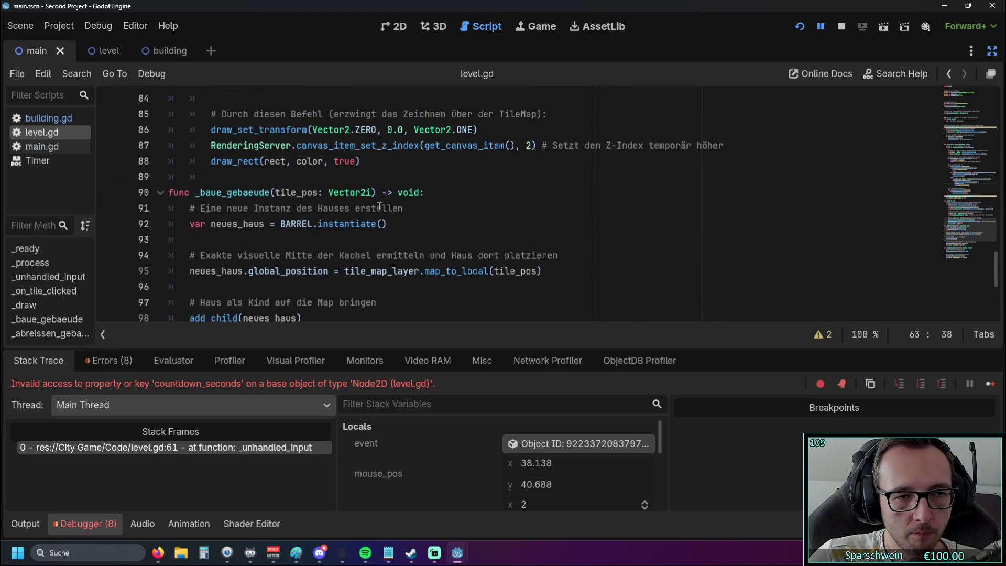
{"action": "scroll", "coordinate": [412, 228], "scroll_direction": "up", "scroll_amount": 7}
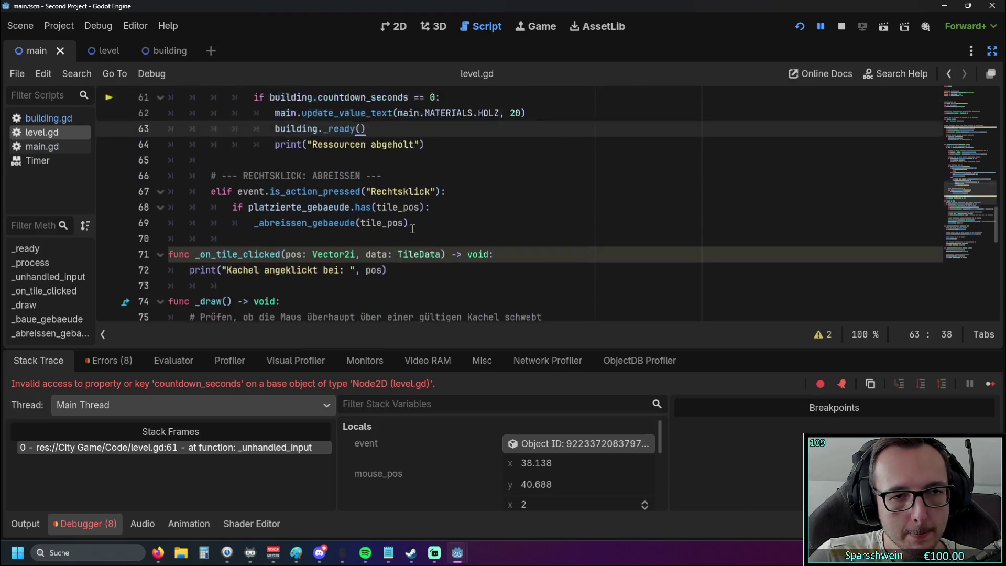
{"action": "scroll", "coordinate": [412, 228], "scroll_direction": "up", "scroll_amount": 5}
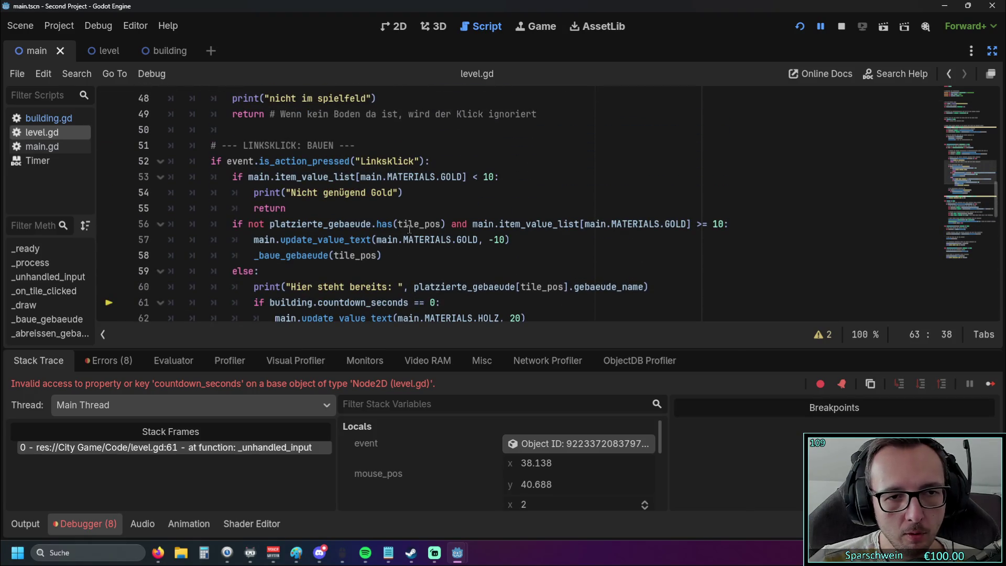
{"action": "scroll", "coordinate": [409, 228], "scroll_direction": "up", "scroll_amount": 4}
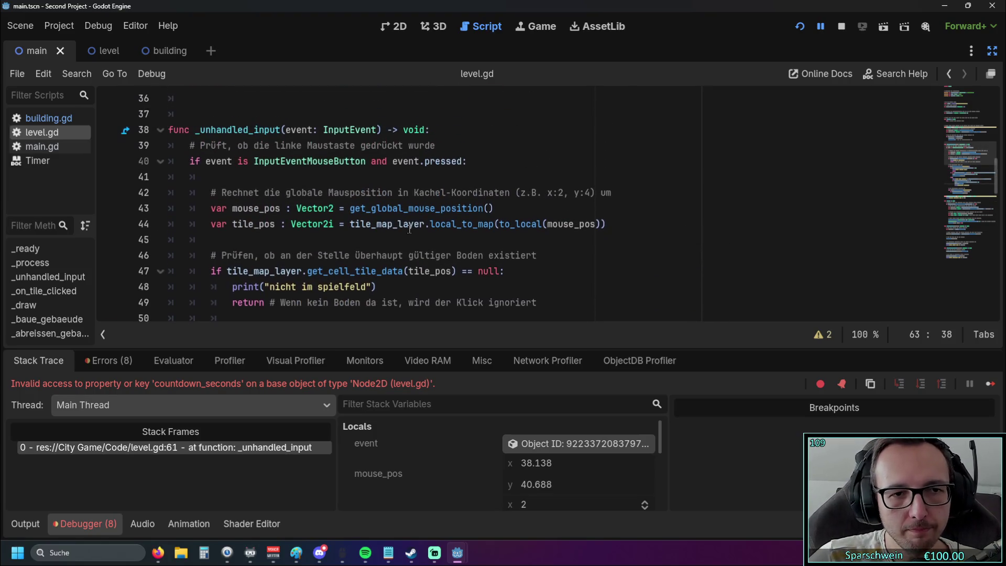
{"action": "mouse_move", "coordinate": [413, 219]}
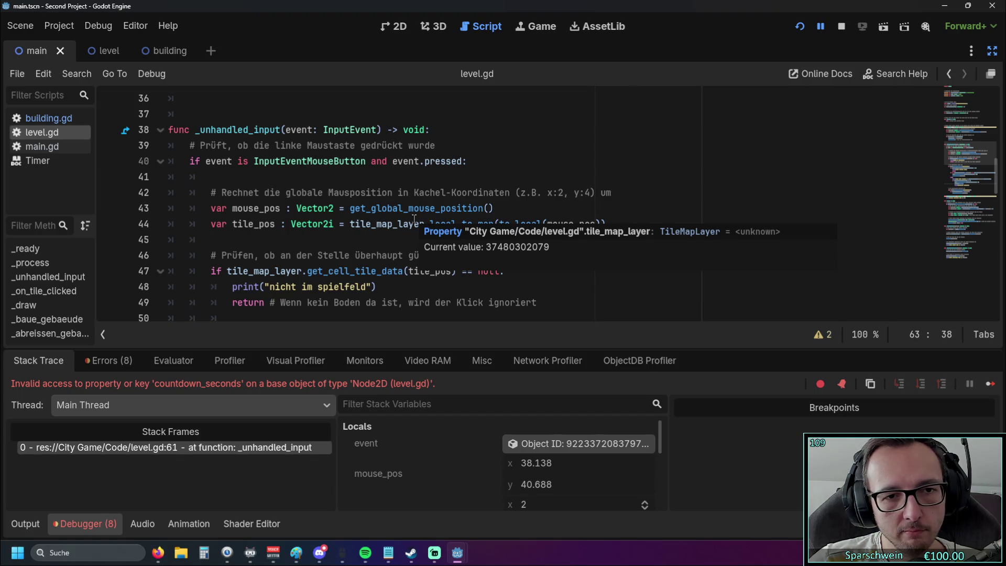
{"action": "scroll", "coordinate": [414, 219], "scroll_direction": "down", "scroll_amount": 4}
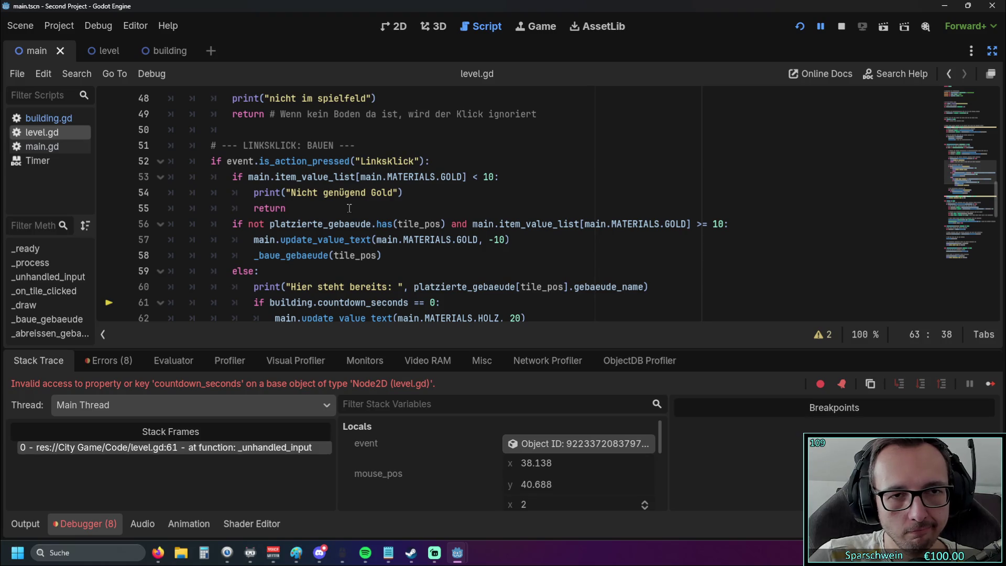
{"action": "left_click", "coordinate": [398, 26]}
{"action": "left_click", "coordinate": [476, 26]}
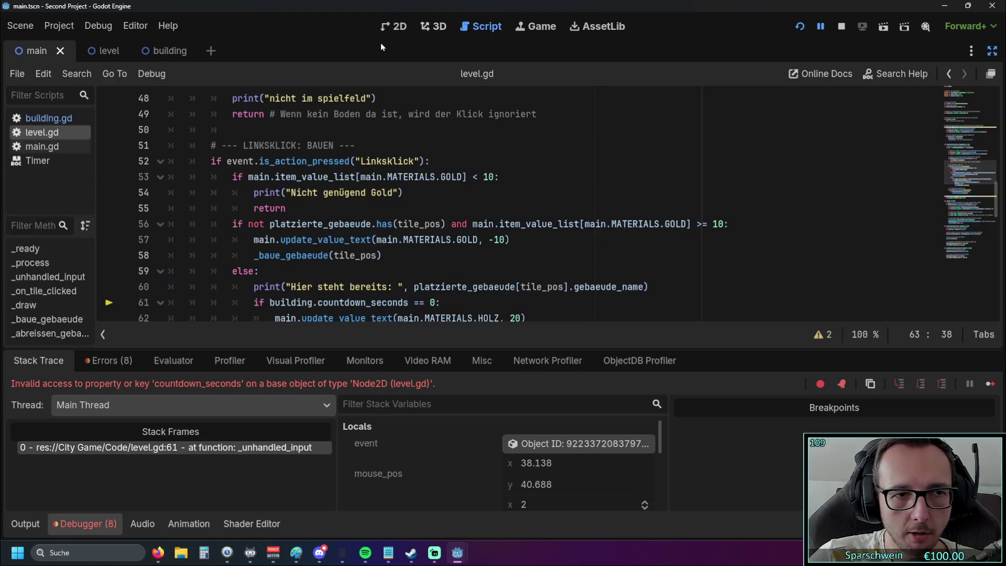
{"action": "left_click", "coordinate": [46, 147]}
Open building.gd and scroll down to its countdown variables and _ready function.
{"action": "scroll", "coordinate": [190, 178], "scroll_direction": "up", "scroll_amount": 3}
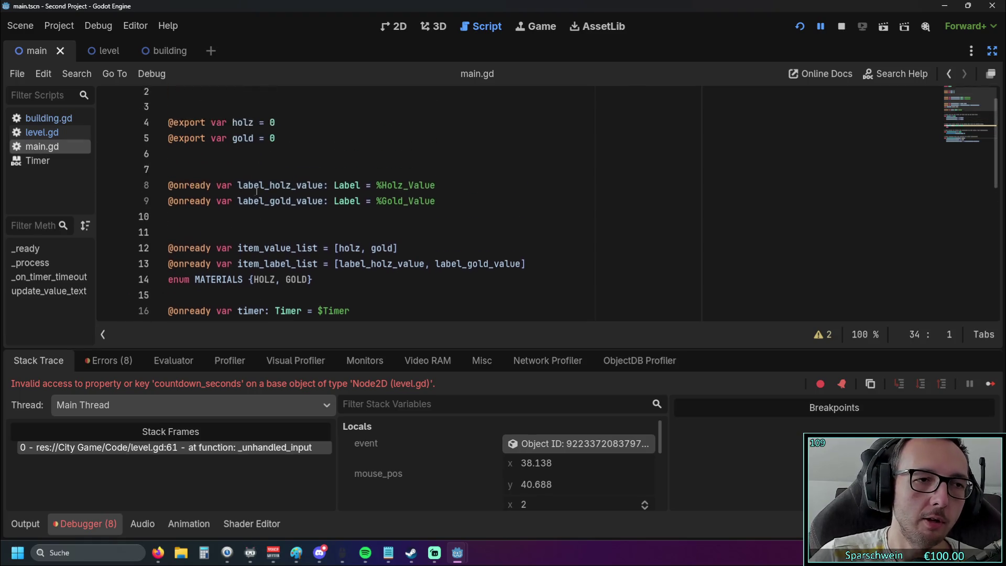
{"action": "left_click", "coordinate": [62, 117]}
{"action": "scroll", "coordinate": [330, 182], "scroll_direction": "down", "scroll_amount": 2}
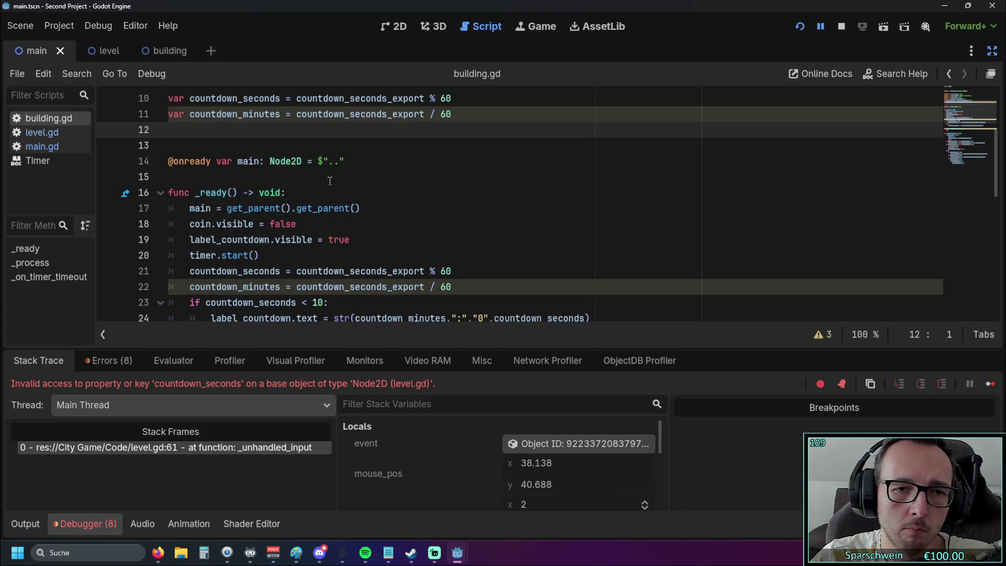
Place the caret at the end of building.gd line 19, then go back to level.gd.
{"action": "left_click", "coordinate": [424, 240]}
{"action": "scroll", "coordinate": [425, 243], "scroll_direction": "down", "scroll_amount": 1}
{"action": "scroll", "coordinate": [424, 244], "scroll_direction": "up", "scroll_amount": 1}
{"action": "scroll", "coordinate": [424, 243], "scroll_direction": "down", "scroll_amount": 1}
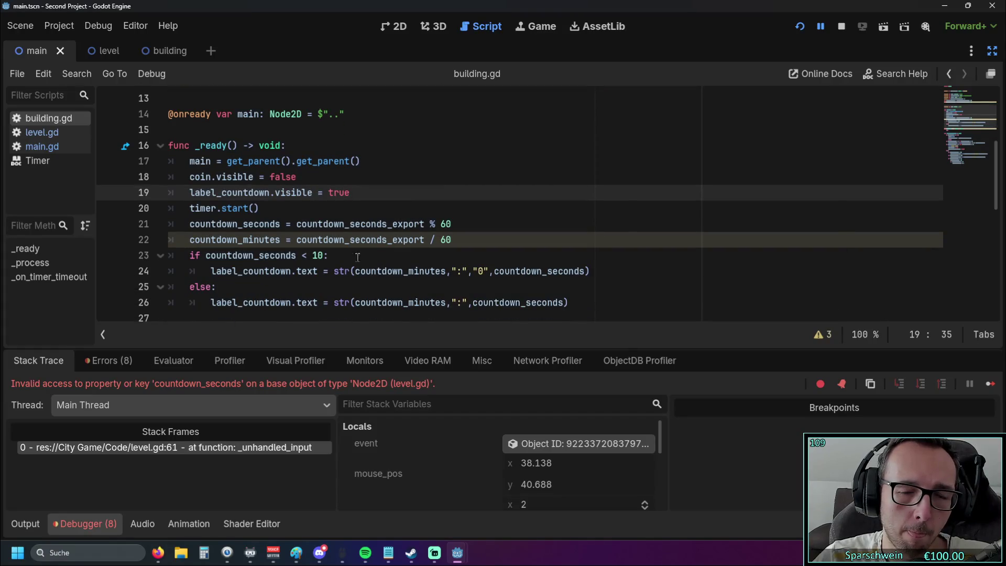
{"action": "left_click", "coordinate": [392, 29]}
{"action": "left_click", "coordinate": [477, 27]}
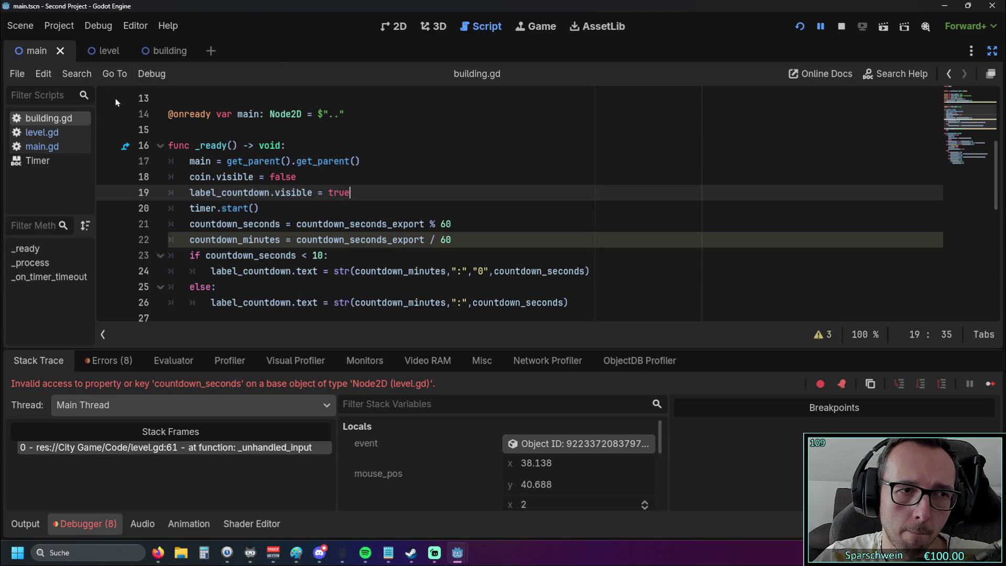
{"action": "left_click", "coordinate": [47, 133]}
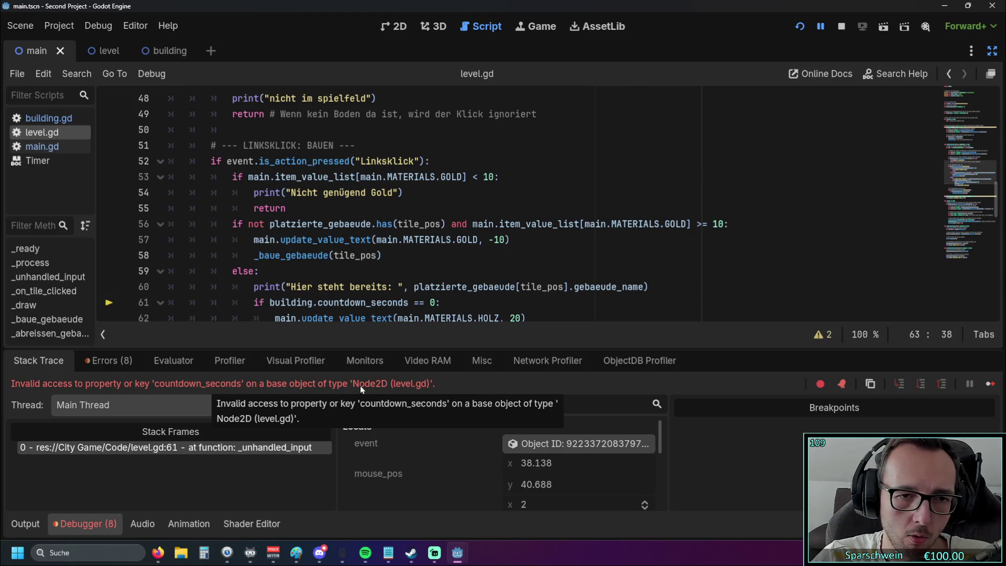
Cycle through the 2D, 3D and Script views and scroll through level.gd.
{"action": "left_click", "coordinate": [394, 33]}
{"action": "left_click", "coordinate": [440, 32]}
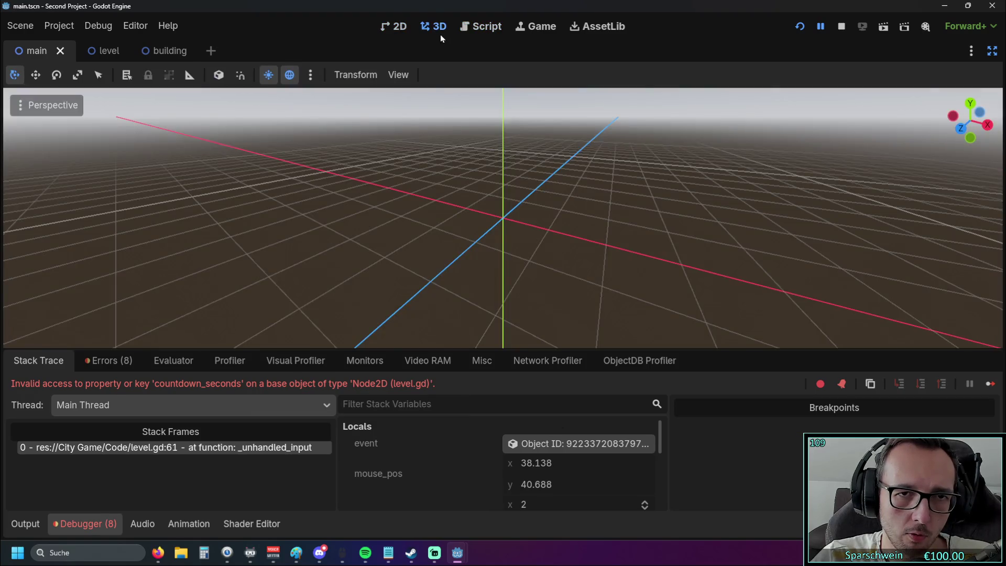
{"action": "left_click", "coordinate": [490, 31]}
{"action": "scroll", "coordinate": [318, 263], "scroll_direction": "up", "scroll_amount": 1}
{"action": "scroll", "coordinate": [319, 263], "scroll_direction": "up", "scroll_amount": 6}
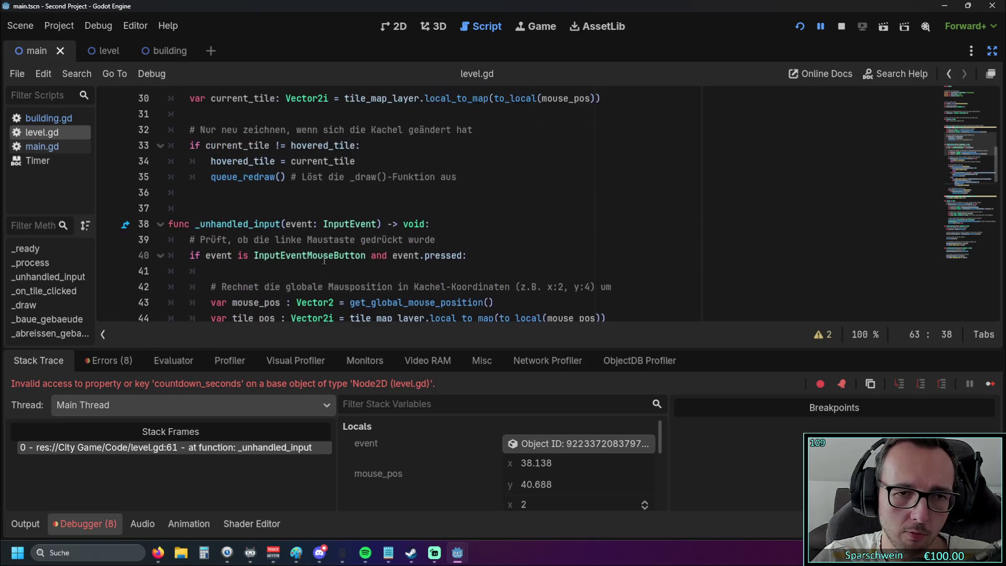
{"action": "scroll", "coordinate": [323, 259], "scroll_direction": "up", "scroll_amount": 9}
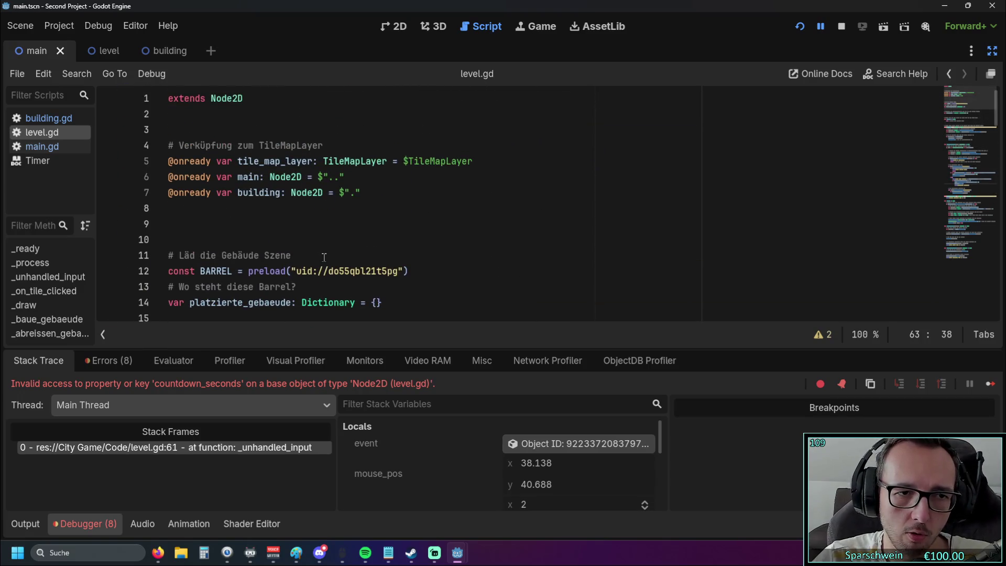
{"action": "scroll", "coordinate": [324, 258], "scroll_direction": "down", "scroll_amount": 2}
{"action": "scroll", "coordinate": [324, 258], "scroll_direction": "up", "scroll_amount": 2}
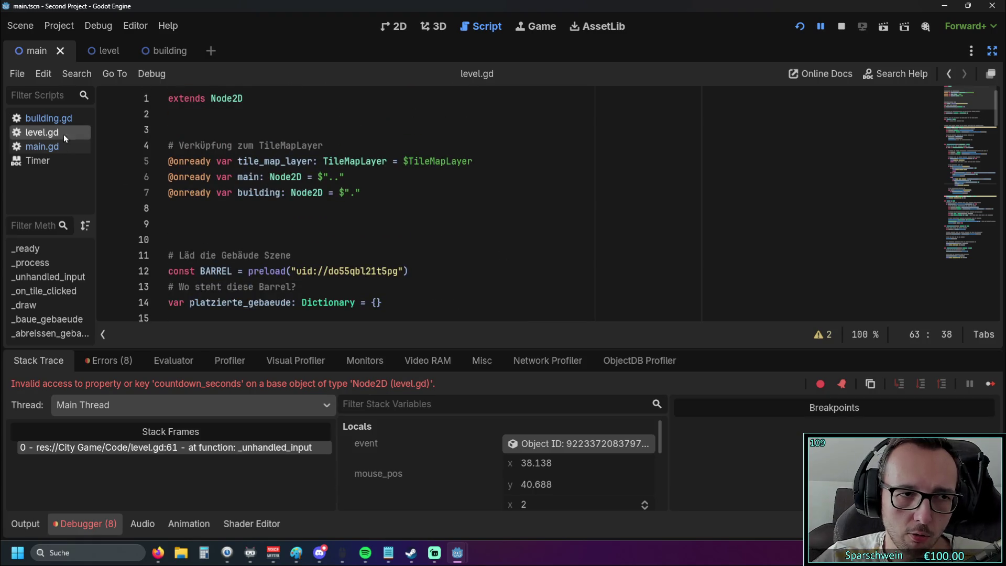
In building.gd, select the countdown_seconds declaration on line 10 and review the timer timeout code.
{"action": "left_click", "coordinate": [50, 118]}
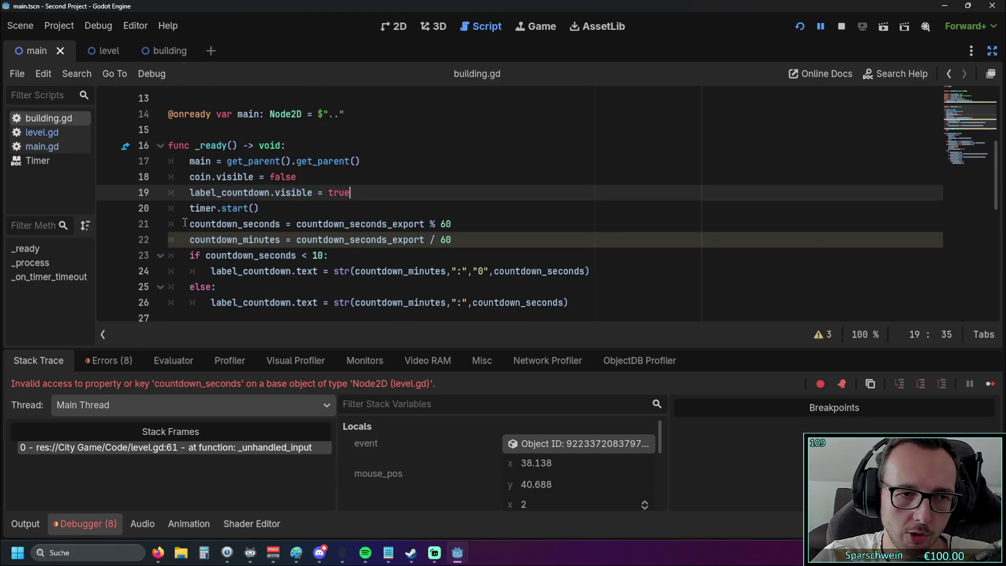
{"action": "scroll", "coordinate": [213, 234], "scroll_direction": "up", "scroll_amount": 4}
{"action": "left_click_drag", "start_coordinate": [190, 239], "coordinate": [462, 243]}
{"action": "scroll", "coordinate": [462, 243], "scroll_direction": "down", "scroll_amount": 2}
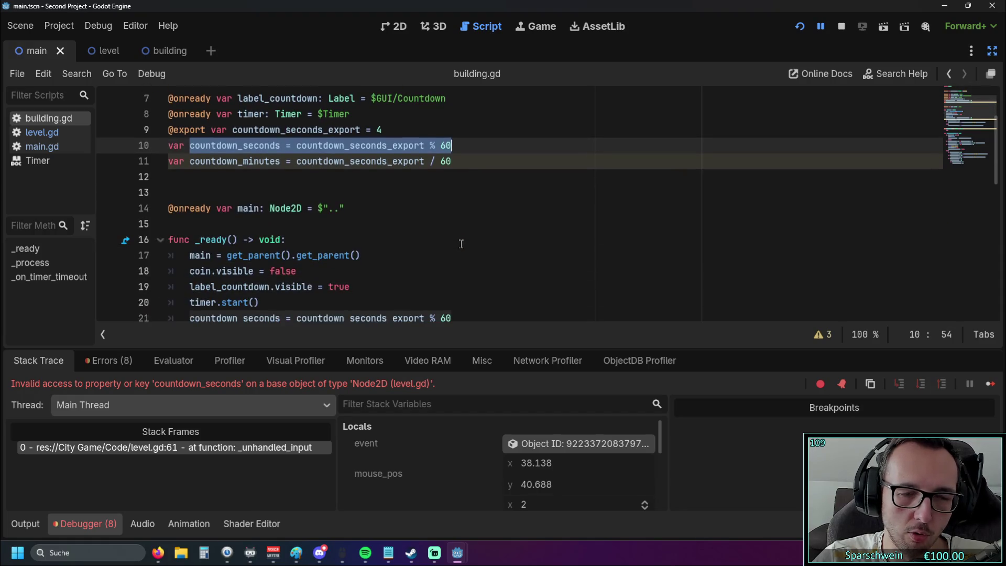
{"action": "scroll", "coordinate": [461, 244], "scroll_direction": "down", "scroll_amount": 1}
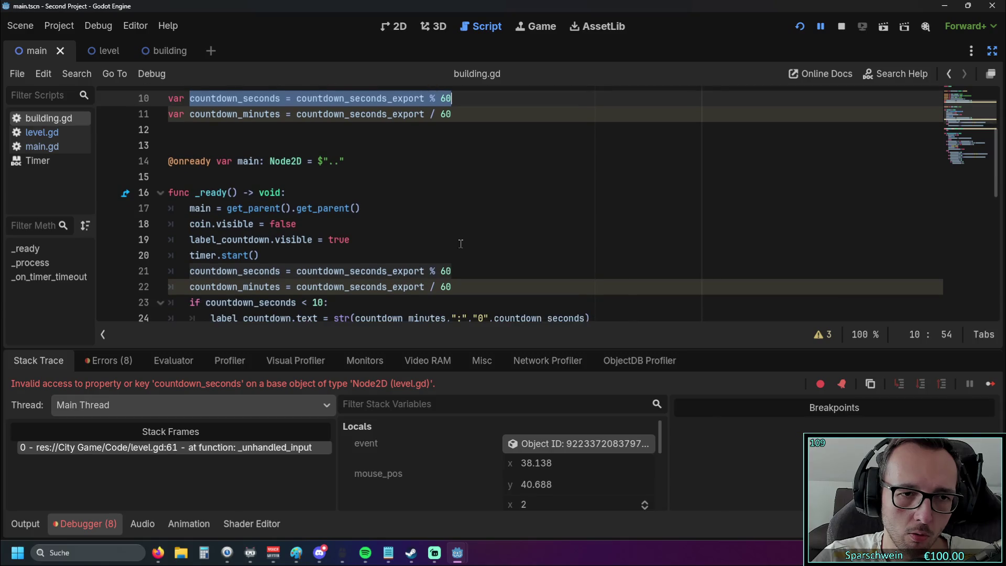
{"action": "scroll", "coordinate": [460, 244], "scroll_direction": "up", "scroll_amount": 1}
{"action": "scroll", "coordinate": [460, 243], "scroll_direction": "up", "scroll_amount": 1}
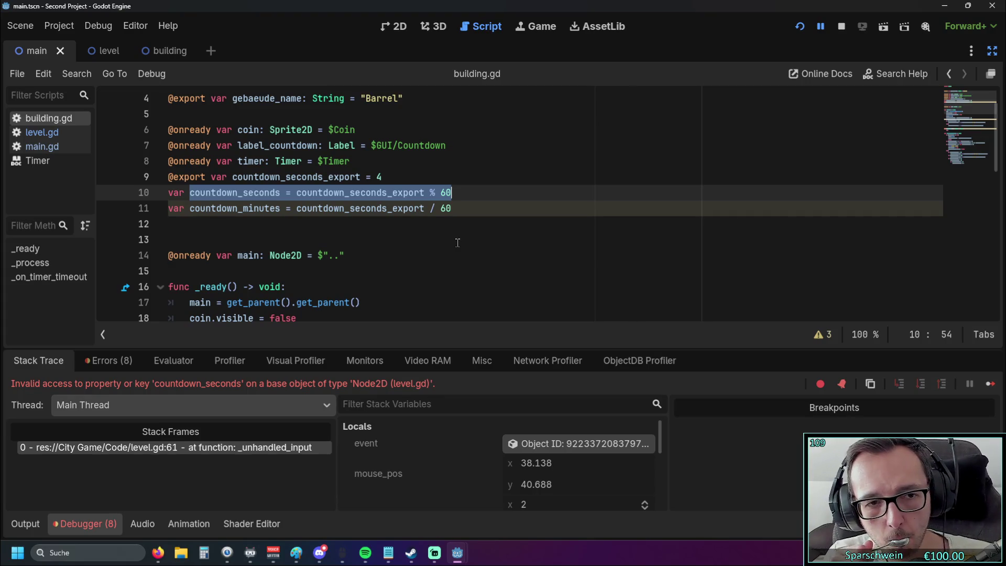
{"action": "scroll", "coordinate": [457, 242], "scroll_direction": "down", "scroll_amount": 4}
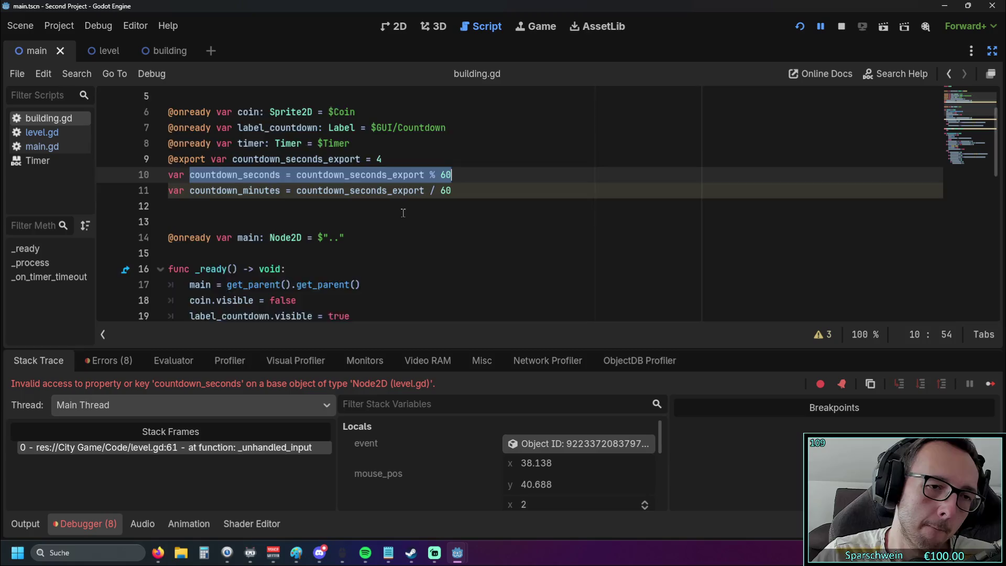
{"action": "scroll", "coordinate": [507, 192], "scroll_direction": "down", "scroll_amount": 2}
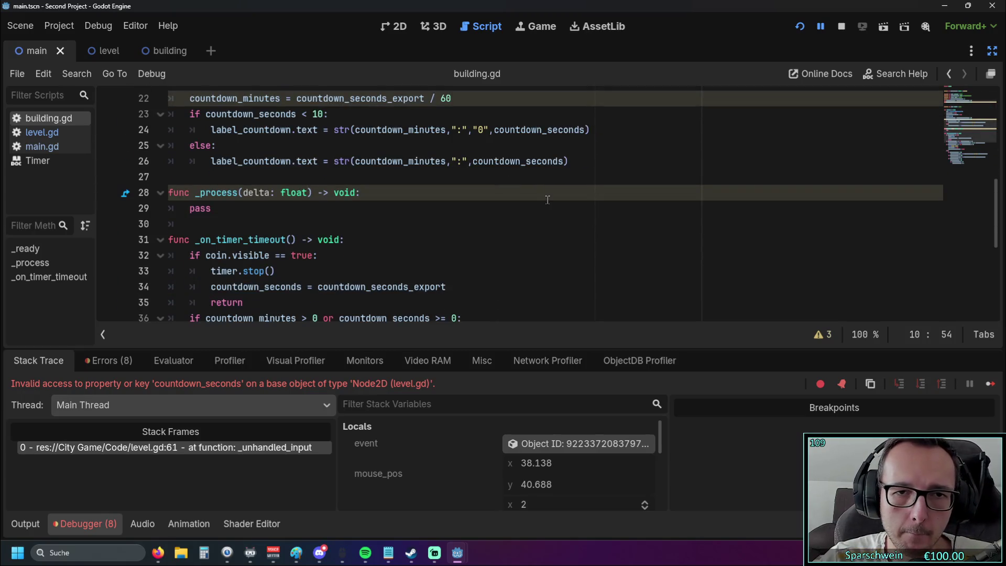
{"action": "scroll", "coordinate": [535, 196], "scroll_direction": "up", "scroll_amount": 1}
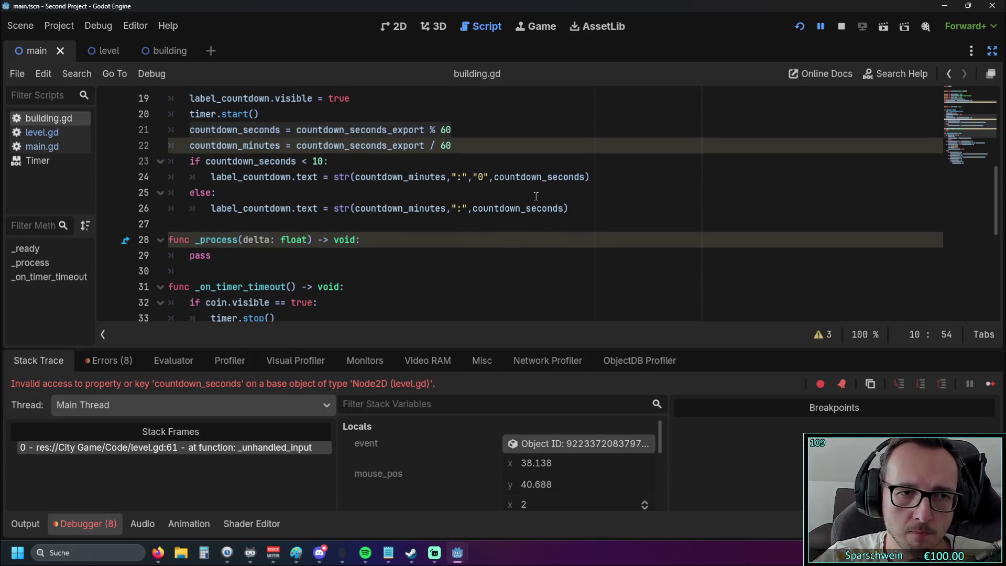
{"action": "scroll", "coordinate": [536, 196], "scroll_direction": "up", "scroll_amount": 2}
{"action": "scroll", "coordinate": [534, 202], "scroll_direction": "down", "scroll_amount": 2}
{"action": "scroll", "coordinate": [534, 205], "scroll_direction": "down", "scroll_amount": 3}
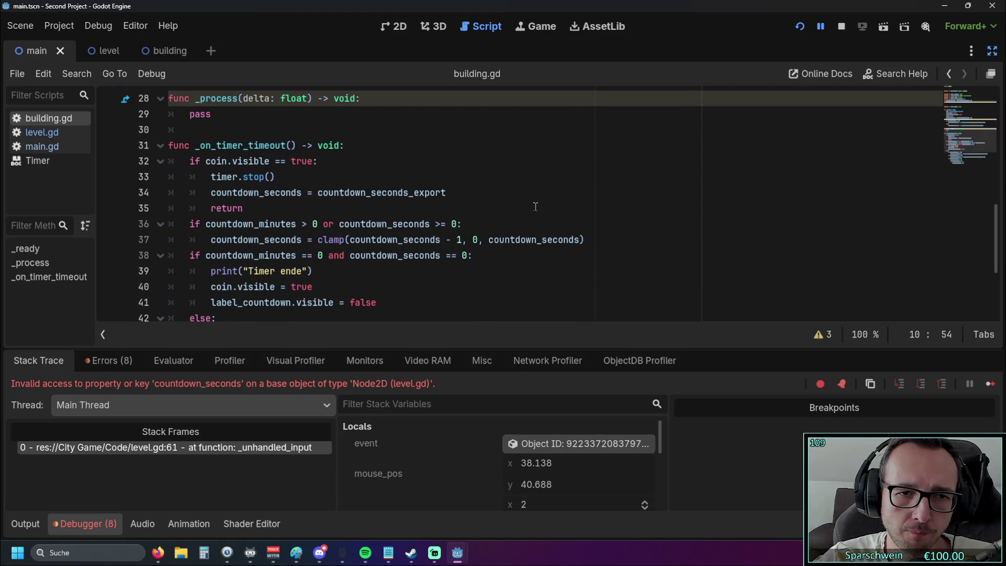
{"action": "scroll", "coordinate": [534, 206], "scroll_direction": "up", "scroll_amount": 8}
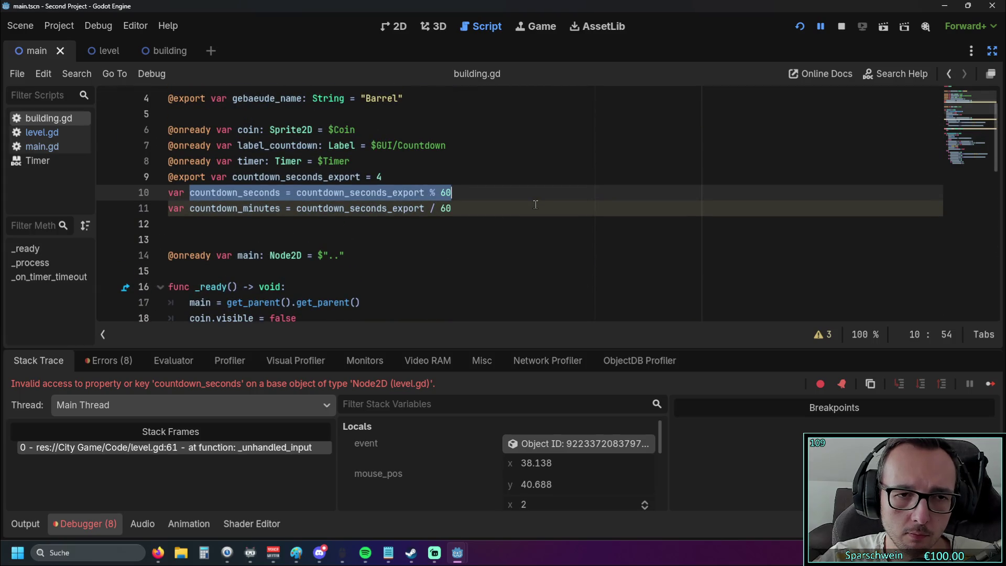
{"action": "scroll", "coordinate": [535, 204], "scroll_direction": "down", "scroll_amount": 4}
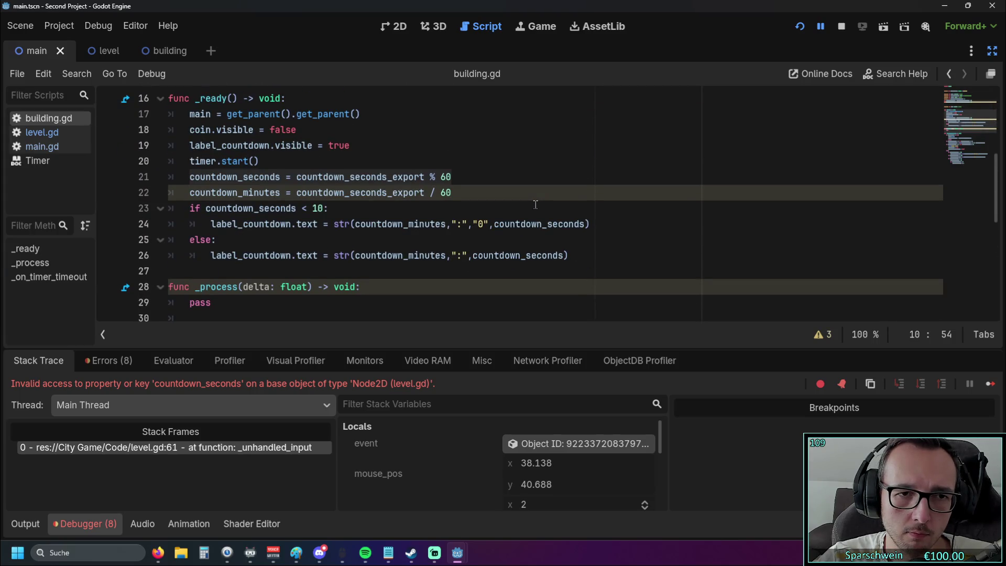
{"action": "scroll", "coordinate": [536, 204], "scroll_direction": "up", "scroll_amount": 1}
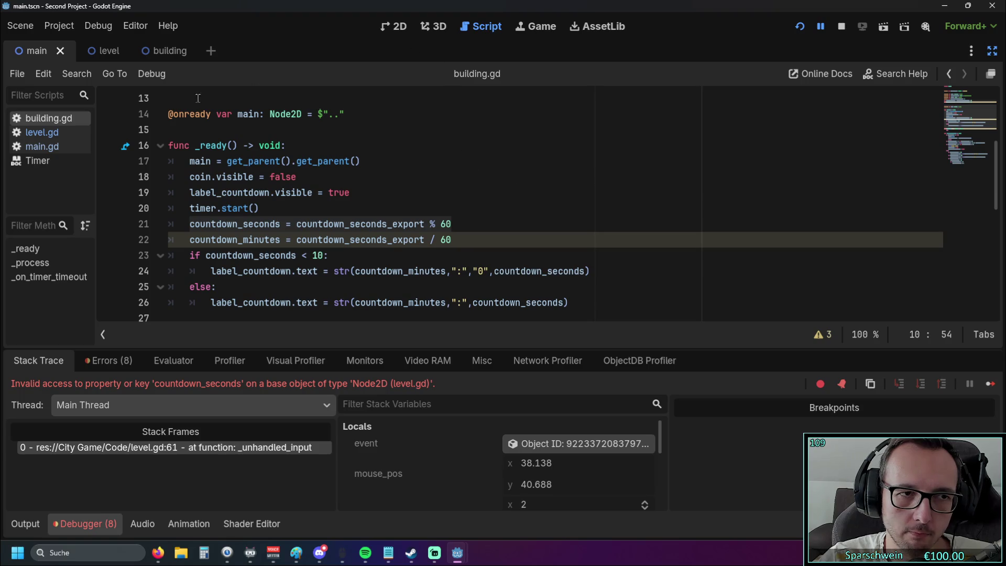
{"action": "left_click", "coordinate": [48, 132]}
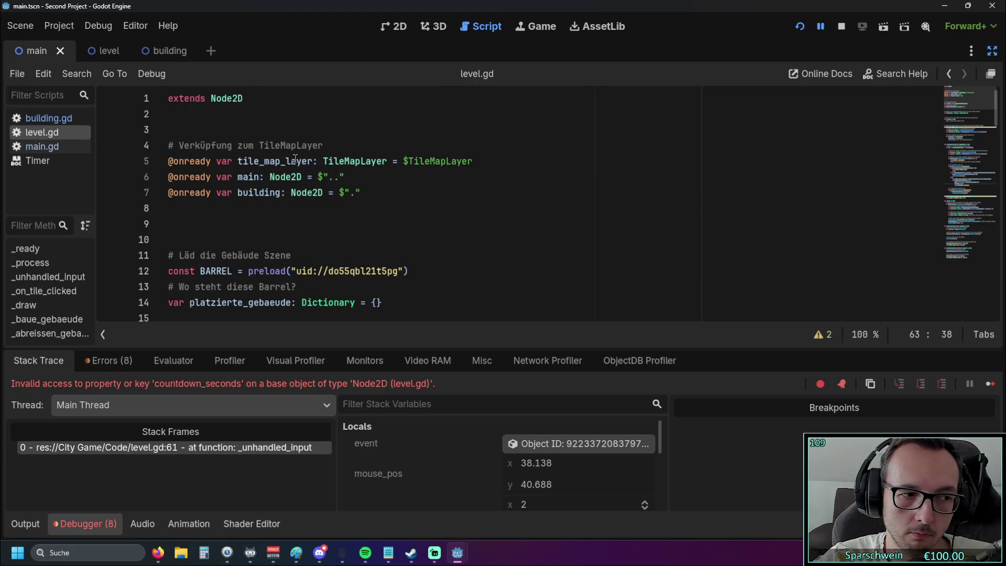
{"action": "mouse_move", "coordinate": [408, 167]}
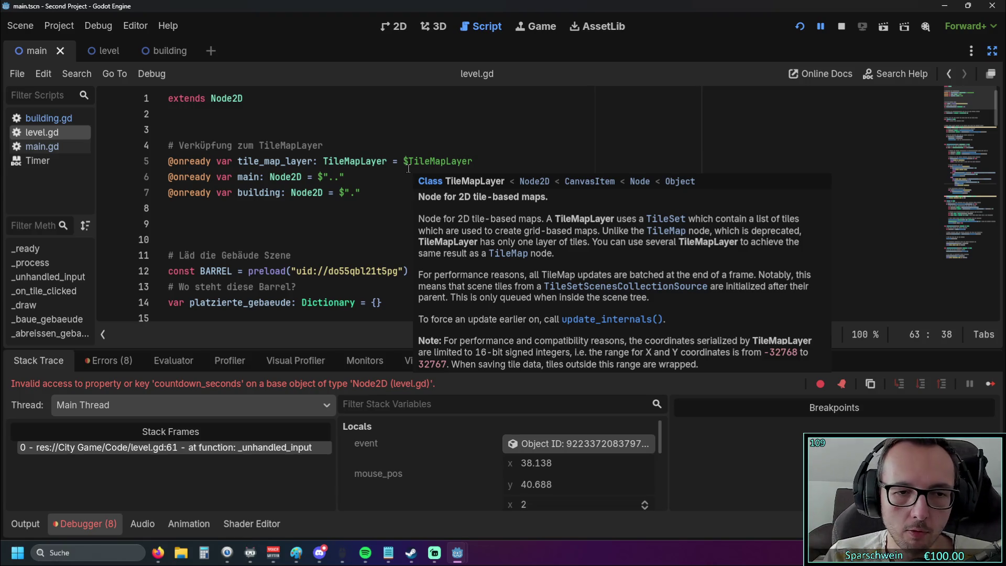
{"action": "left_click", "coordinate": [335, 224]}
{"action": "scroll", "coordinate": [335, 233], "scroll_direction": "down", "scroll_amount": 2}
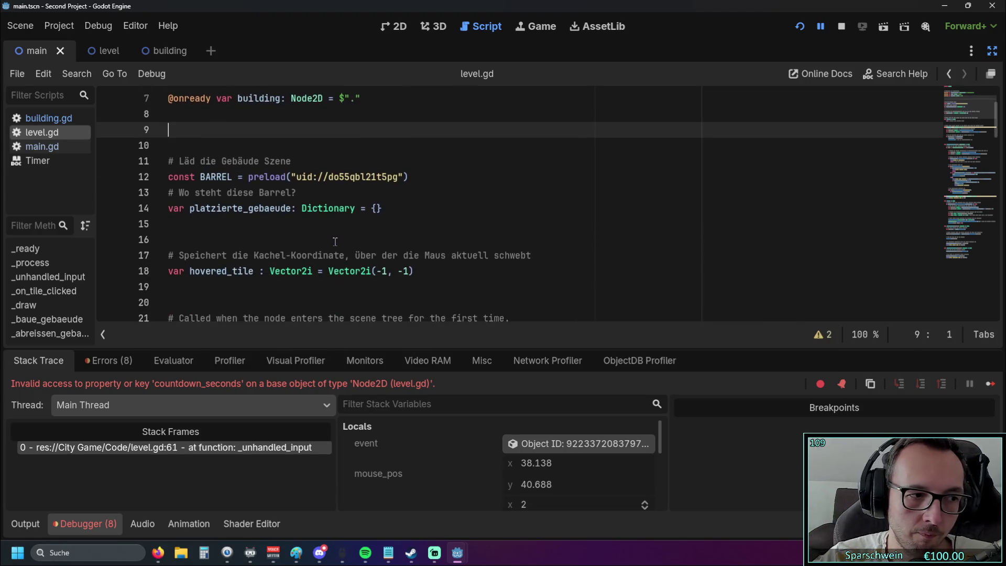
{"action": "scroll", "coordinate": [335, 240], "scroll_direction": "down", "scroll_amount": 1}
{"action": "scroll", "coordinate": [331, 235], "scroll_direction": "down", "scroll_amount": 1}
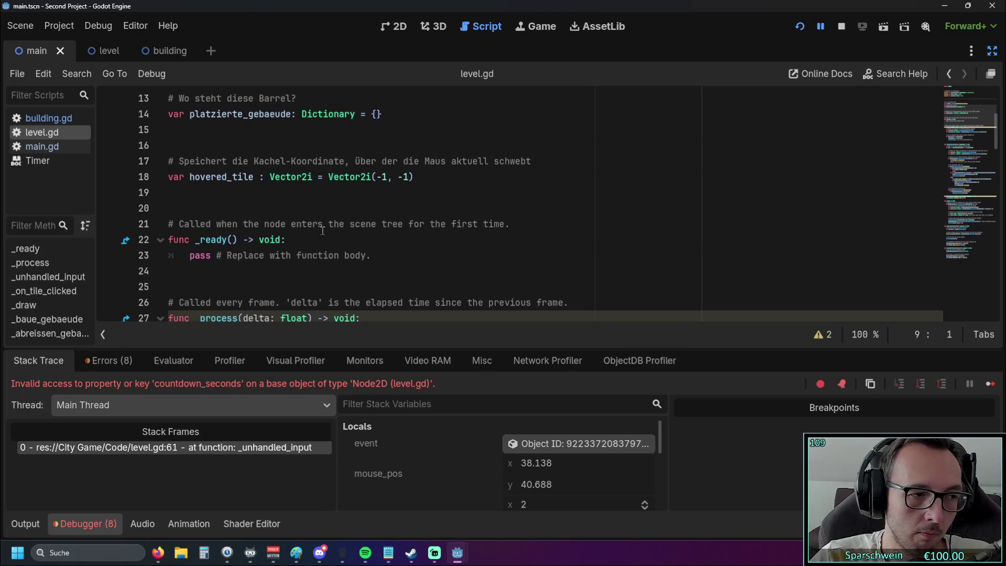
{"action": "scroll", "coordinate": [325, 233], "scroll_direction": "down", "scroll_amount": 1}
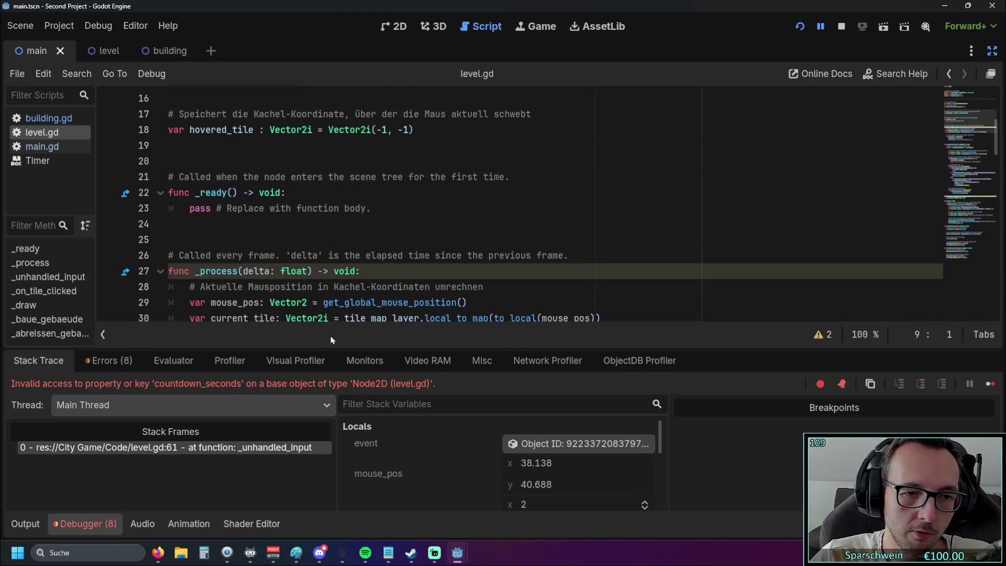
{"action": "scroll", "coordinate": [350, 247], "scroll_direction": "down", "scroll_amount": 4}
{"action": "scroll", "coordinate": [349, 247], "scroll_direction": "down", "scroll_amount": 8}
{"action": "scroll", "coordinate": [367, 252], "scroll_direction": "up", "scroll_amount": 9}
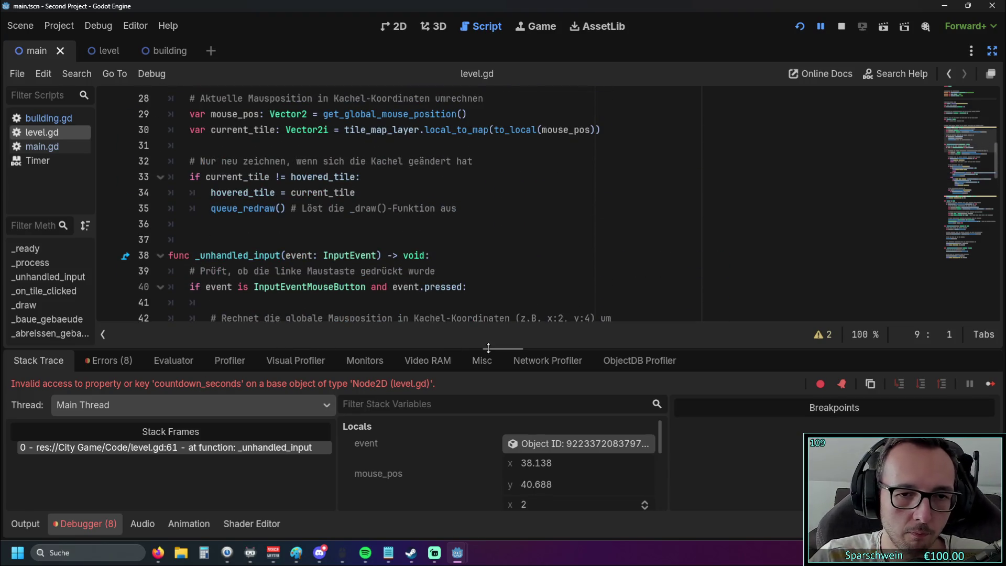
{"action": "scroll", "coordinate": [403, 282], "scroll_direction": "up", "scroll_amount": 2}
{"action": "scroll", "coordinate": [403, 282], "scroll_direction": "up", "scroll_amount": 3}
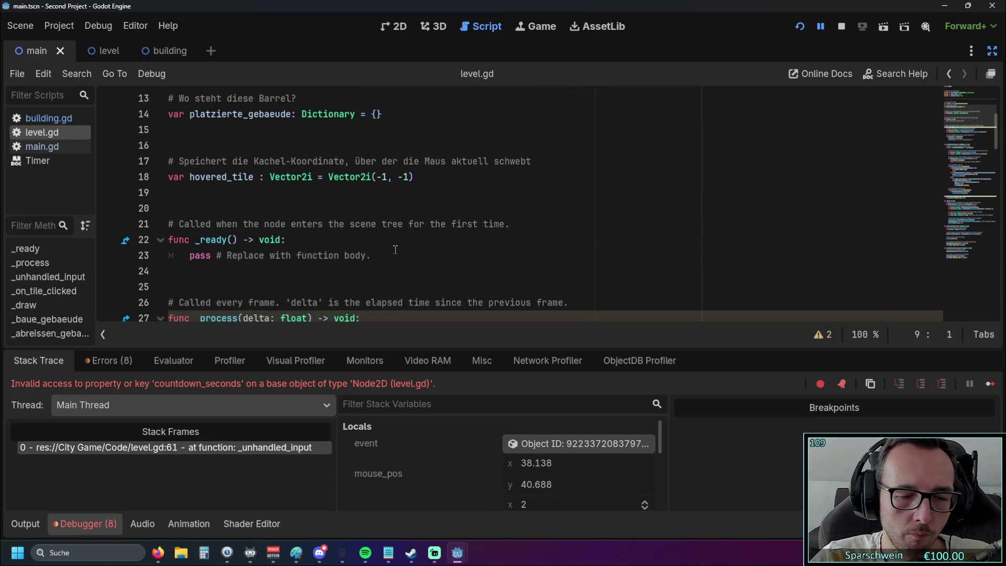
{"action": "scroll", "coordinate": [395, 249], "scroll_direction": "up", "scroll_amount": 4}
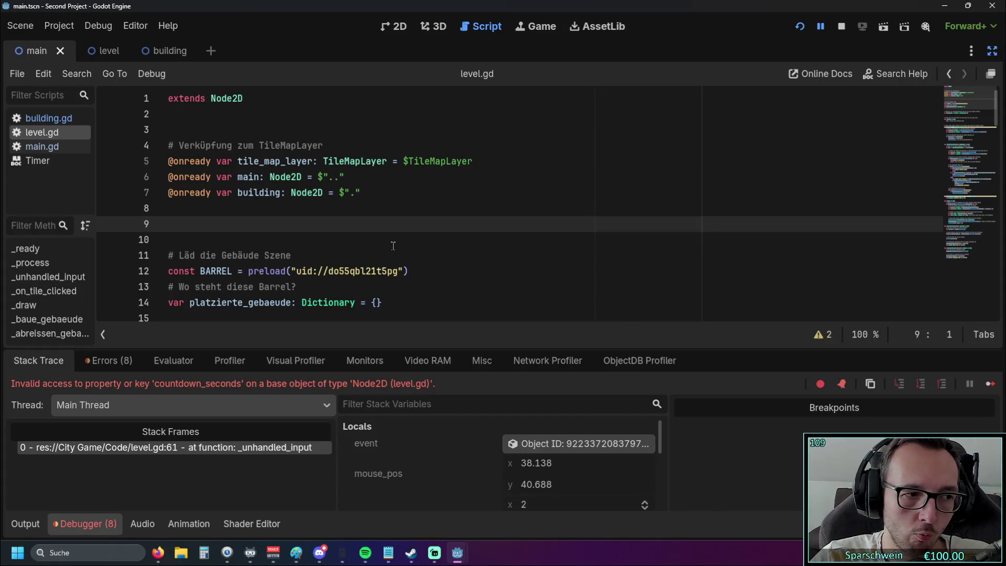
{"action": "scroll", "coordinate": [395, 249], "scroll_direction": "down", "scroll_amount": 3}
{"action": "scroll", "coordinate": [394, 247], "scroll_direction": "down", "scroll_amount": 3}
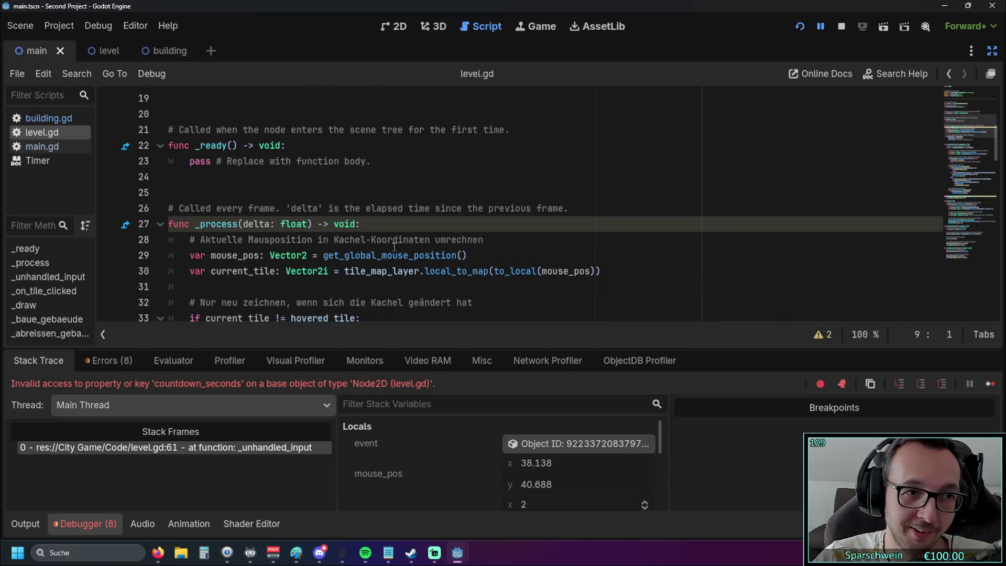
{"action": "scroll", "coordinate": [464, 238], "scroll_direction": "down", "scroll_amount": 3}
{"action": "scroll", "coordinate": [464, 239], "scroll_direction": "down", "scroll_amount": 6}
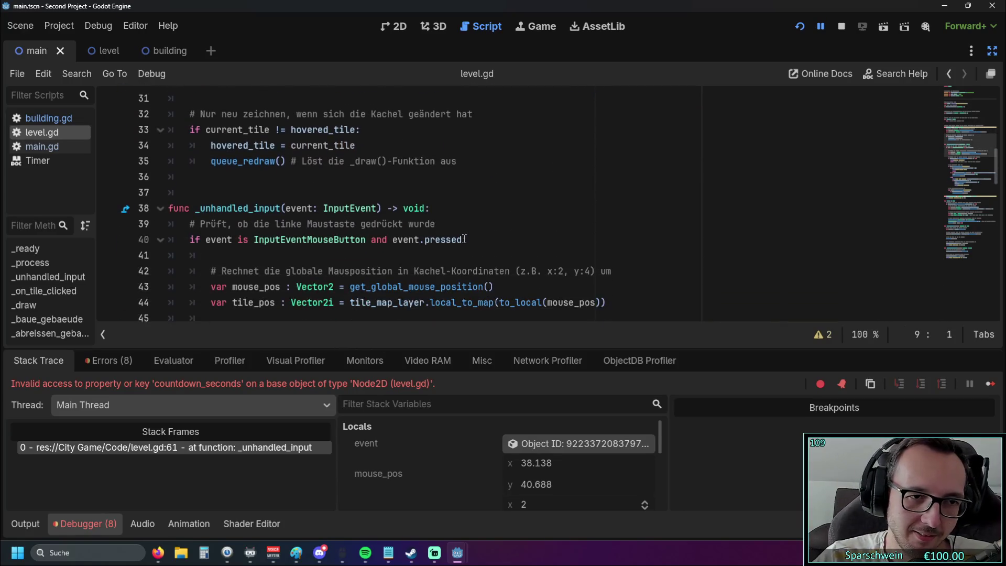
{"action": "scroll", "coordinate": [470, 243], "scroll_direction": "down", "scroll_amount": 3}
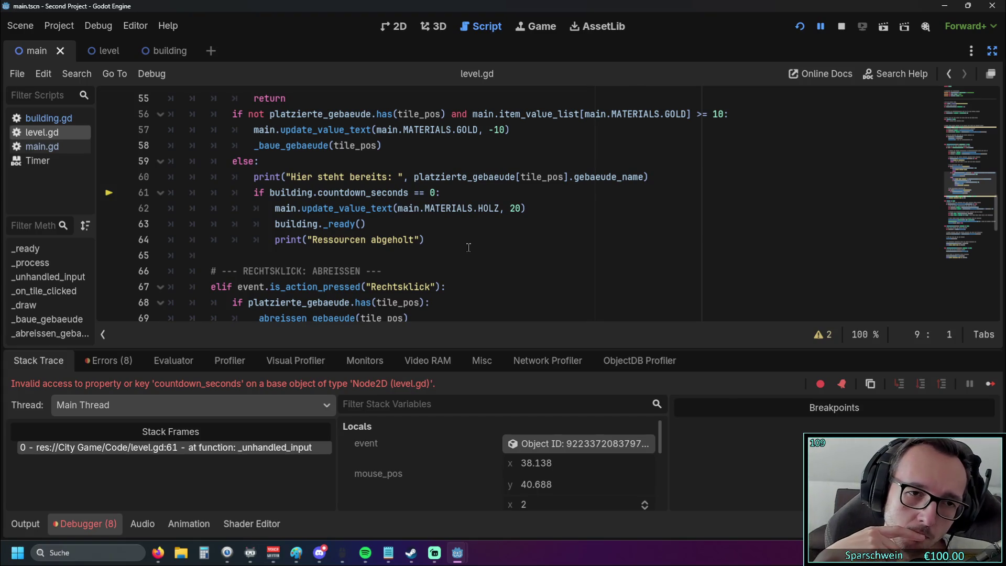
{"action": "scroll", "coordinate": [469, 247], "scroll_direction": "down", "scroll_amount": 10}
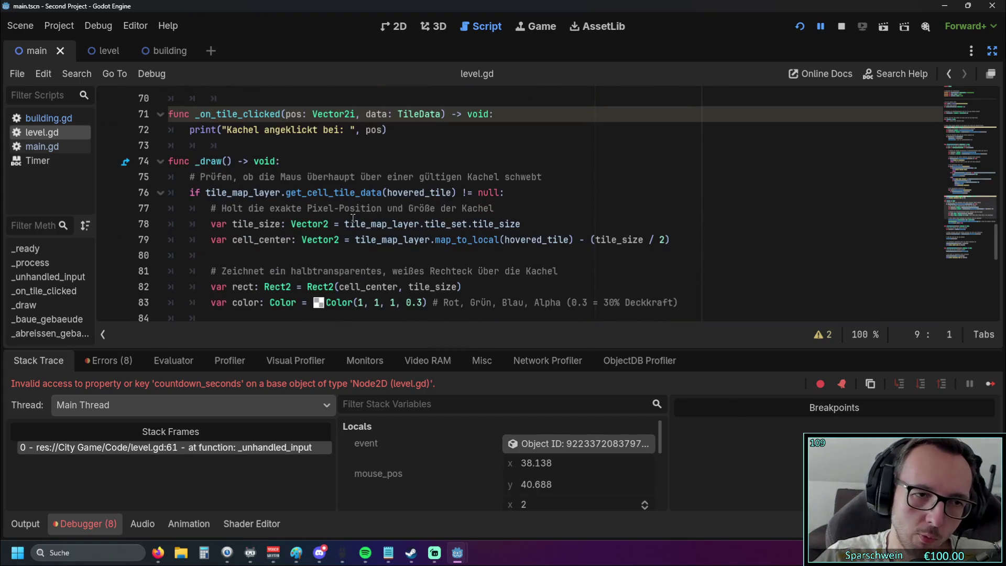
{"action": "left_click", "coordinate": [387, 209]}
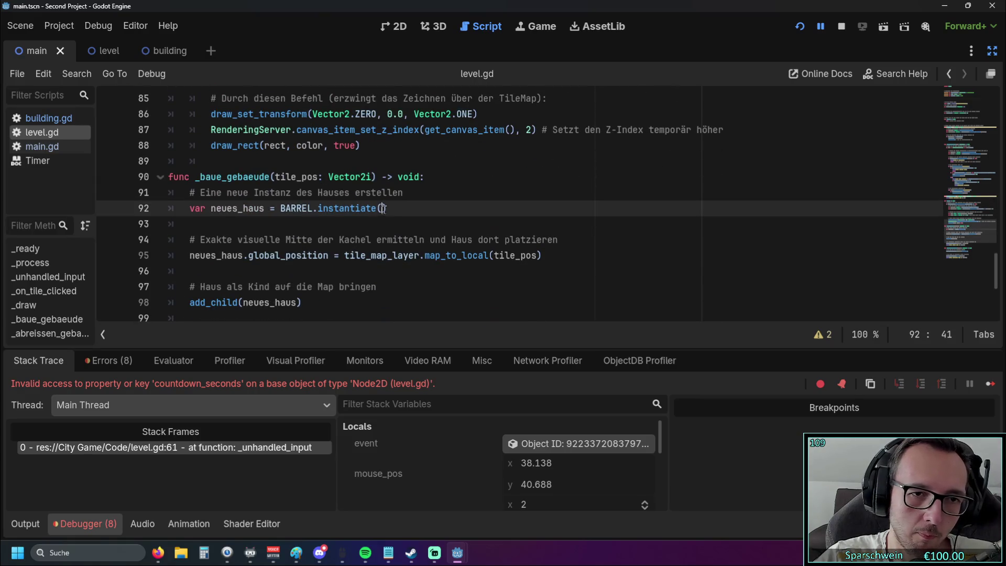
Add 'building = neues_haus' below the BARREL instantiate call in _baue_gebaeude and relaunch the game.
{"action": "key", "text": "Return"}
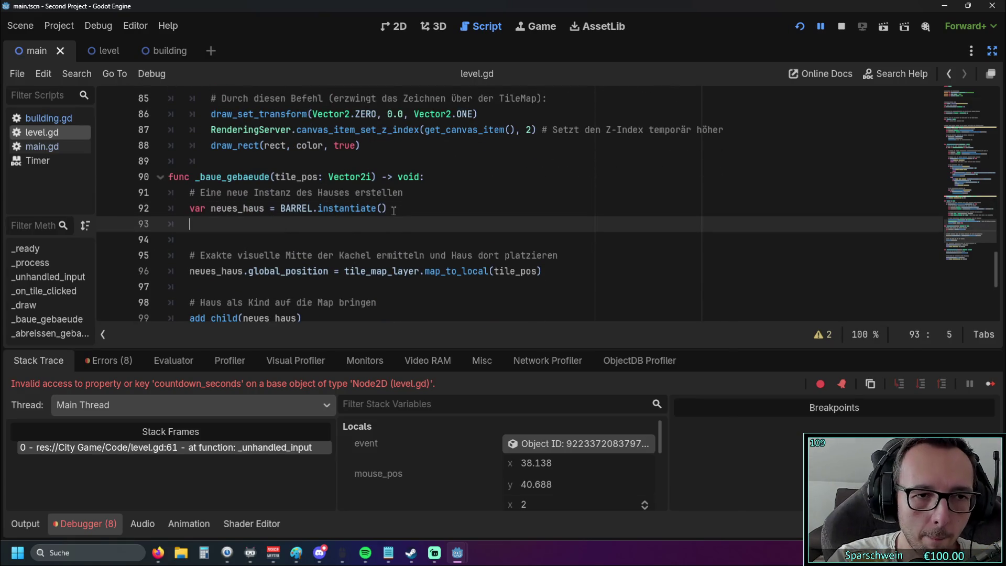
{"action": "type", "text": "building"}
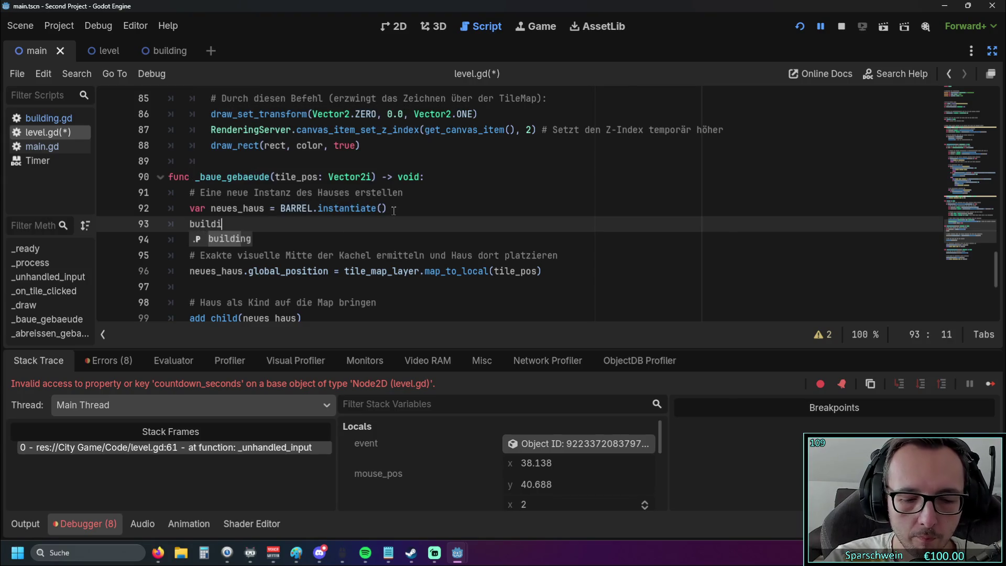
{"action": "type", "text": " = neues"}
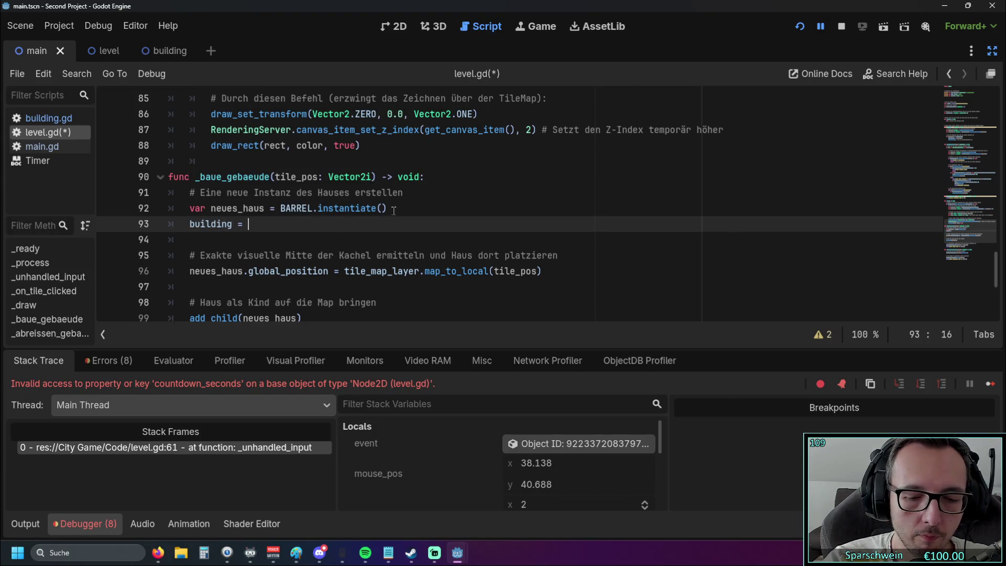
{"action": "type", "text": "_haus"}
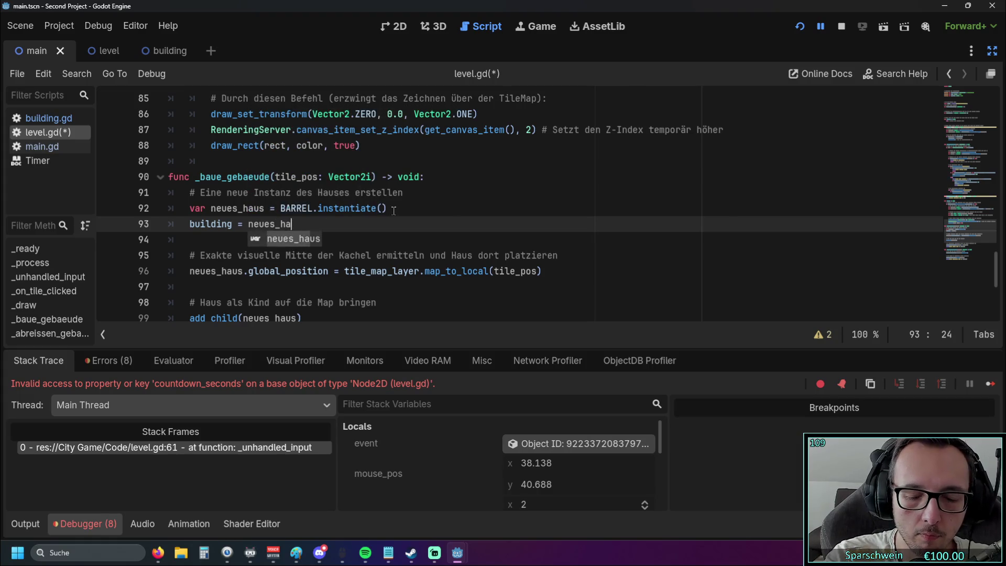
{"action": "left_click", "coordinate": [799, 27]}
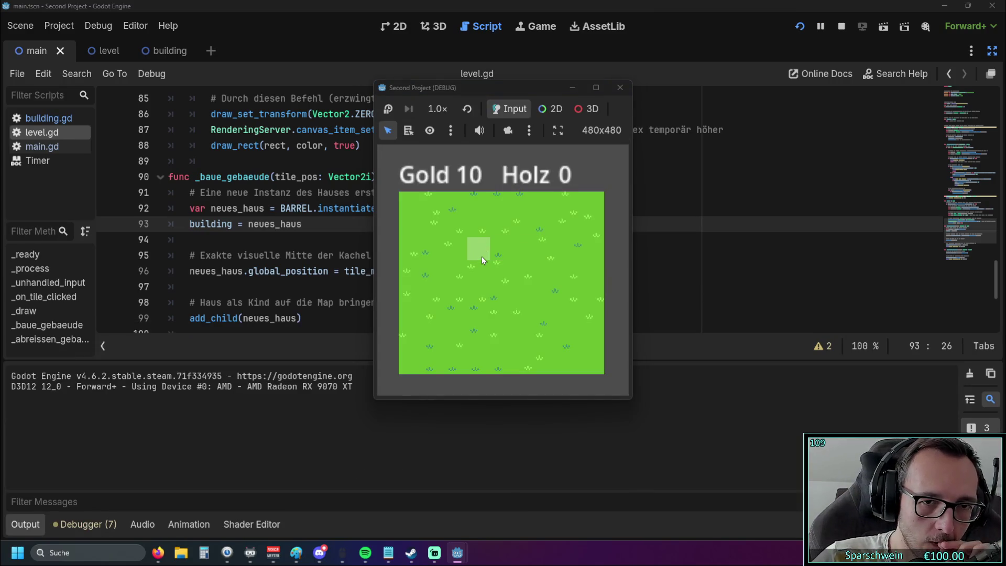
Build a barrel at (3, 2), collect 20 wood when its timer ends, and stop the game.
{"action": "left_click", "coordinate": [482, 256]}
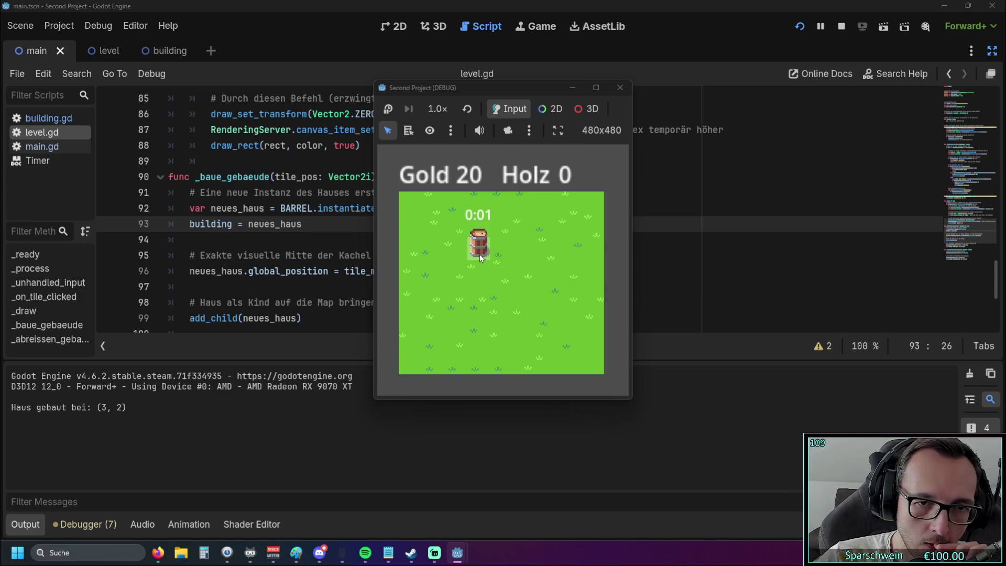
{"action": "left_click", "coordinate": [478, 254]}
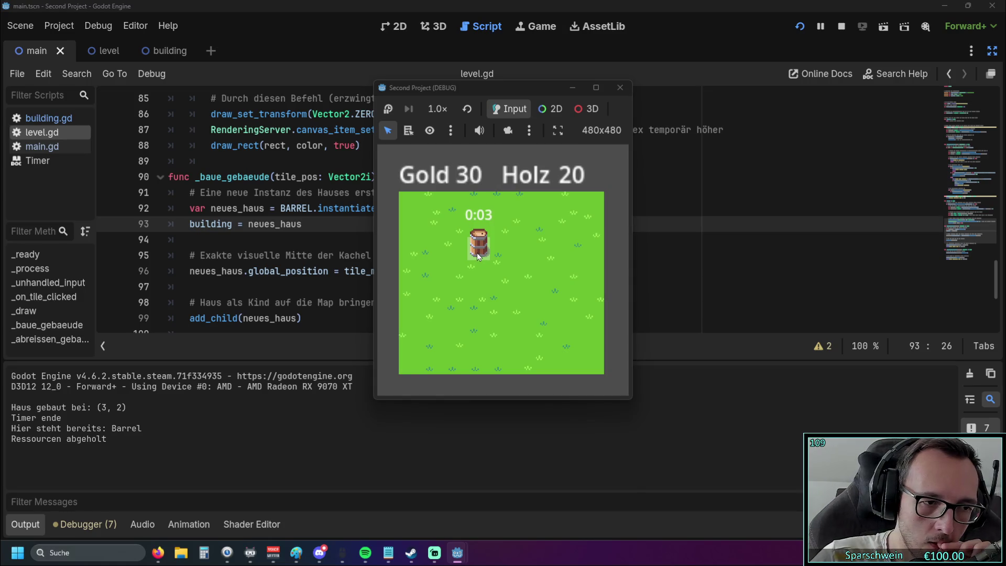
{"action": "left_click", "coordinate": [620, 87]}
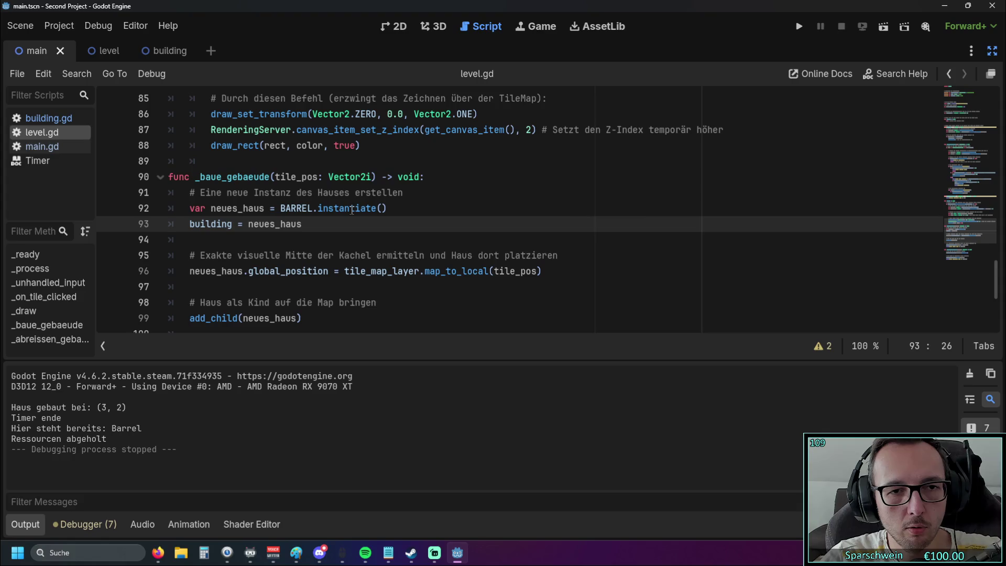
{"action": "mouse_move", "coordinate": [352, 210]}
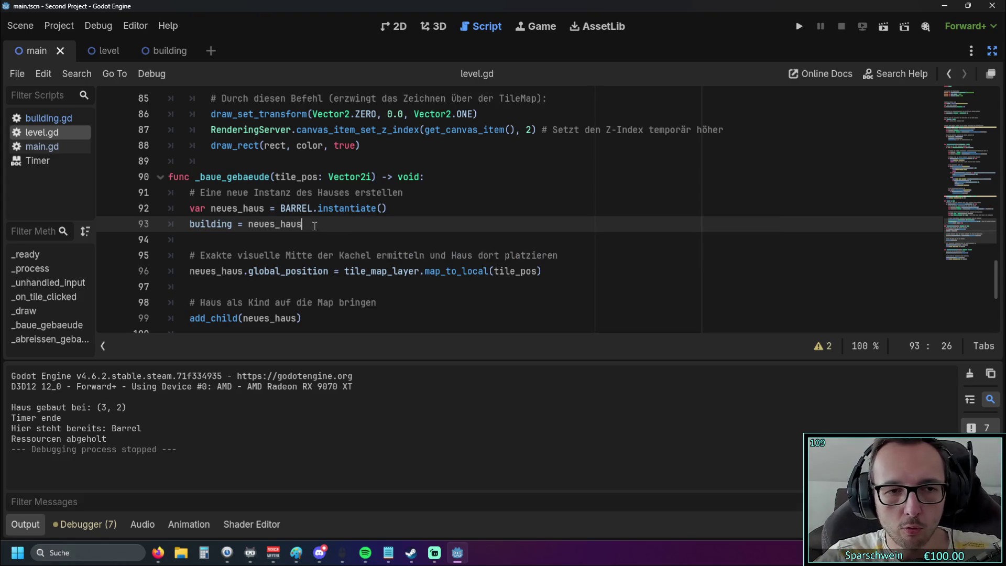
{"action": "scroll", "coordinate": [332, 253], "scroll_direction": "down", "scroll_amount": 2}
{"action": "scroll", "coordinate": [332, 253], "scroll_direction": "up", "scroll_amount": 1}
{"action": "left_click_drag", "start_coordinate": [418, 252], "coordinate": [248, 225]}
{"action": "left_click", "coordinate": [217, 208]}
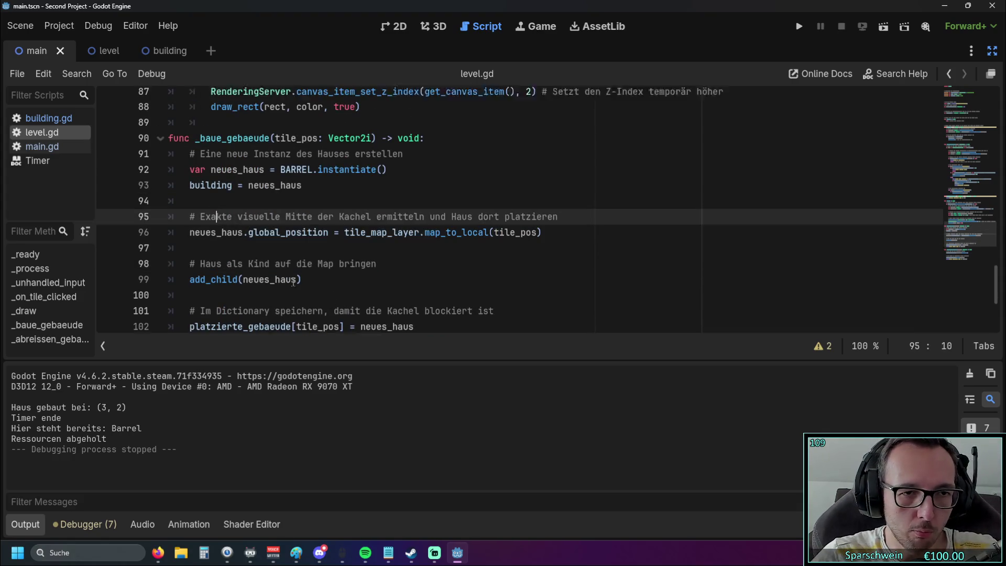
{"action": "scroll", "coordinate": [294, 281], "scroll_direction": "up", "scroll_amount": 1}
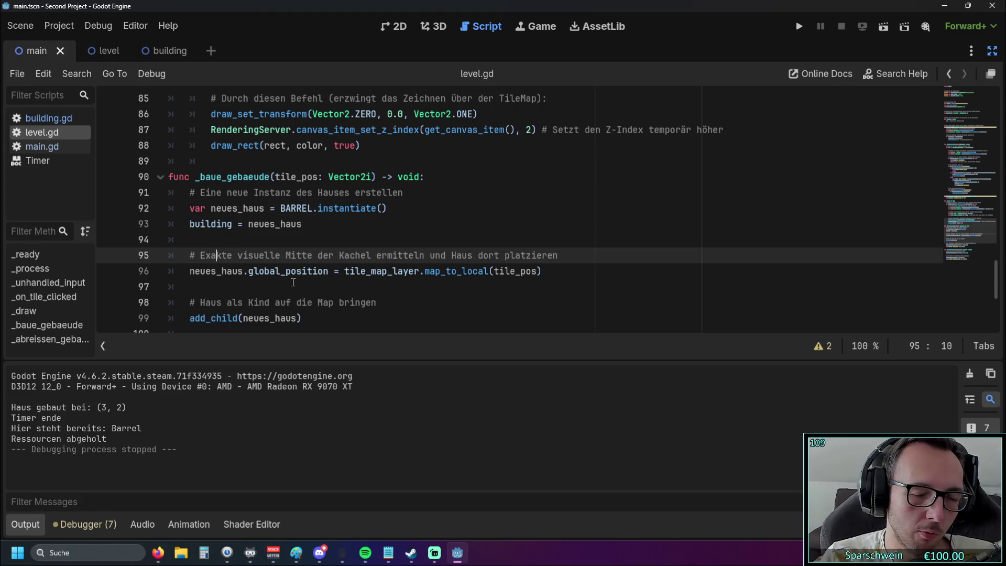
{"action": "scroll", "coordinate": [293, 282], "scroll_direction": "up", "scroll_amount": 8}
{"action": "scroll", "coordinate": [293, 279], "scroll_direction": "up", "scroll_amount": 3}
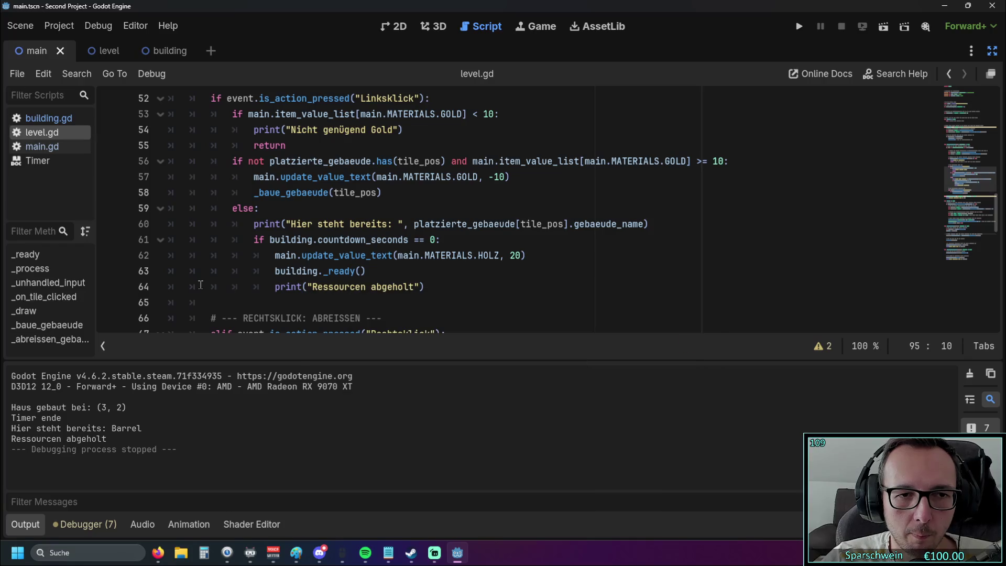
{"action": "scroll", "coordinate": [265, 278], "scroll_direction": "down", "scroll_amount": 1}
{"action": "left_click_drag", "start_coordinate": [270, 192], "coordinate": [409, 193]}
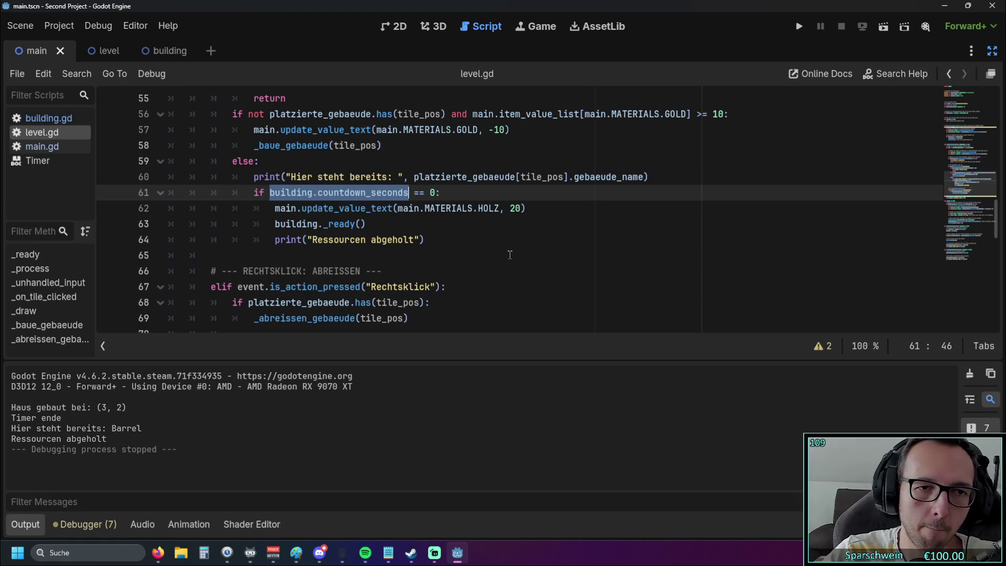
Open building.gd under the building scene and scroll to _on_timer_timeout's coin.visible check.
{"action": "left_click", "coordinate": [109, 51]}
{"action": "left_click", "coordinate": [157, 50]}
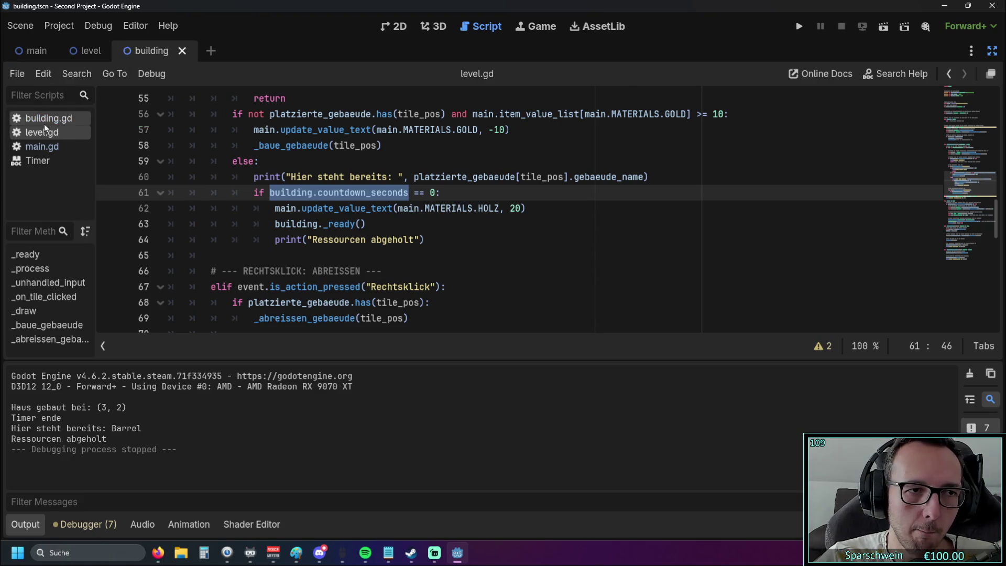
{"action": "left_click", "coordinate": [44, 119]}
{"action": "scroll", "coordinate": [318, 225], "scroll_direction": "up", "scroll_amount": 1}
{"action": "scroll", "coordinate": [280, 220], "scroll_direction": "down", "scroll_amount": 3}
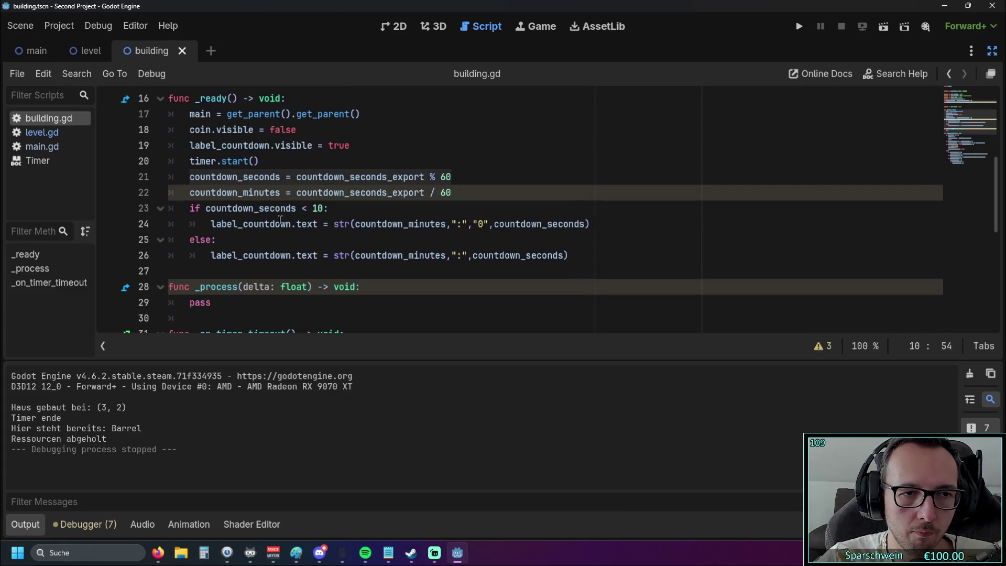
{"action": "scroll", "coordinate": [279, 219], "scroll_direction": "down", "scroll_amount": 1}
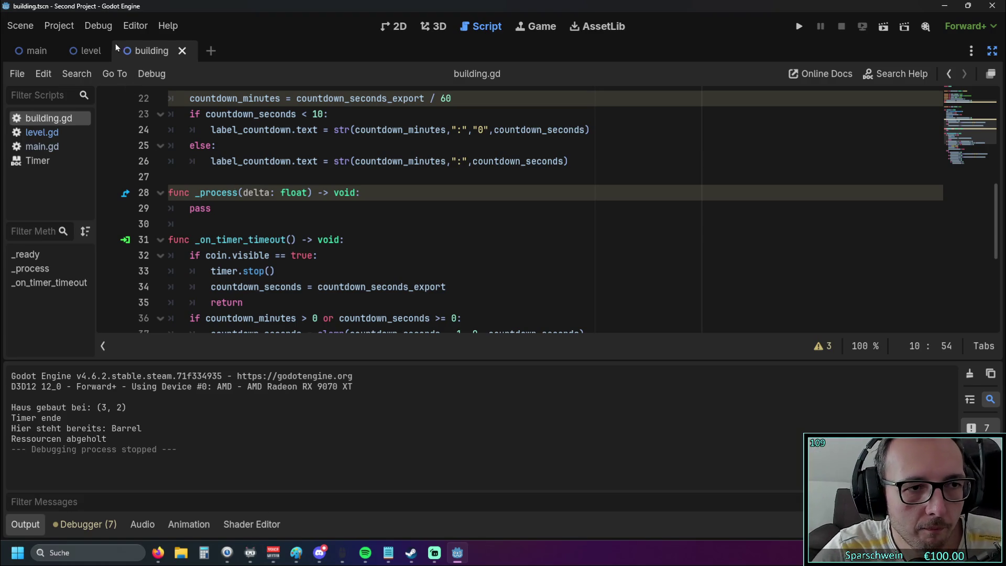
Under the level scene, open the Timer class reference, then close it.
{"action": "left_click", "coordinate": [87, 50]}
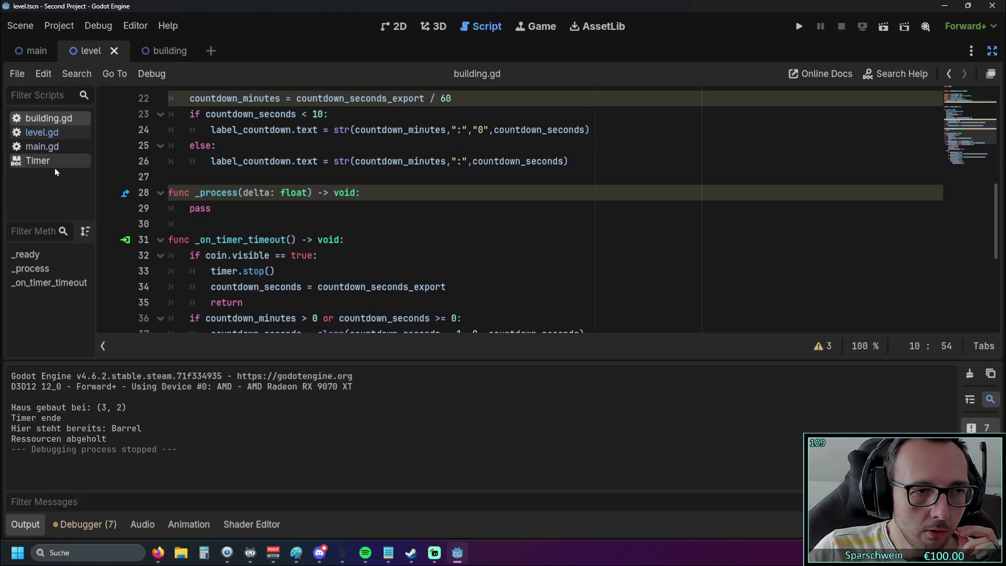
{"action": "left_click", "coordinate": [50, 163]}
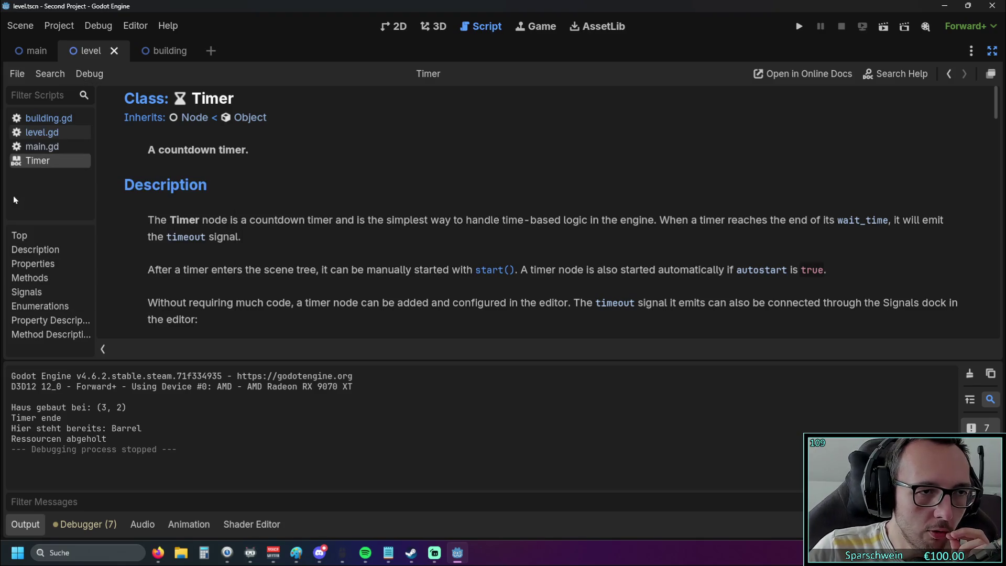
{"action": "right_click", "coordinate": [33, 163]}
{"action": "left_click", "coordinate": [34, 173]}
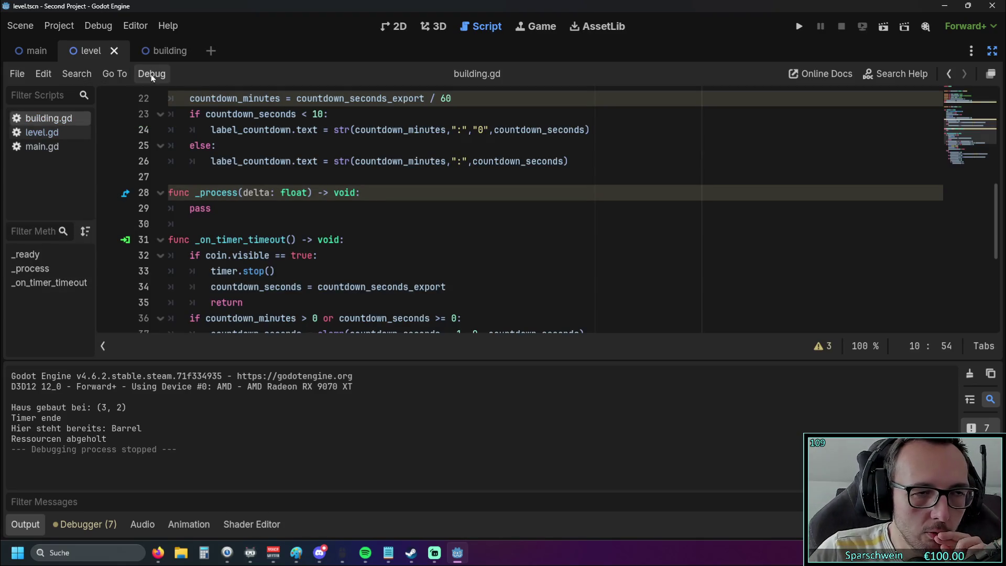
Close the Godot editor, relaunch Godot and reopen Second Project from the Project Manager.
{"action": "left_click", "coordinate": [986, 9]}
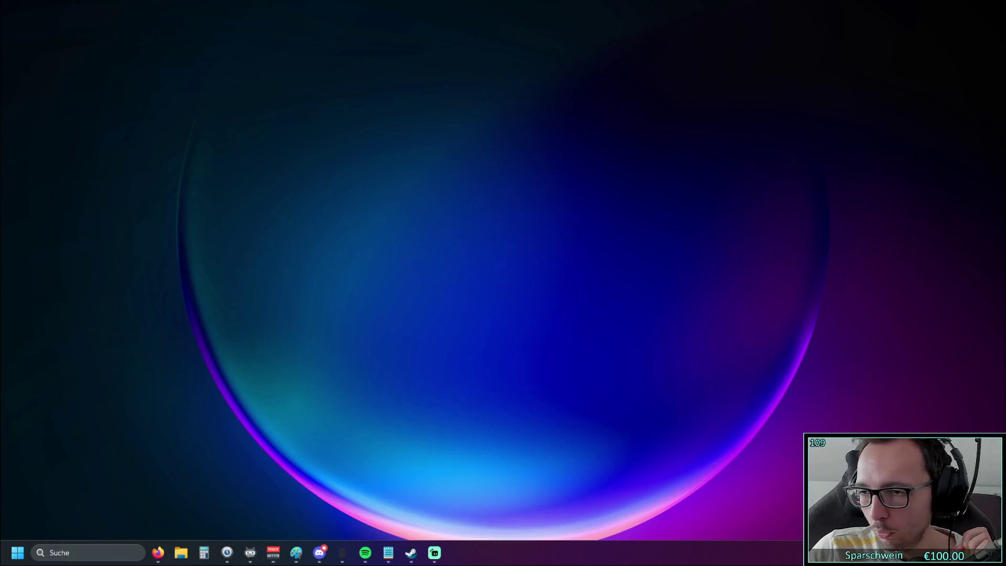
{"action": "left_click", "coordinate": [410, 553]}
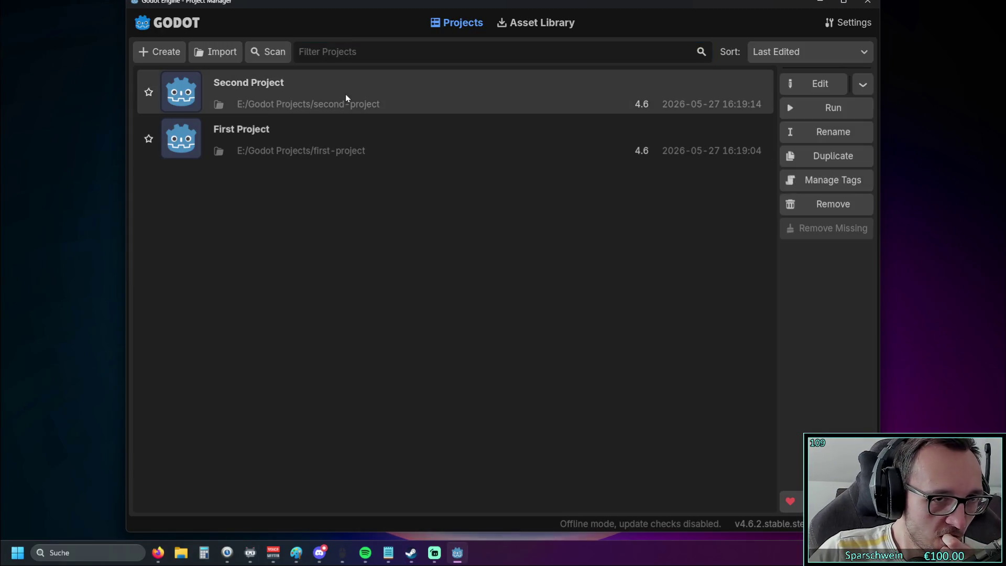
{"action": "double_click", "coordinate": [345, 96]}
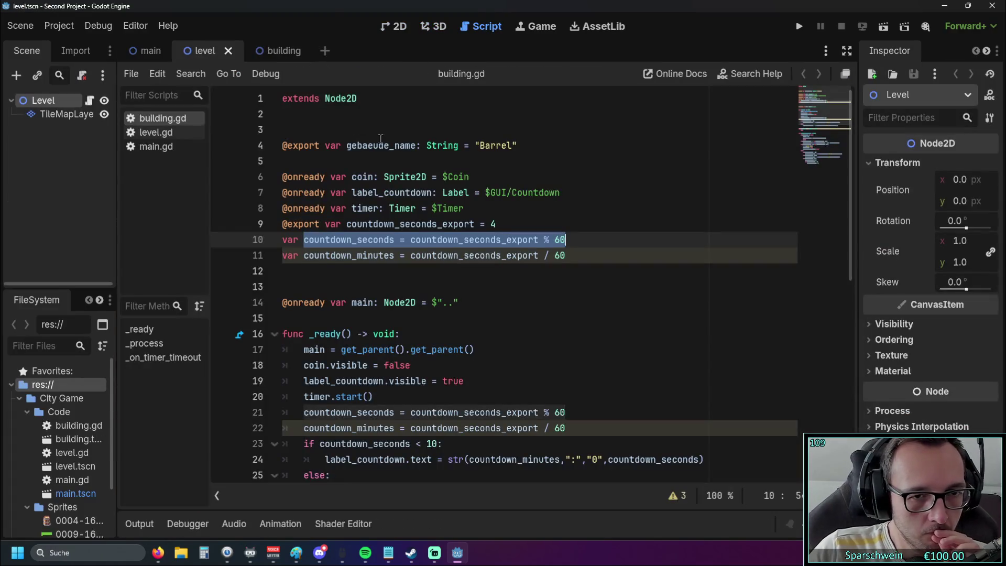
Browse the building and main scene tabs and look over building.gd around line 12.
{"action": "left_click", "coordinate": [264, 51]}
{"action": "left_click", "coordinate": [55, 169]}
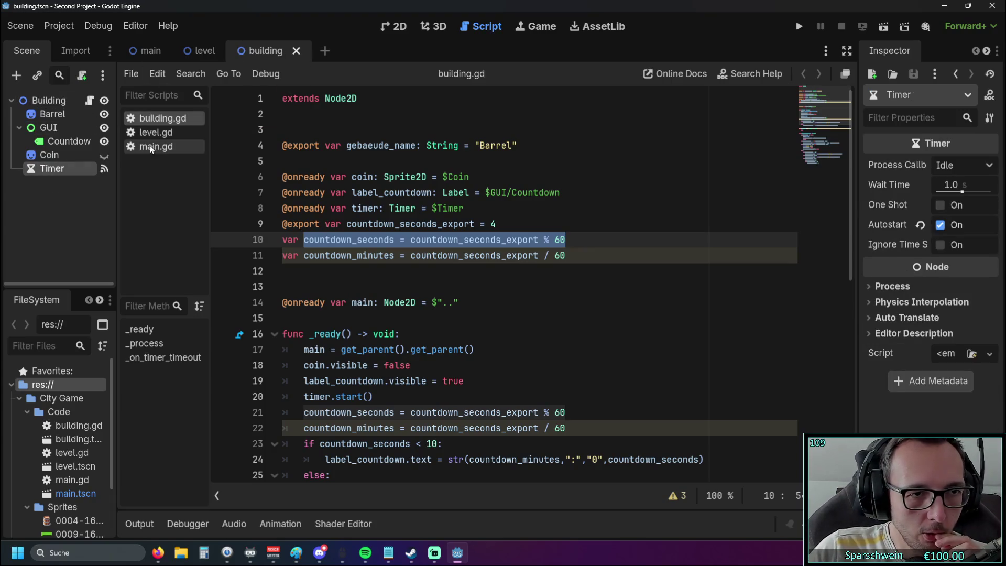
{"action": "left_click", "coordinate": [162, 56]}
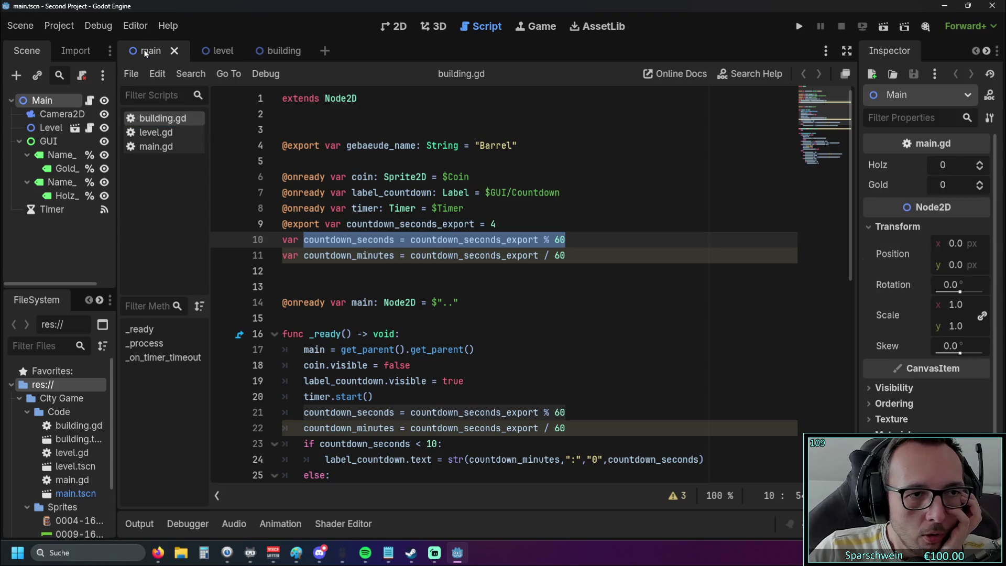
{"action": "left_click", "coordinate": [276, 54]}
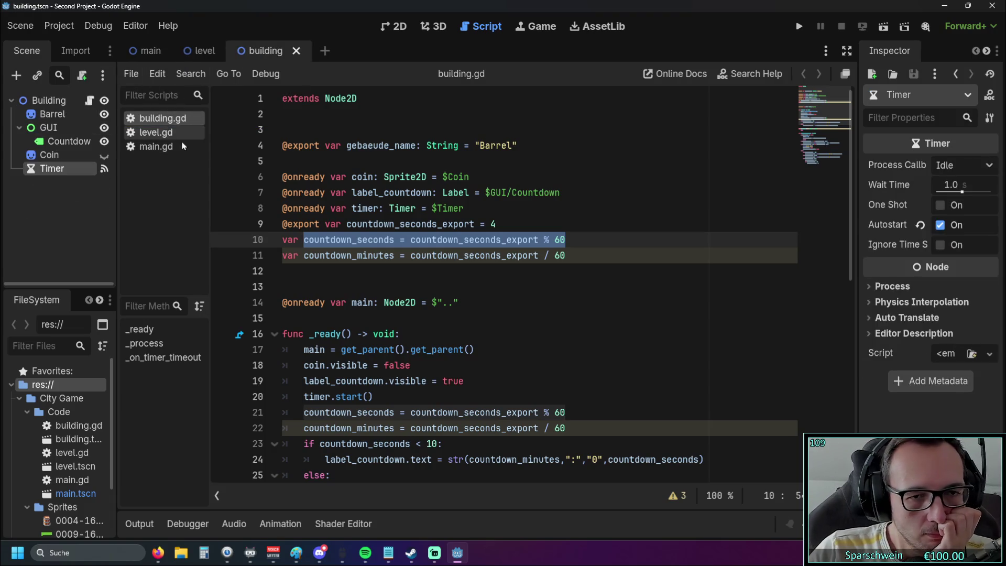
{"action": "left_click", "coordinate": [418, 273]}
{"action": "scroll", "coordinate": [448, 242], "scroll_direction": "down", "scroll_amount": 2}
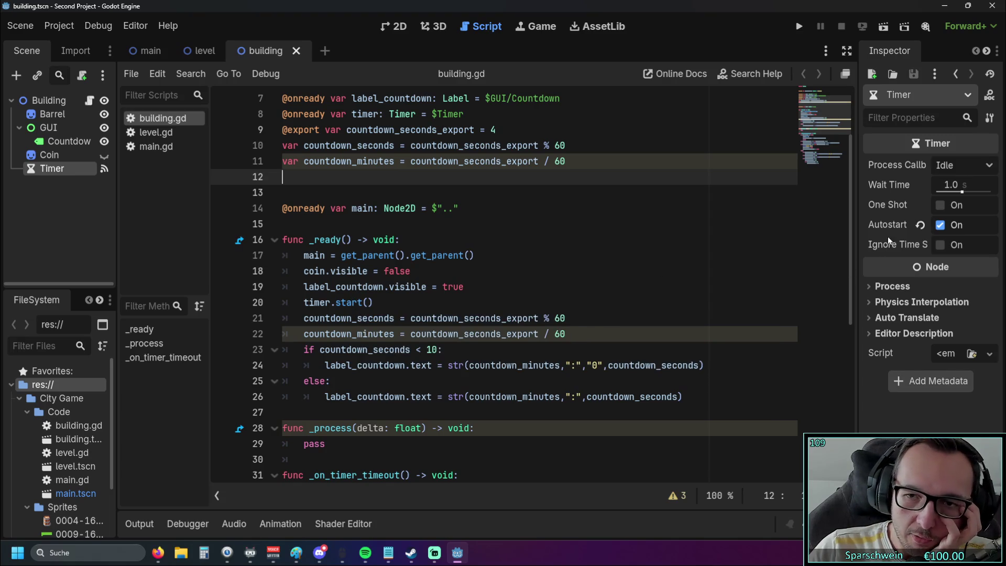
{"action": "mouse_move", "coordinate": [887, 245]}
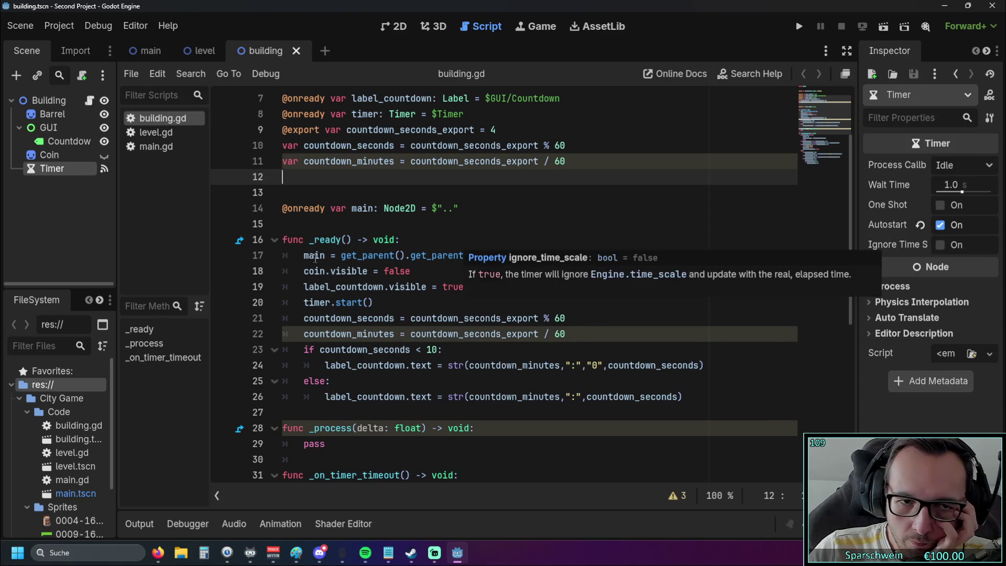
{"action": "scroll", "coordinate": [412, 268], "scroll_direction": "down", "scroll_amount": 3}
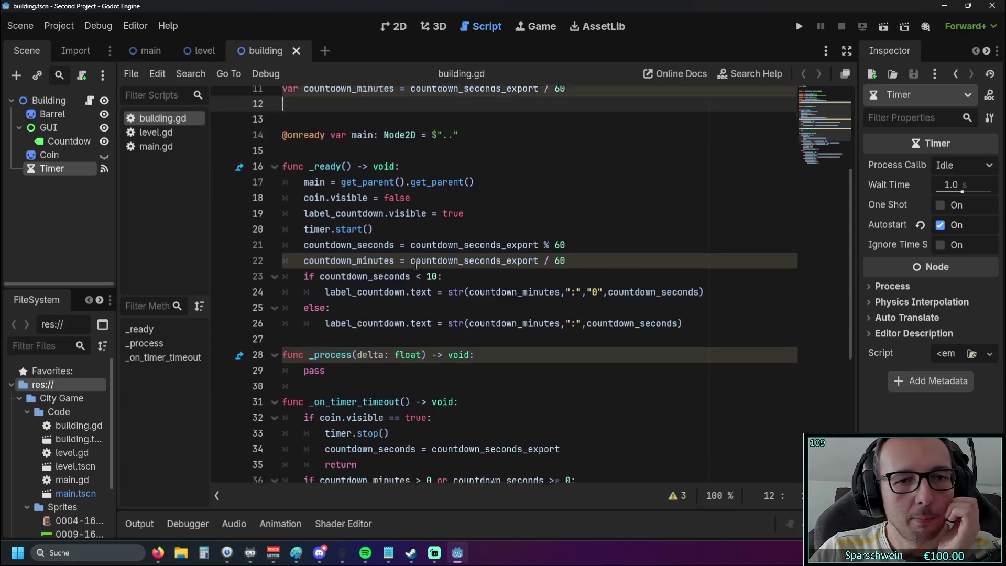
{"action": "scroll", "coordinate": [374, 245], "scroll_direction": "up", "scroll_amount": 2}
Search the help for 'Timer' and open its class documentation.
{"action": "left_click", "coordinate": [168, 25]}
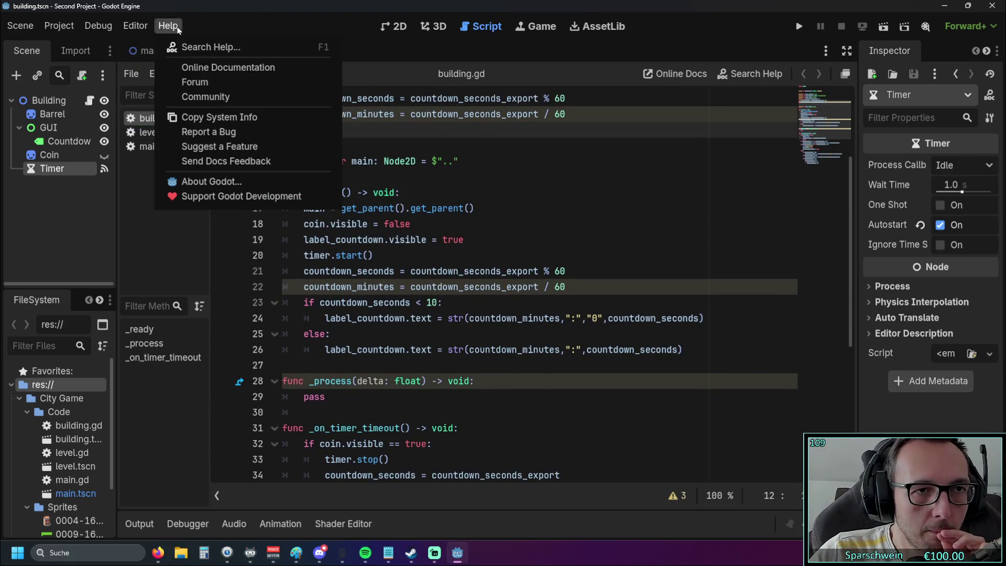
{"action": "left_click", "coordinate": [220, 52]}
{"action": "type", "text": "Timer"}
{"action": "key", "text": "Return"}
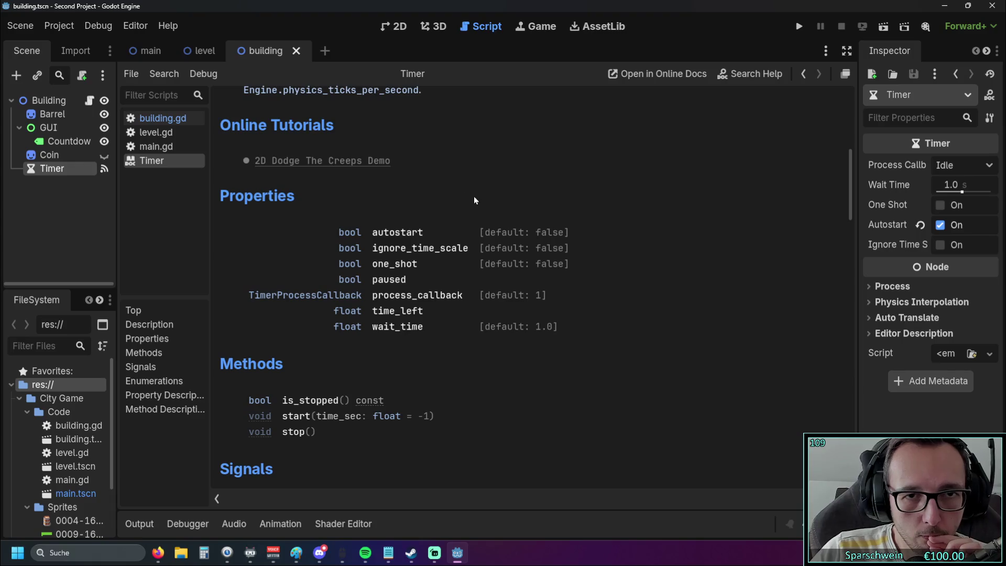
Revisit the level, main and building scenes, then open level.gd at line 61's countdown check.
{"action": "left_click", "coordinate": [202, 52]}
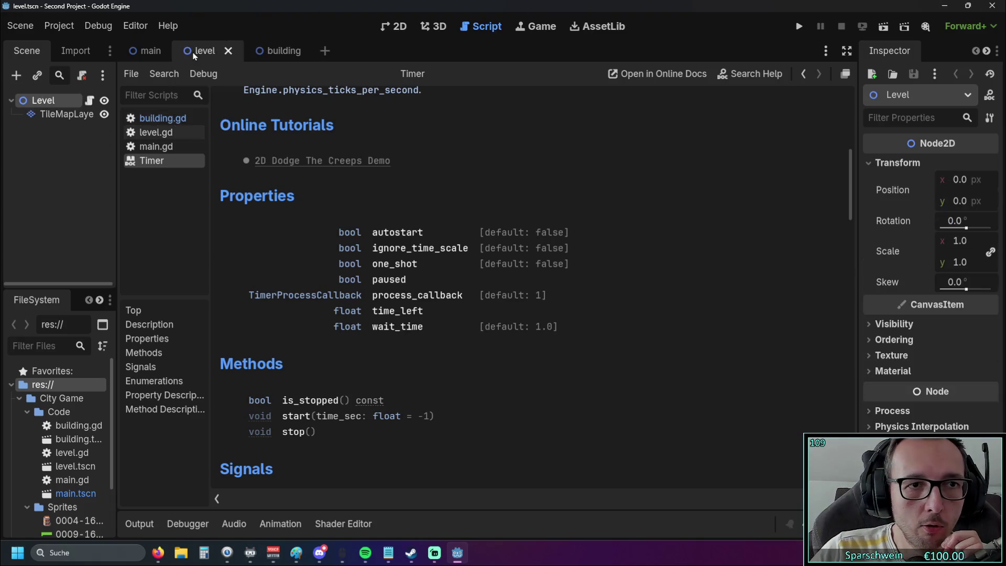
{"action": "left_click", "coordinate": [158, 54]}
{"action": "left_click", "coordinate": [266, 54]}
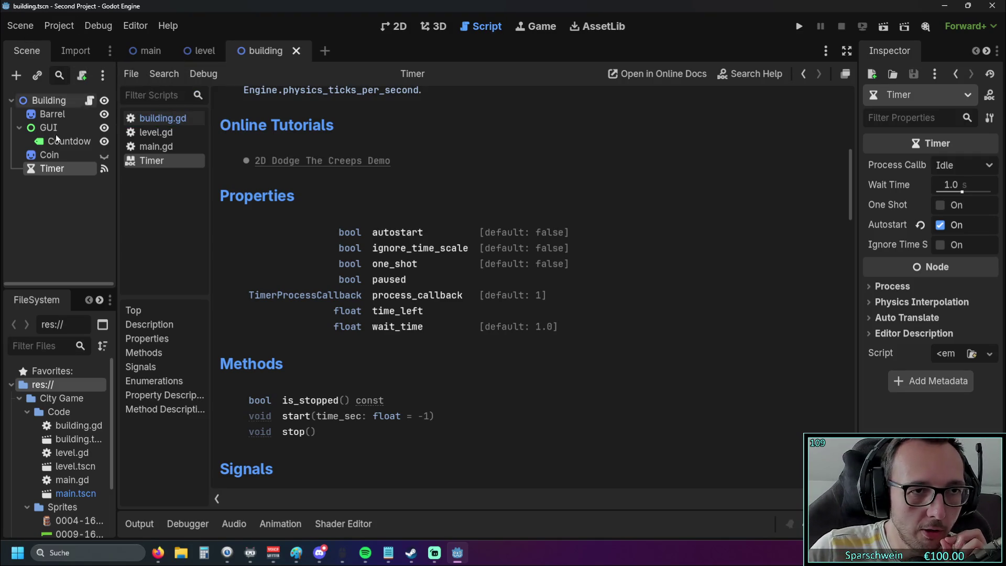
{"action": "left_click", "coordinate": [163, 119]}
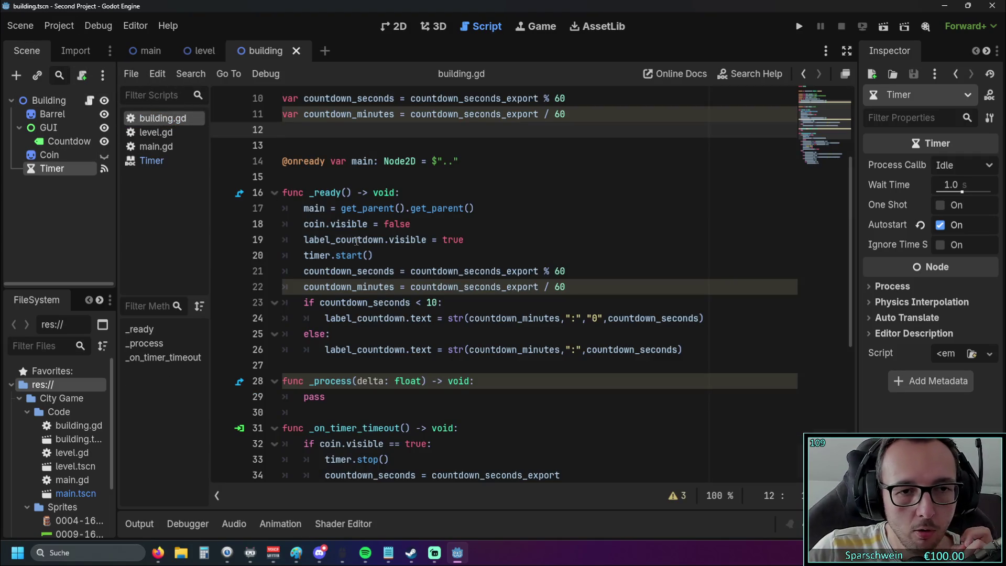
{"action": "scroll", "coordinate": [362, 246], "scroll_direction": "down", "scroll_amount": 2}
{"action": "scroll", "coordinate": [380, 253], "scroll_direction": "up", "scroll_amount": 1}
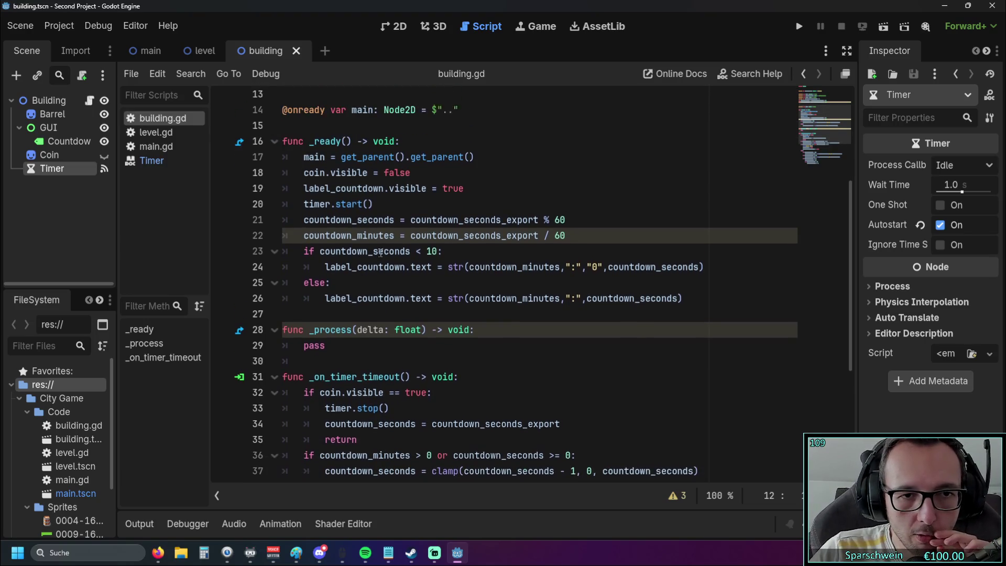
{"action": "left_click", "coordinate": [156, 132]}
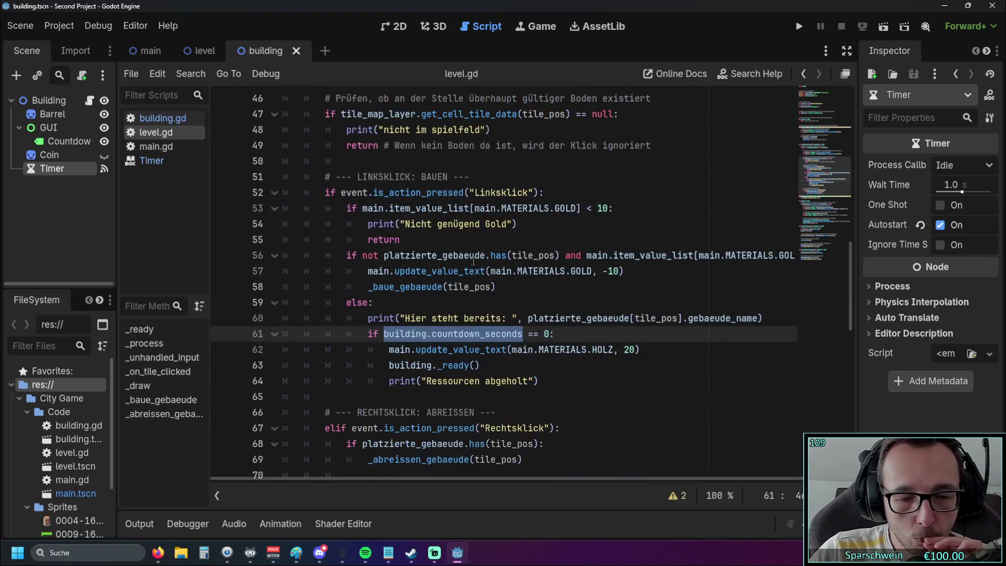
Rewrite line 61 of level.gd as if building.timer.stopped(): and run the project.
{"action": "scroll", "coordinate": [473, 261], "scroll_direction": "down", "scroll_amount": 1}
{"action": "left_click", "coordinate": [459, 318]}
{"action": "left_click_drag", "start_coordinate": [432, 286], "coordinate": [523, 290]}
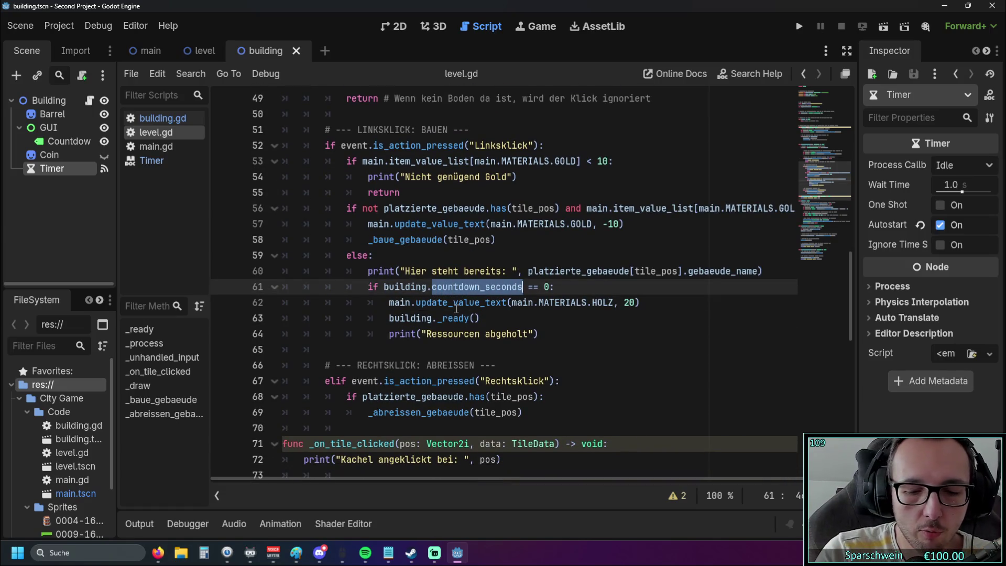
{"action": "type", "text": "timer"}
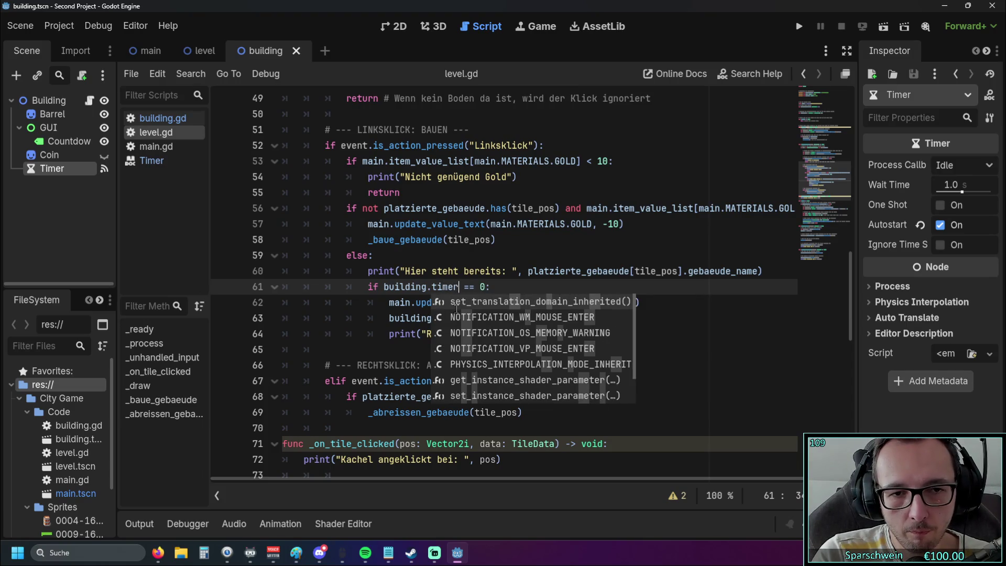
{"action": "type", "text": ".st"}
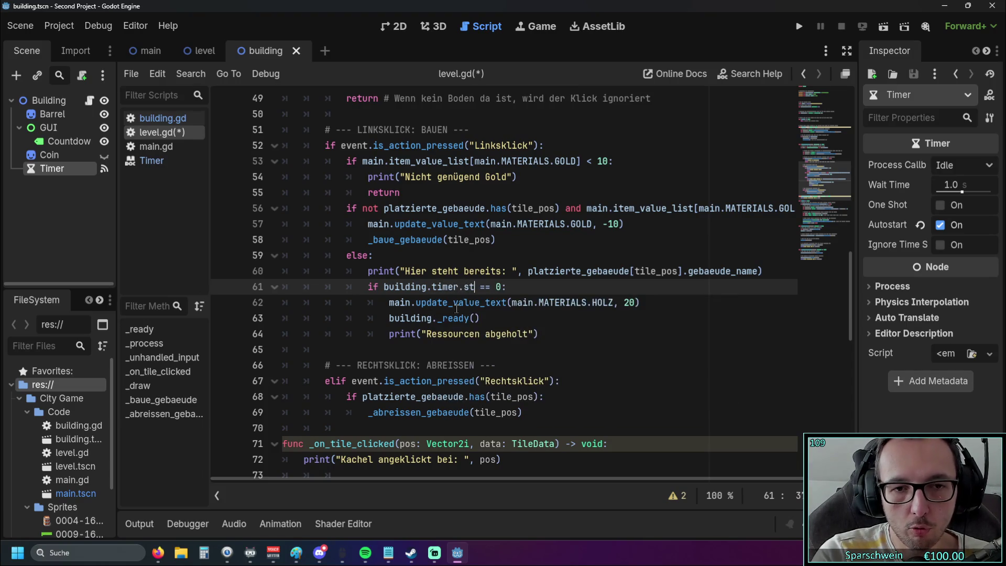
{"action": "type", "text": "opped()"}
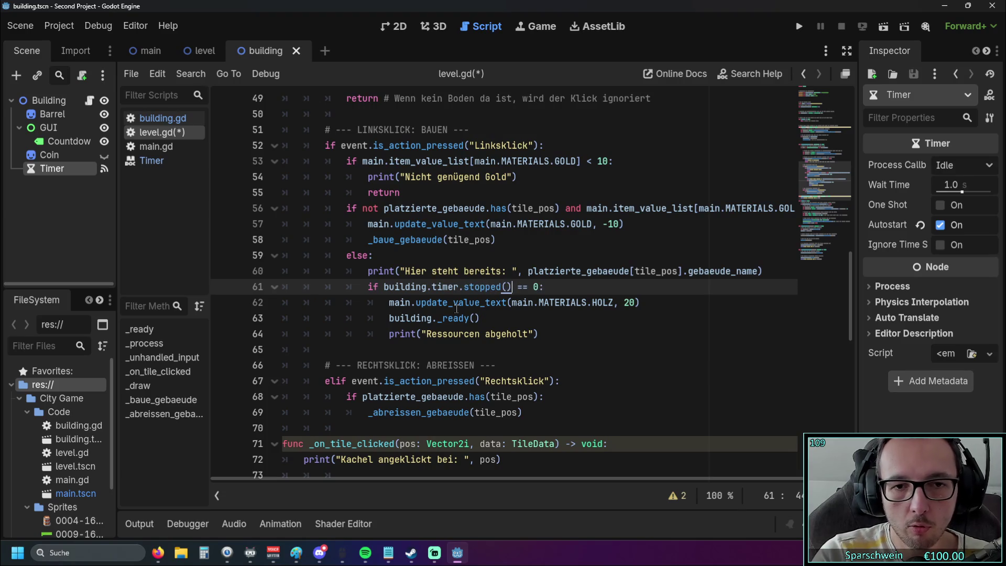
{"action": "key", "text": "BackSpace"}
{"action": "key", "text": "BackSpace"}
{"action": "key", "text": "BackSpace"}
{"action": "left_click", "coordinate": [545, 318]}
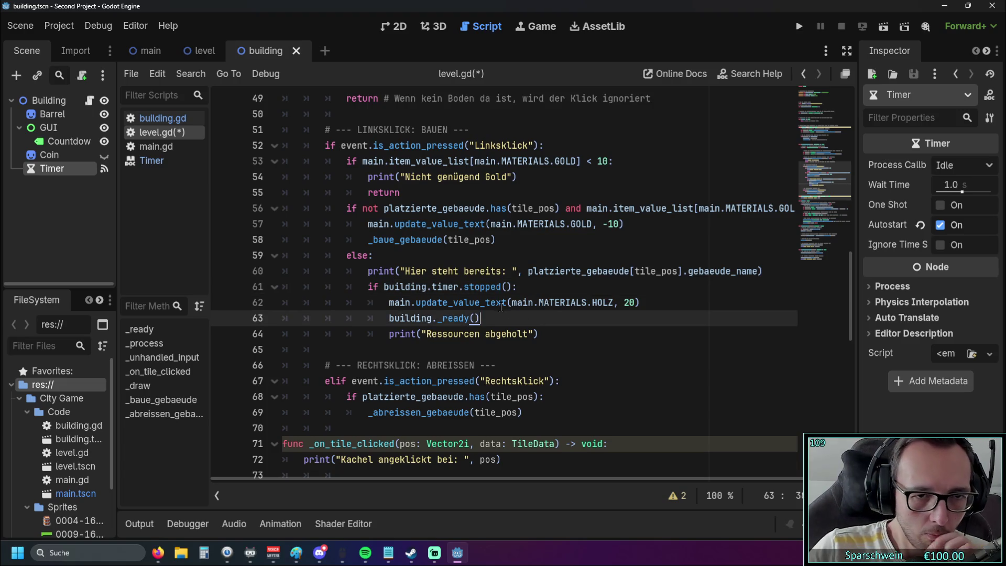
{"action": "left_click", "coordinate": [800, 27]}
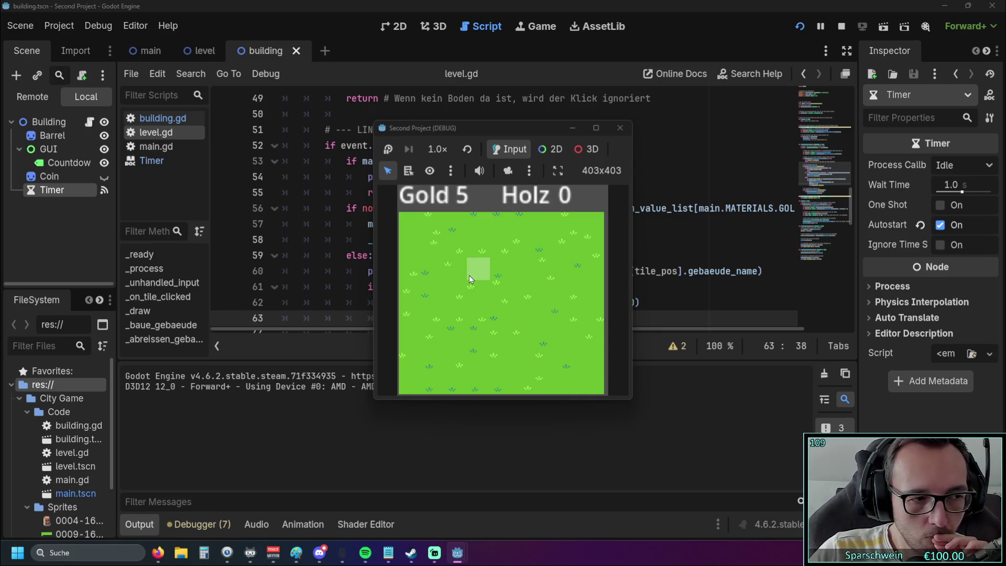
Build and click a barrel, hitting the missing 'stopped' error, then check Timer help and return to level.gd.
{"action": "left_click", "coordinate": [475, 270]}
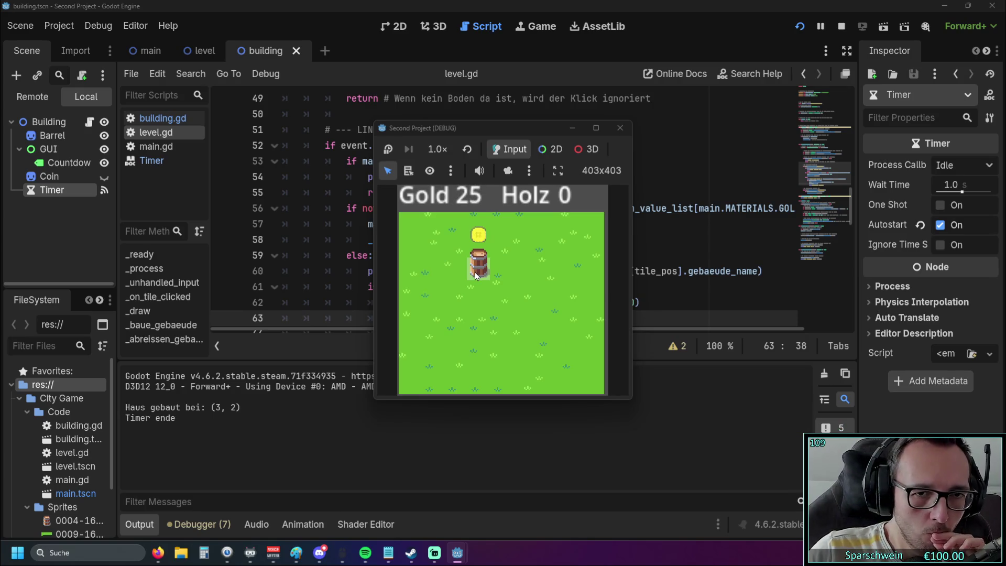
{"action": "left_click", "coordinate": [474, 272]}
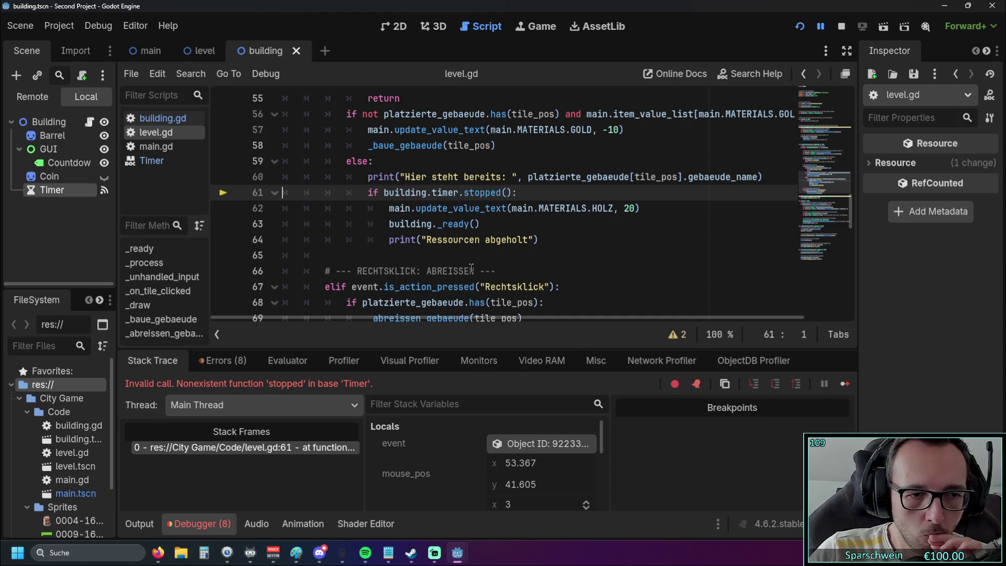
{"action": "left_click", "coordinate": [153, 161]}
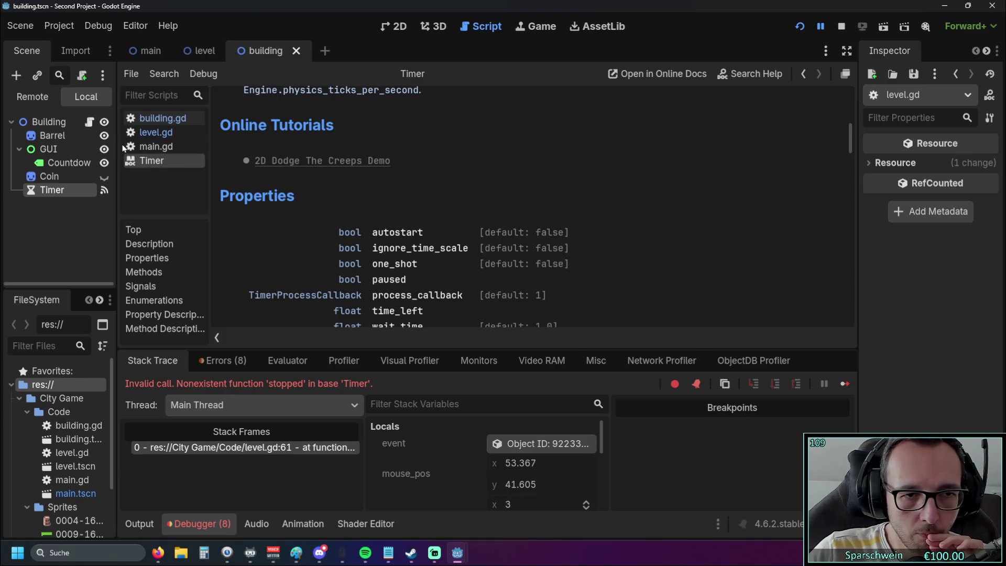
{"action": "left_click", "coordinate": [155, 132]}
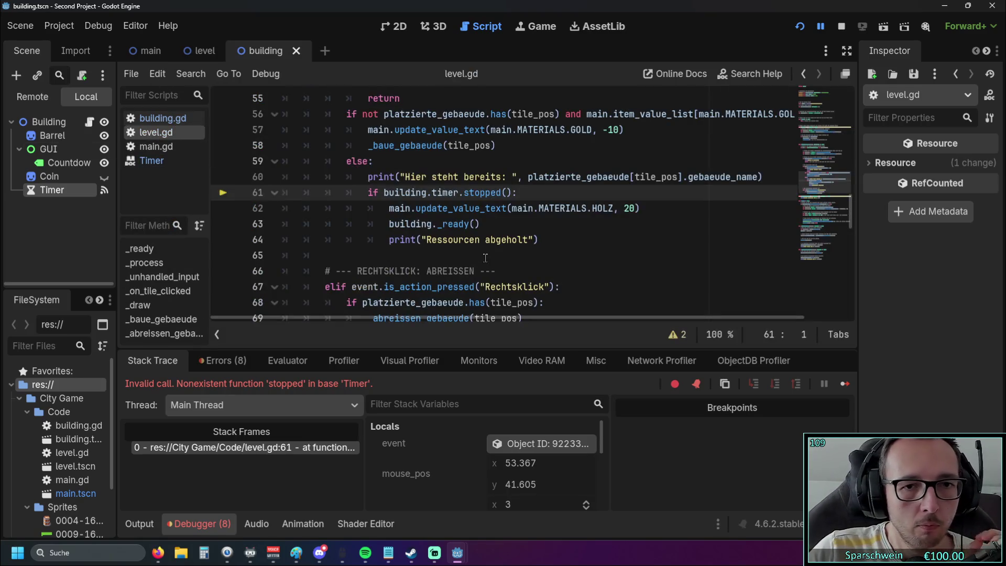
Replace 'stopped' with 'paused' on line 61 of level.gd.
{"action": "left_click_drag", "start_coordinate": [464, 192], "coordinate": [504, 193]}
{"action": "type", "text": "paused"}
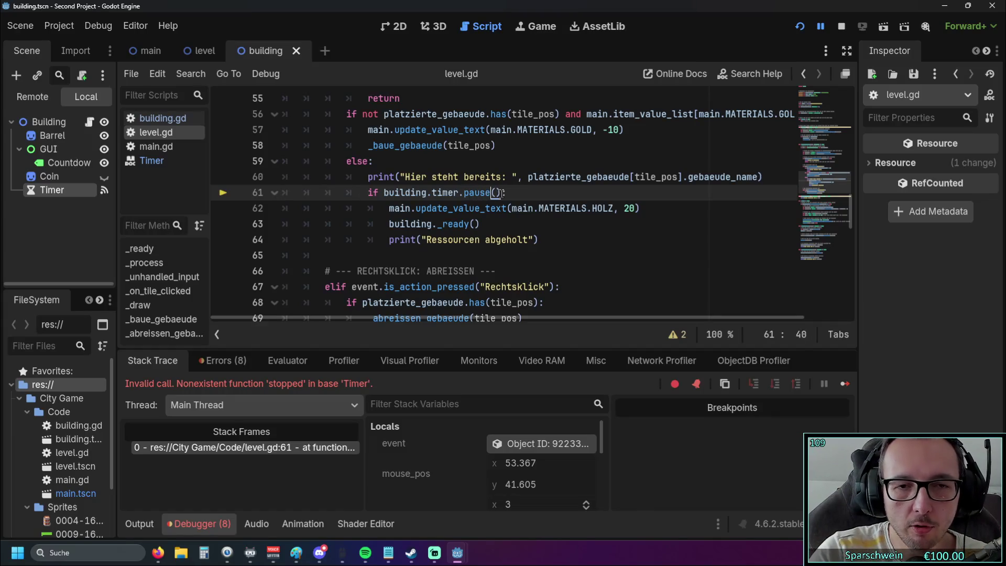
{"action": "left_click", "coordinate": [495, 255]}
Run the game, build and click a barrel, then review the Timer class documentation.
{"action": "left_click", "coordinate": [799, 26]}
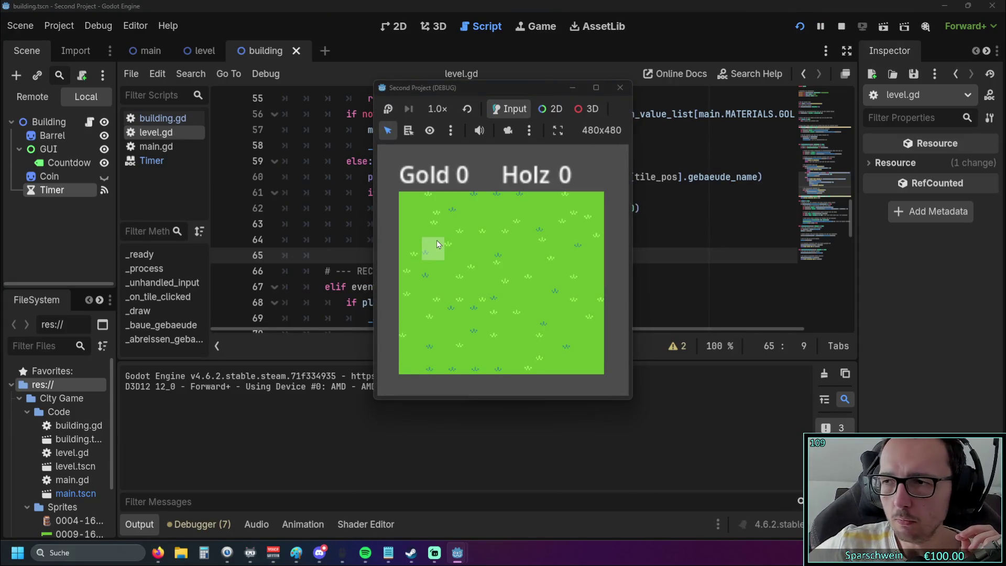
{"action": "left_click", "coordinate": [468, 256]}
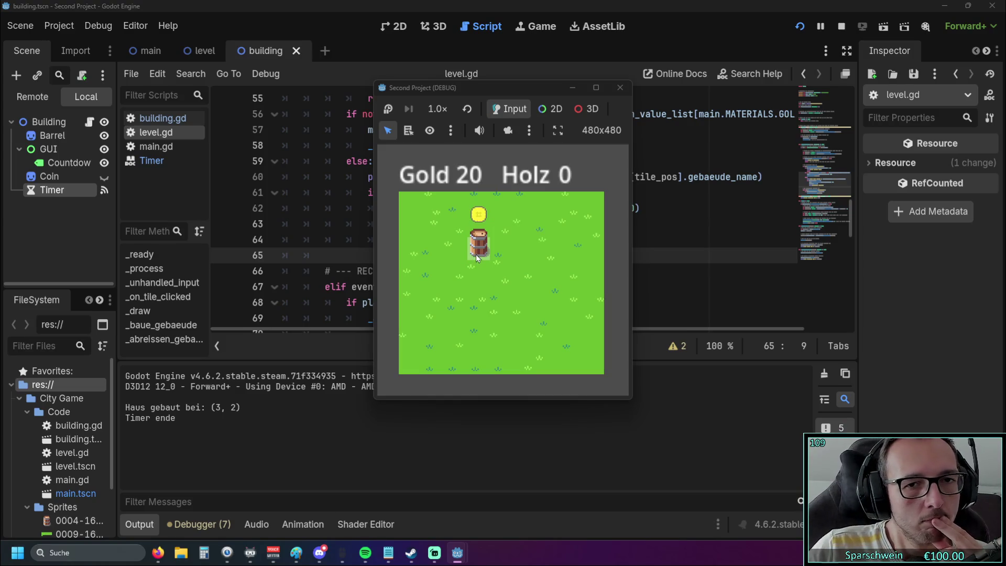
{"action": "left_click", "coordinate": [476, 253]}
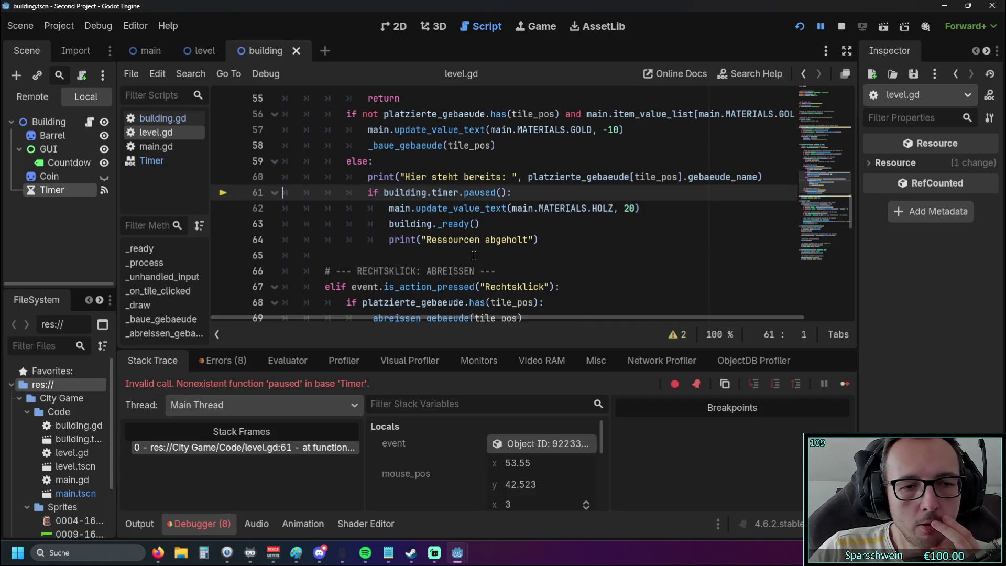
{"action": "left_click", "coordinate": [171, 163]}
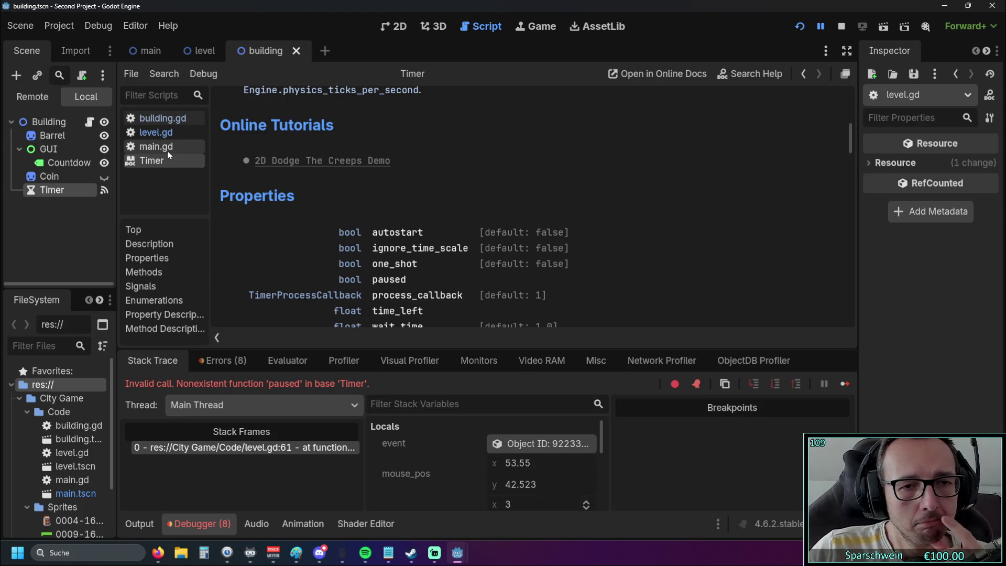
Review the timer code in building.gd, then return to level.gd.
{"action": "left_click", "coordinate": [164, 119]}
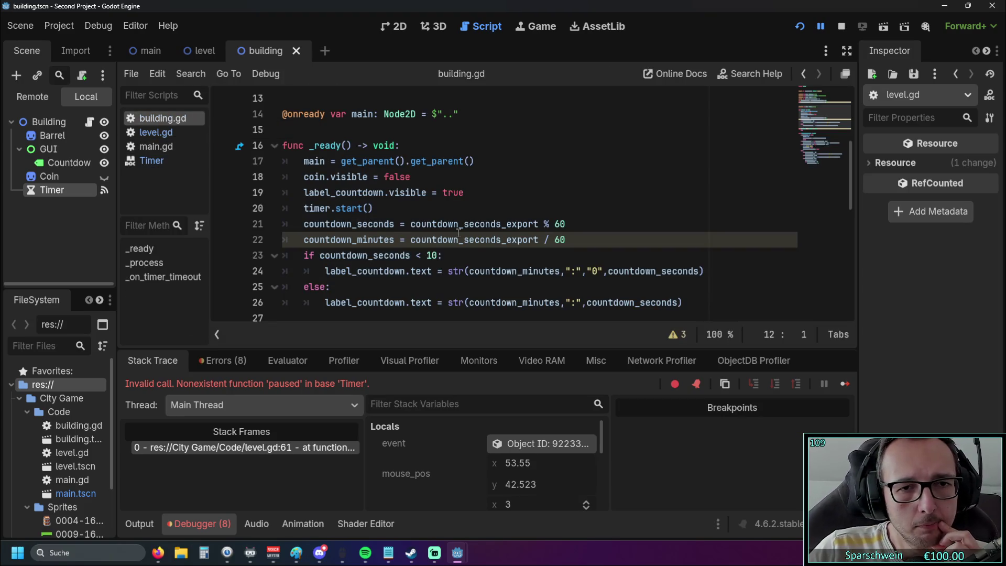
{"action": "scroll", "coordinate": [465, 211], "scroll_direction": "down", "scroll_amount": 1}
{"action": "scroll", "coordinate": [462, 208], "scroll_direction": "up", "scroll_amount": 2}
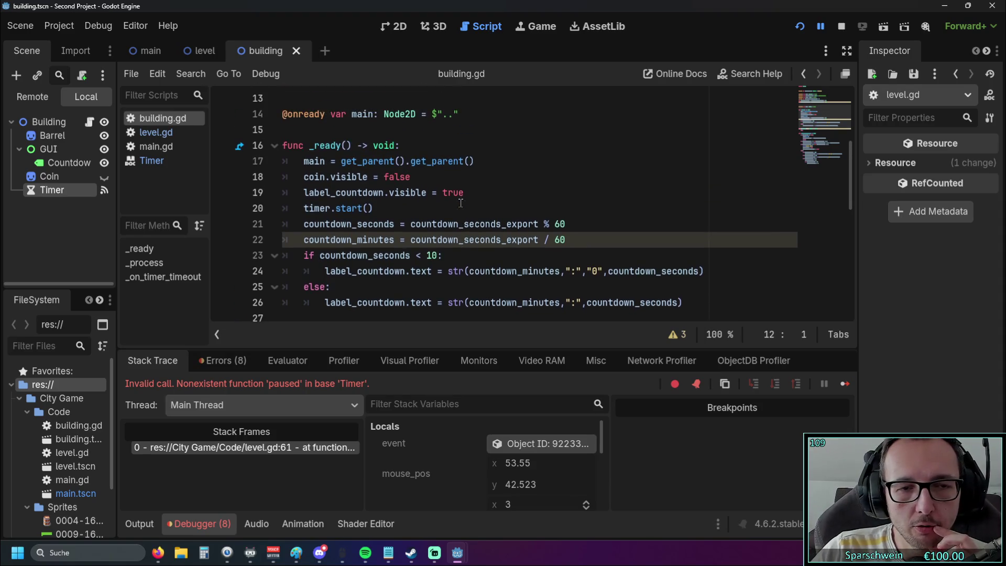
{"action": "scroll", "coordinate": [461, 210], "scroll_direction": "up", "scroll_amount": 1}
{"action": "scroll", "coordinate": [461, 210], "scroll_direction": "down", "scroll_amount": 2}
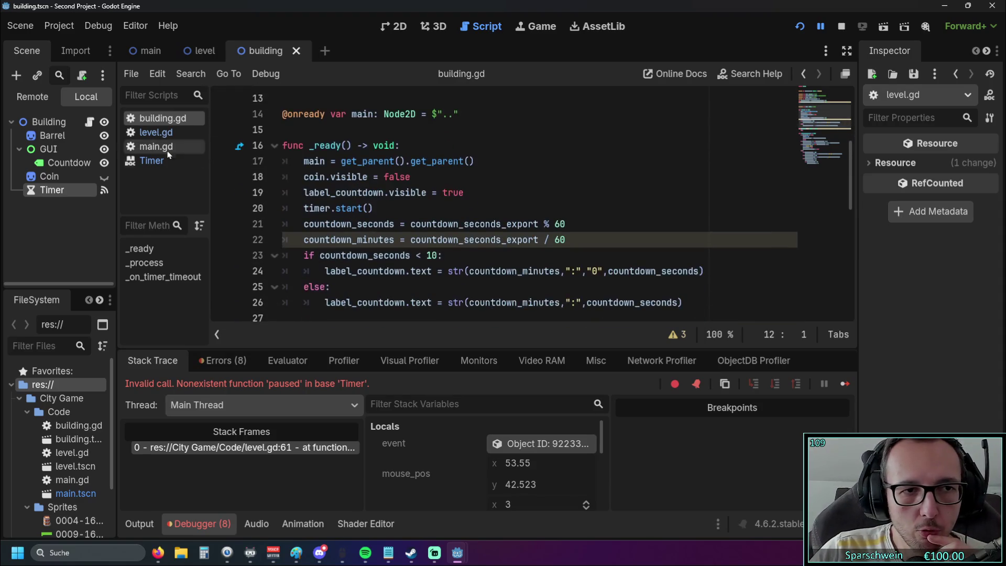
{"action": "left_click", "coordinate": [156, 132]}
Append == true (lowercase) after paused() on line 61 of level.gd.
{"action": "left_click", "coordinate": [516, 192]}
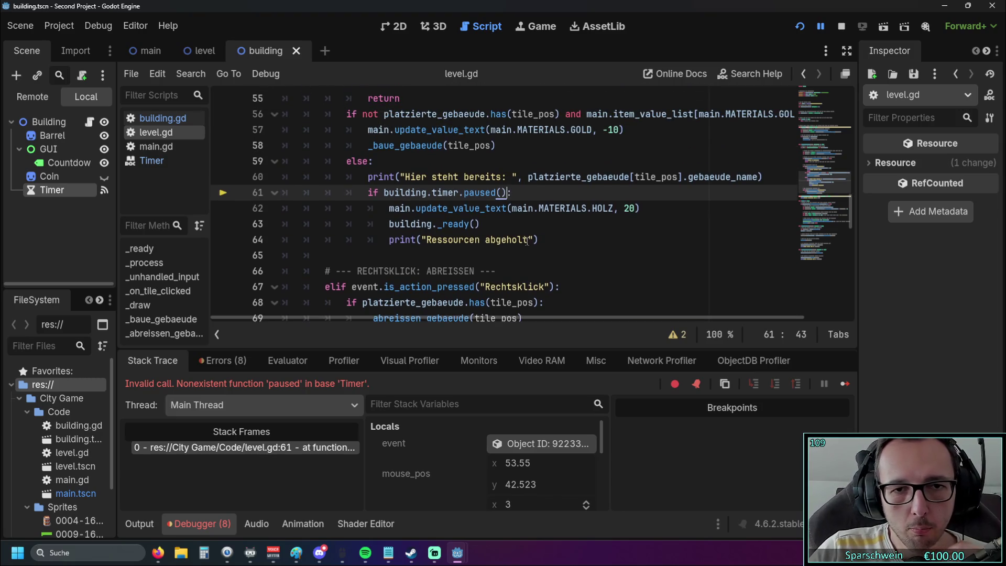
{"action": "type", "text": "== "}
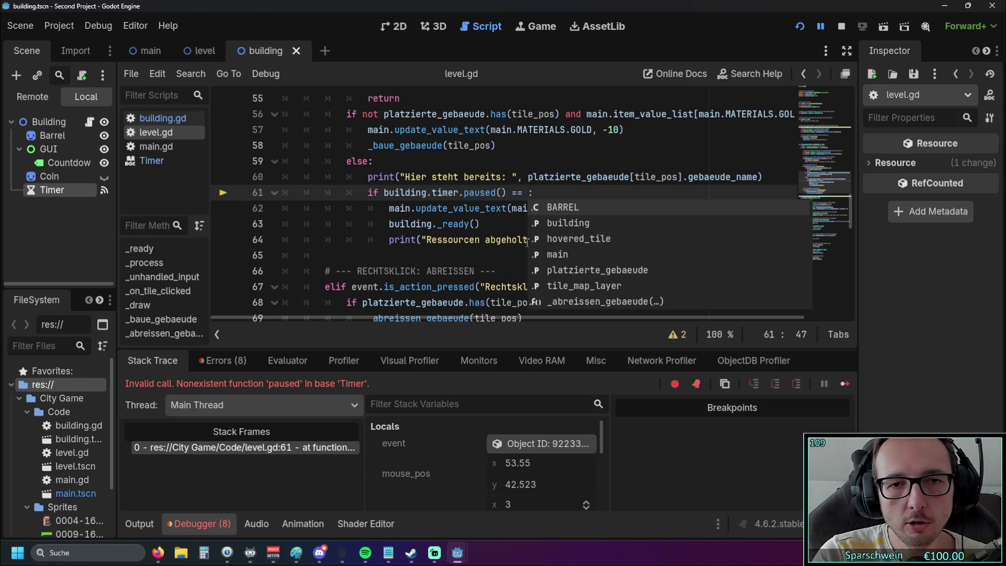
{"action": "type", "text": "True"}
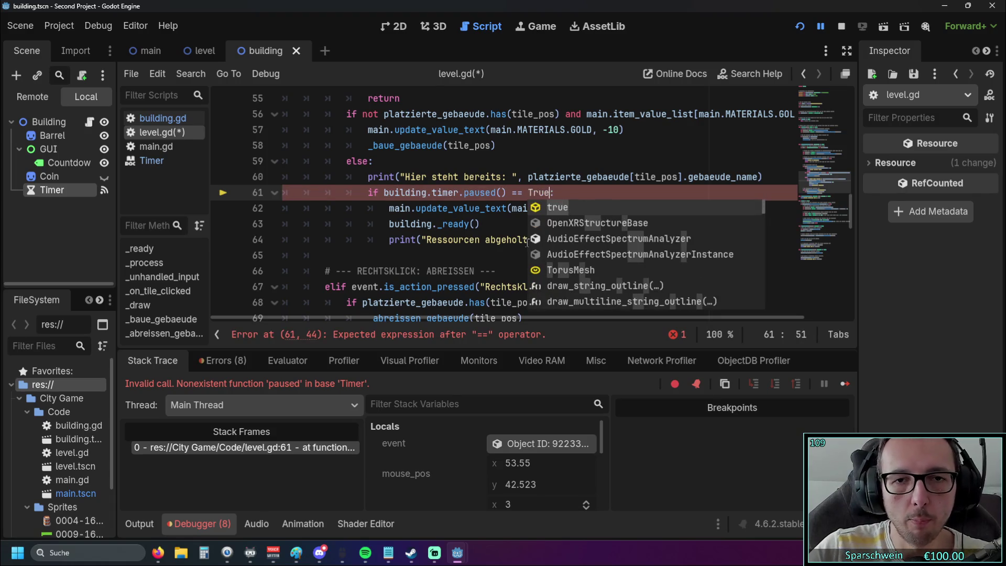
{"action": "left_click", "coordinate": [448, 226]}
{"action": "key", "text": "Right"}
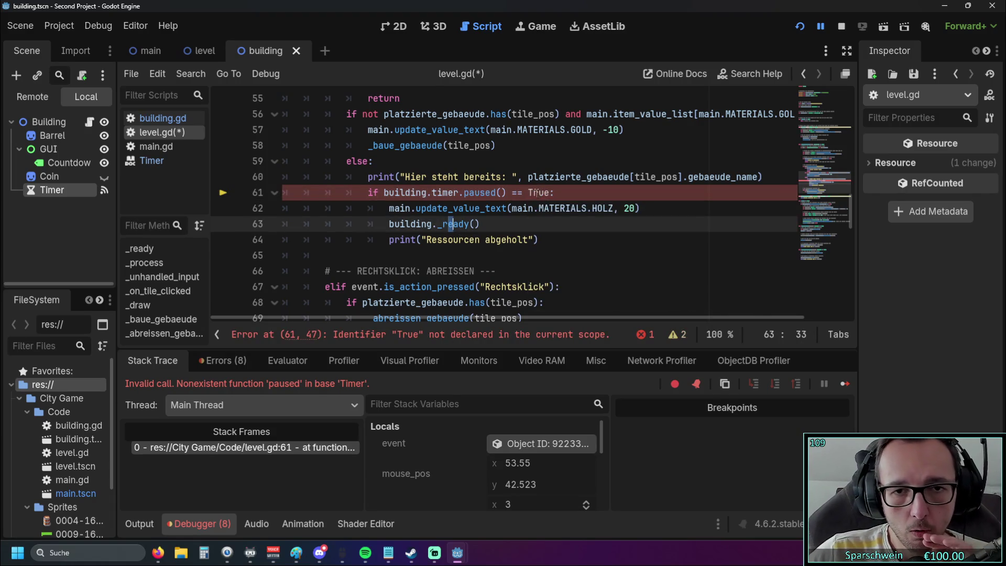
{"action": "left_click", "coordinate": [534, 193]}
{"action": "key", "text": "BackSpace"}
{"action": "type", "text": "t"}
{"action": "left_click", "coordinate": [551, 220]}
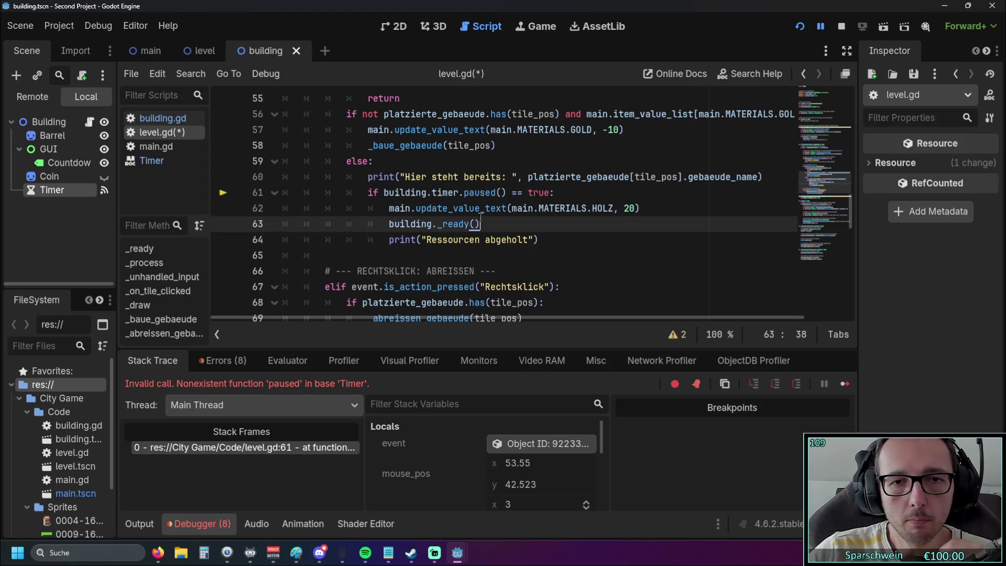
Run the game, place a barrel on grass and click it to collect.
{"action": "left_click", "coordinate": [801, 28]}
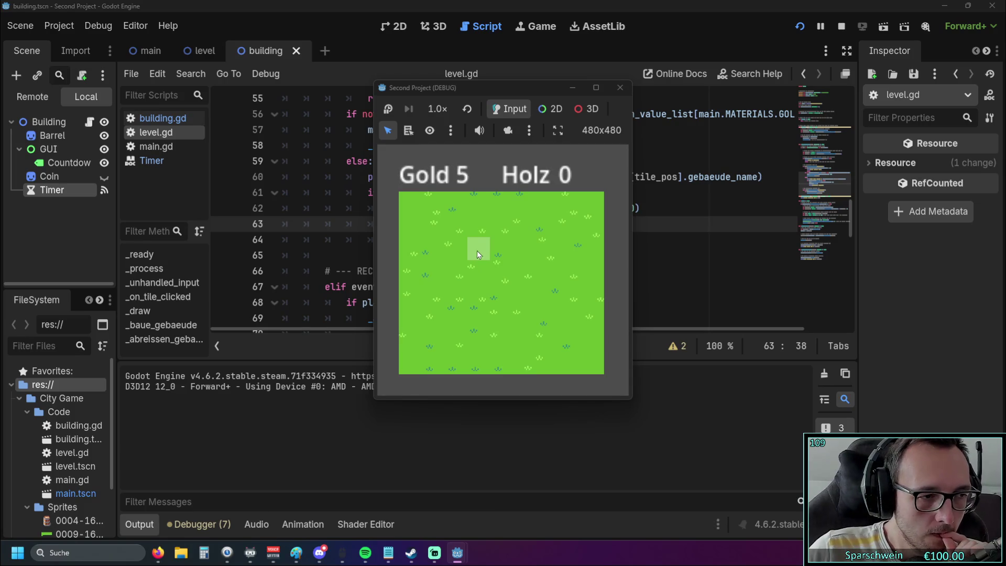
{"action": "left_click", "coordinate": [477, 253]}
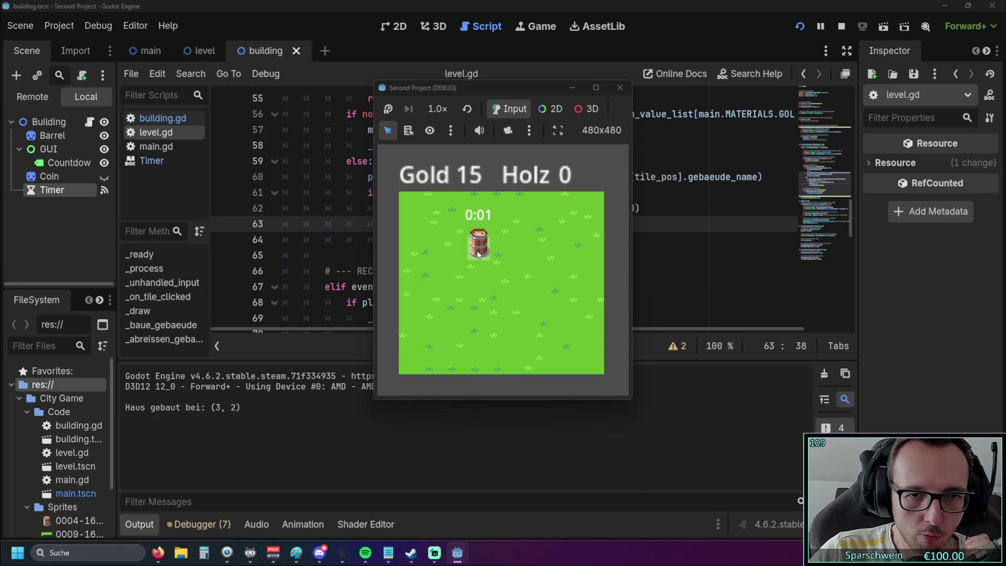
{"action": "left_click", "coordinate": [476, 250]}
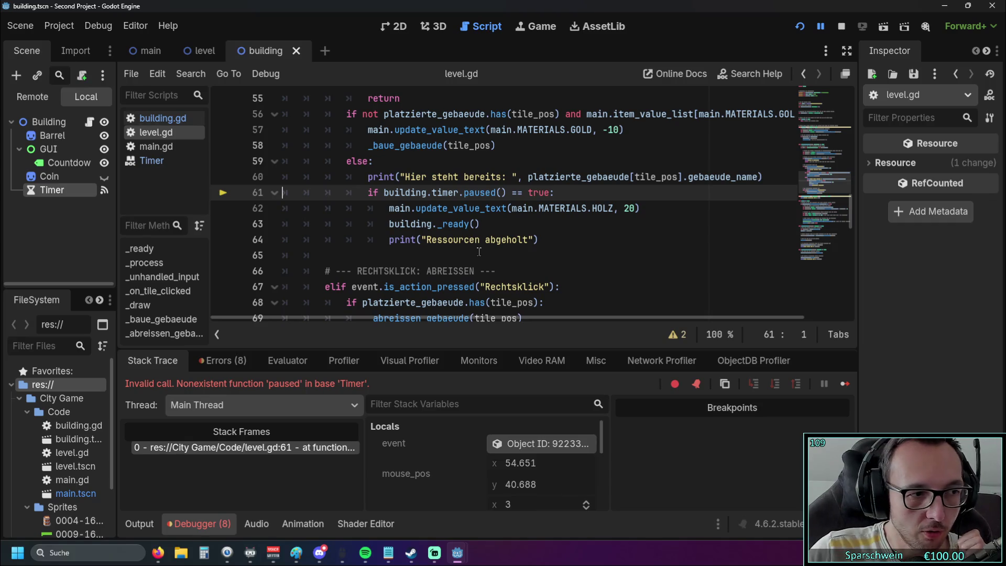
Compare the timer code across building.gd, level.gd and main.gd.
{"action": "scroll", "coordinate": [479, 251], "scroll_direction": "up", "scroll_amount": 1}
{"action": "left_click", "coordinate": [494, 241]}
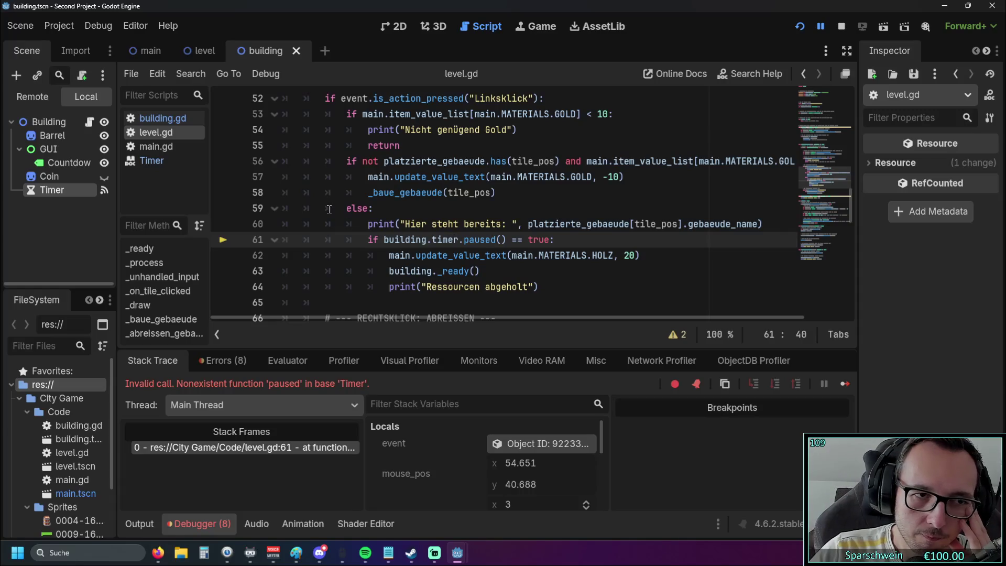
{"action": "left_click", "coordinate": [158, 119]}
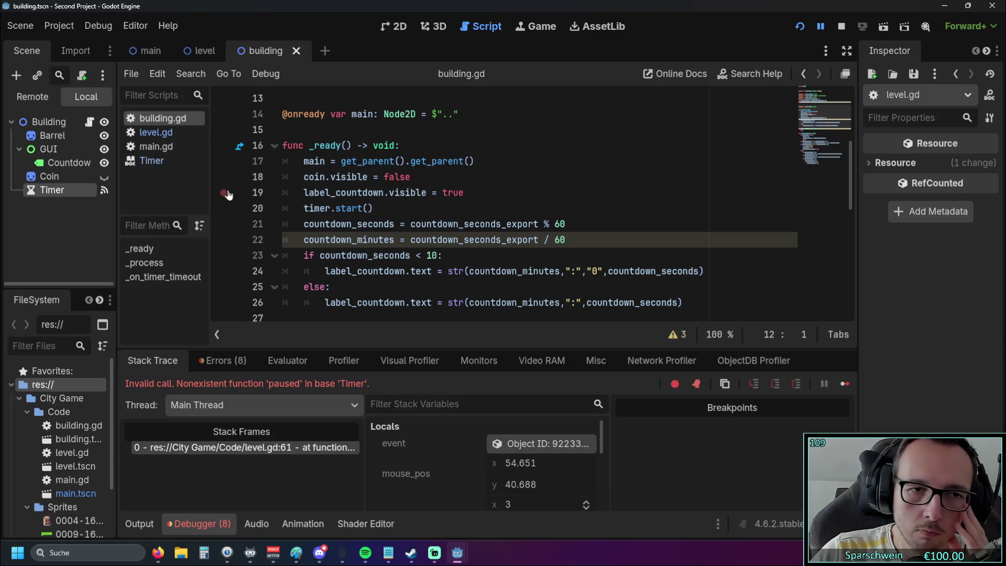
{"action": "left_click", "coordinate": [167, 133]}
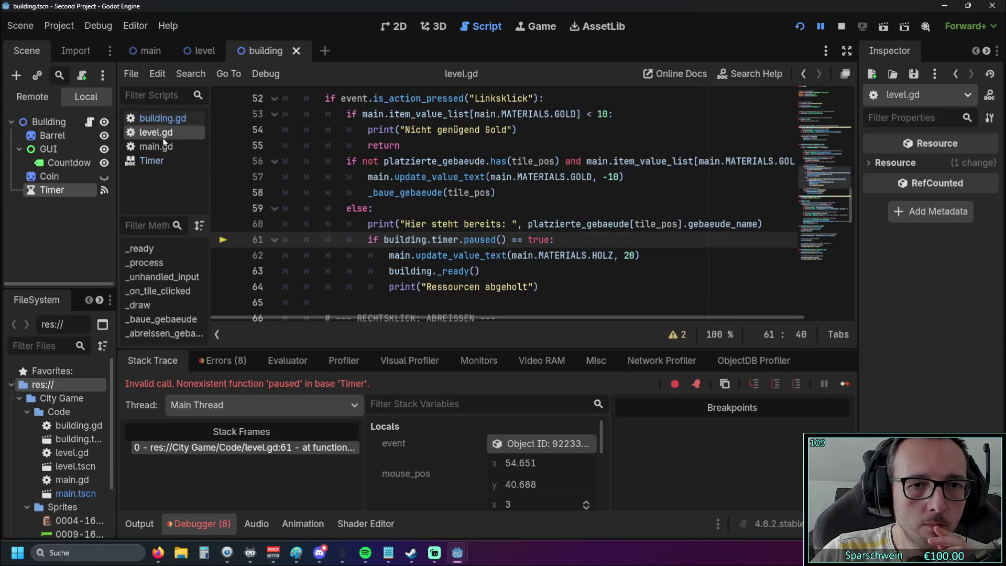
{"action": "left_click", "coordinate": [156, 147]}
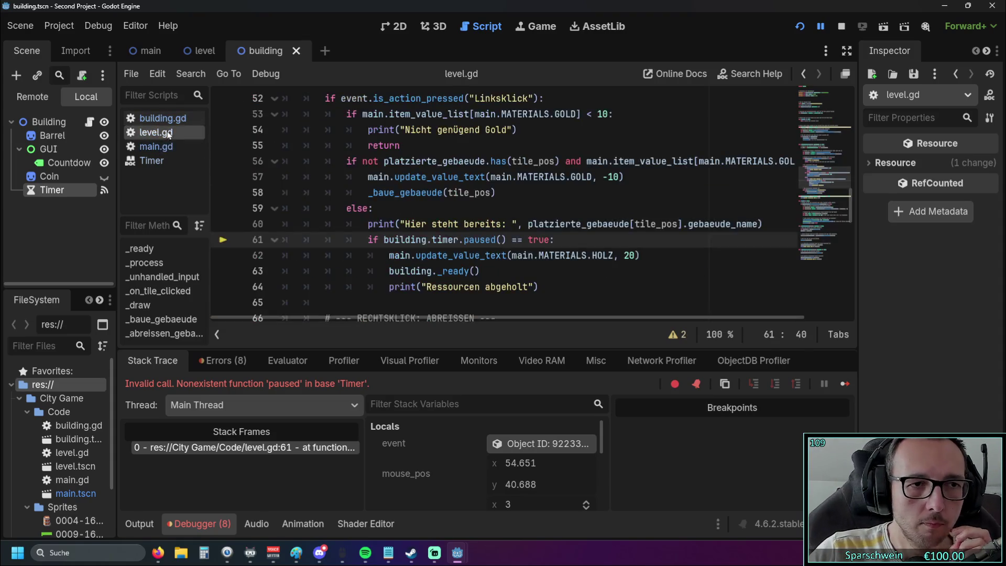
{"action": "left_click", "coordinate": [155, 133]}
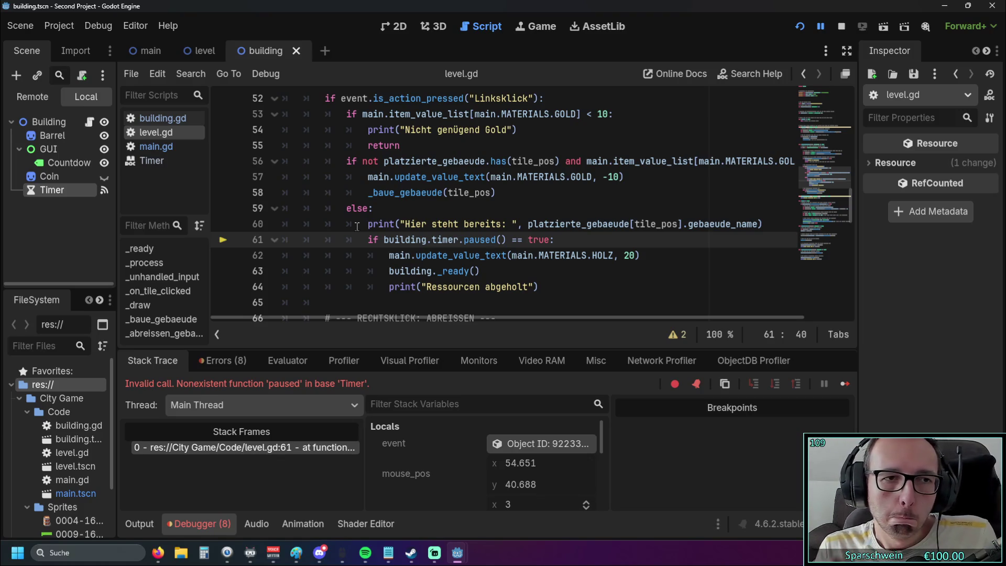
Recheck building.gd, then delete the () after paused on line 61 of level.gd.
{"action": "left_click", "coordinate": [162, 118]}
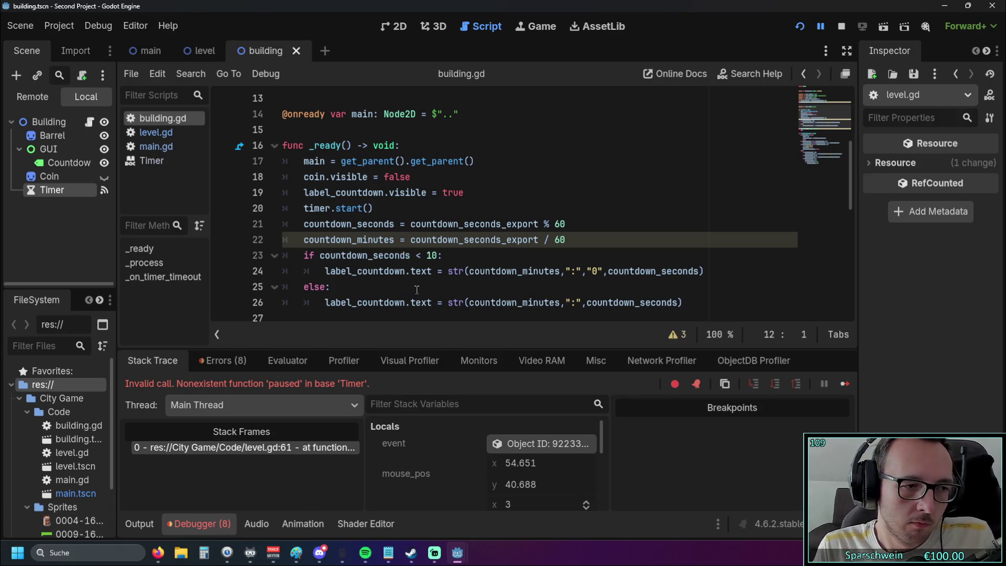
{"action": "left_click", "coordinate": [156, 132]}
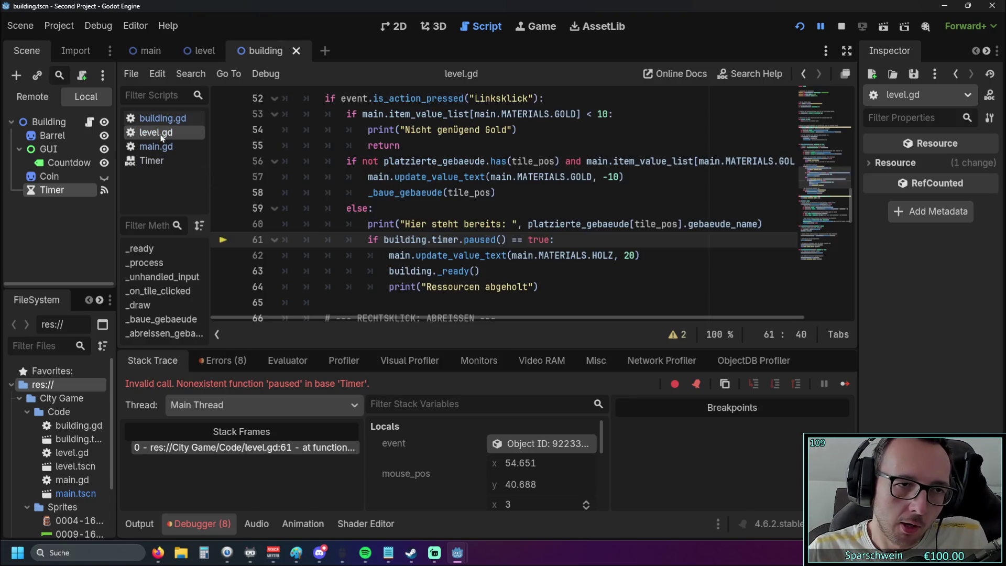
{"action": "left_click", "coordinate": [506, 239]}
{"action": "key", "text": "BackSpace"}
{"action": "key", "text": "BackSpace"}
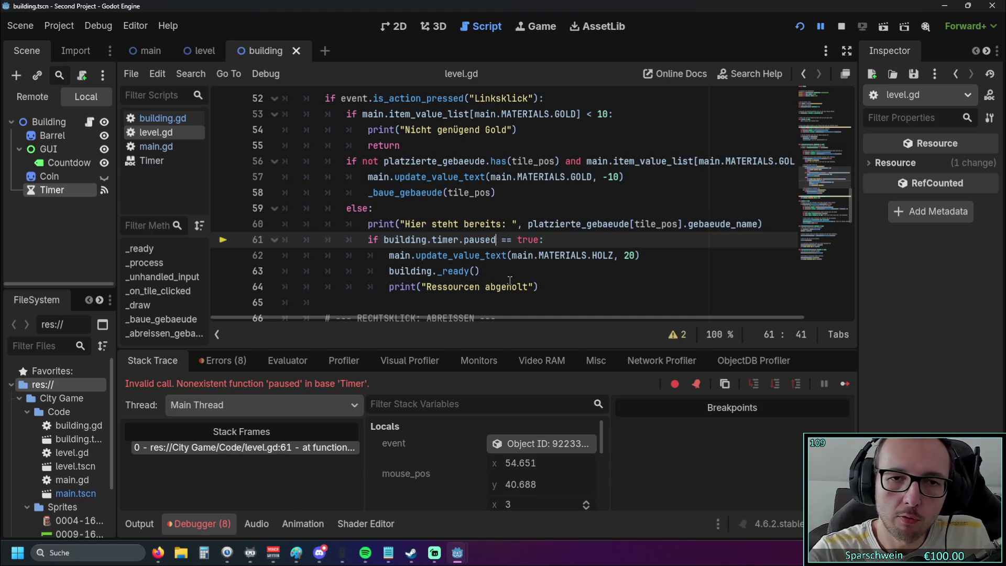
Restart the game and build a barrel on a grass tile.
{"action": "left_click", "coordinate": [475, 271]}
{"action": "left_click", "coordinate": [798, 27]}
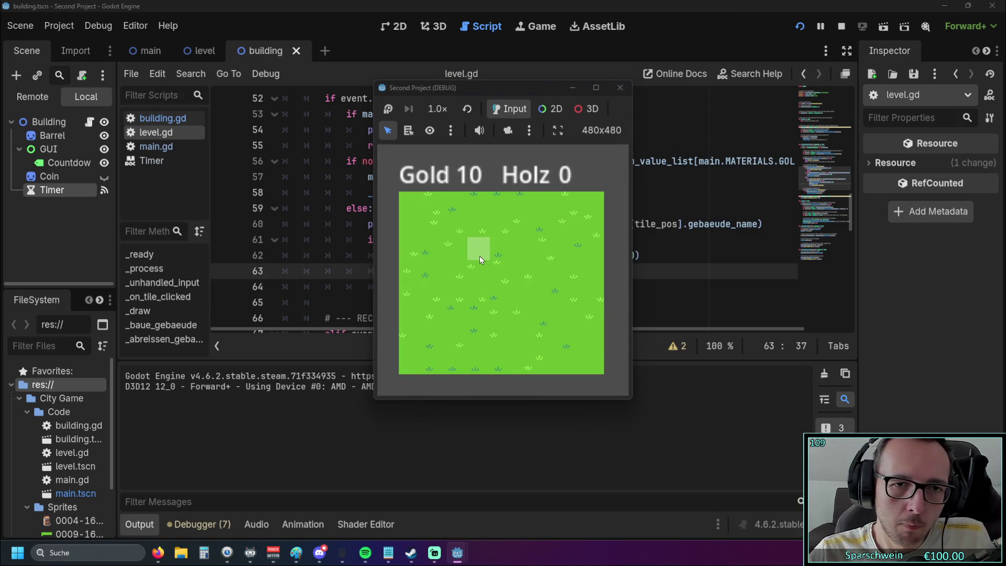
{"action": "left_click", "coordinate": [480, 256]}
{"action": "left_click", "coordinate": [479, 256]}
Click the barrel repeatedly as its timer ends into a coin, then stop the game.
{"action": "left_click", "coordinate": [479, 251]}
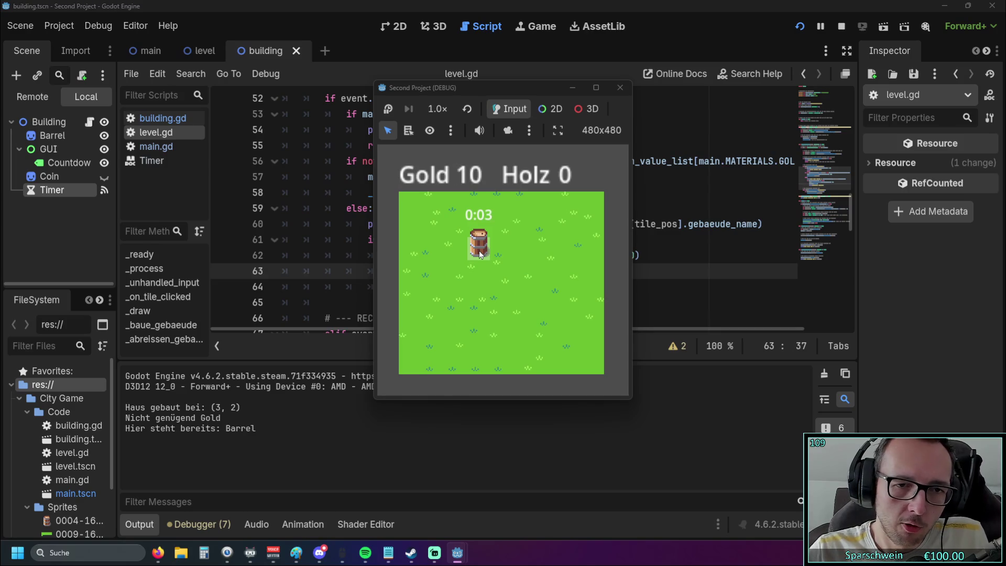
{"action": "left_click", "coordinate": [479, 251]}
{"action": "left_click", "coordinate": [479, 251]}
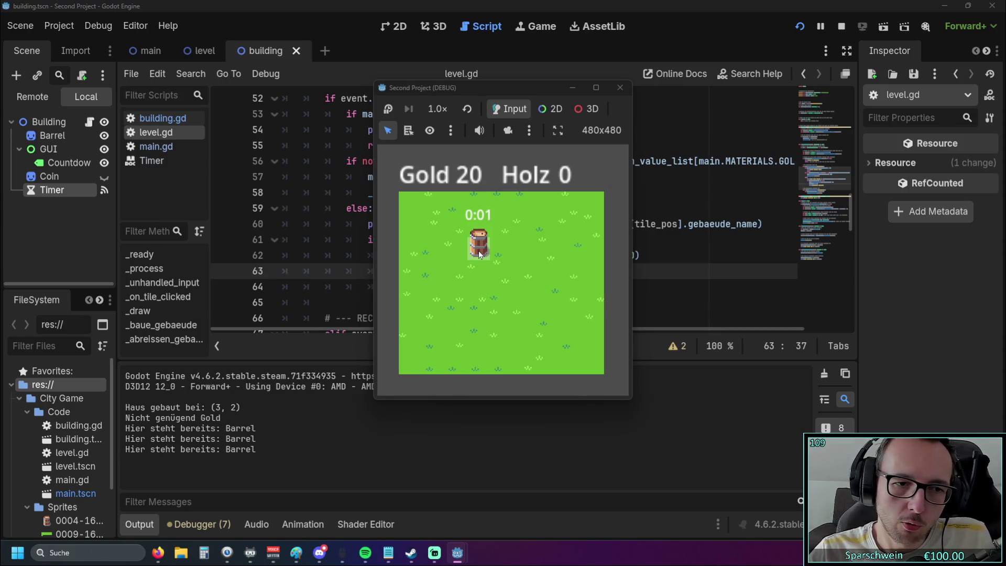
{"action": "left_click", "coordinate": [479, 251]}
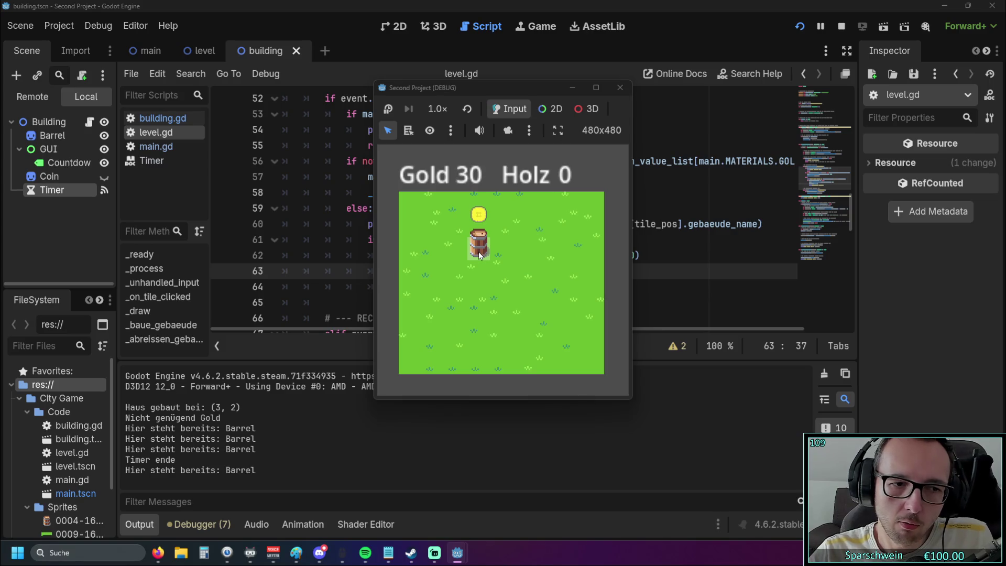
{"action": "left_click", "coordinate": [478, 250]}
{"action": "left_click", "coordinate": [478, 250]}
{"action": "left_click", "coordinate": [477, 250]}
{"action": "left_click", "coordinate": [477, 250]}
{"action": "left_click", "coordinate": [477, 250]}
{"action": "left_click", "coordinate": [477, 250]}
{"action": "left_click", "coordinate": [477, 250]}
{"action": "left_click", "coordinate": [477, 250]}
{"action": "left_click", "coordinate": [477, 250]}
{"action": "left_click", "coordinate": [476, 250]}
{"action": "left_click", "coordinate": [620, 88]}
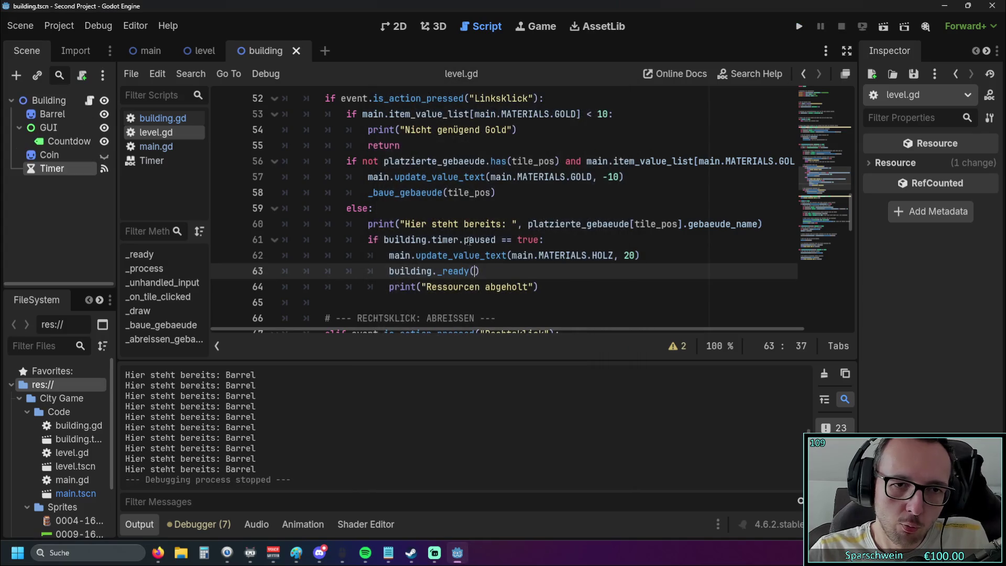
Review _on_timer_timeout in building.gd, then open the Timer class reference.
{"action": "left_click", "coordinate": [484, 286]}
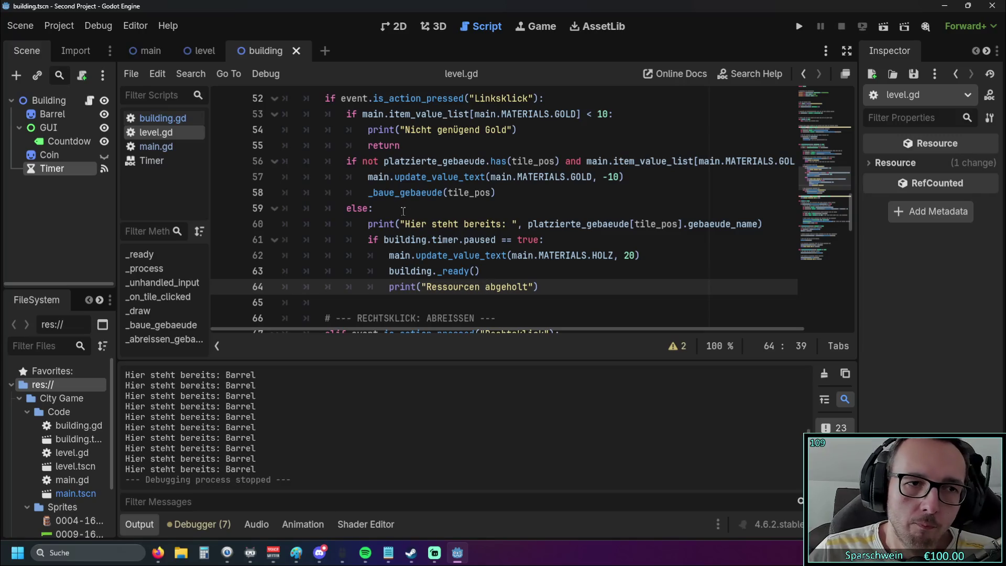
{"action": "left_click", "coordinate": [144, 121]}
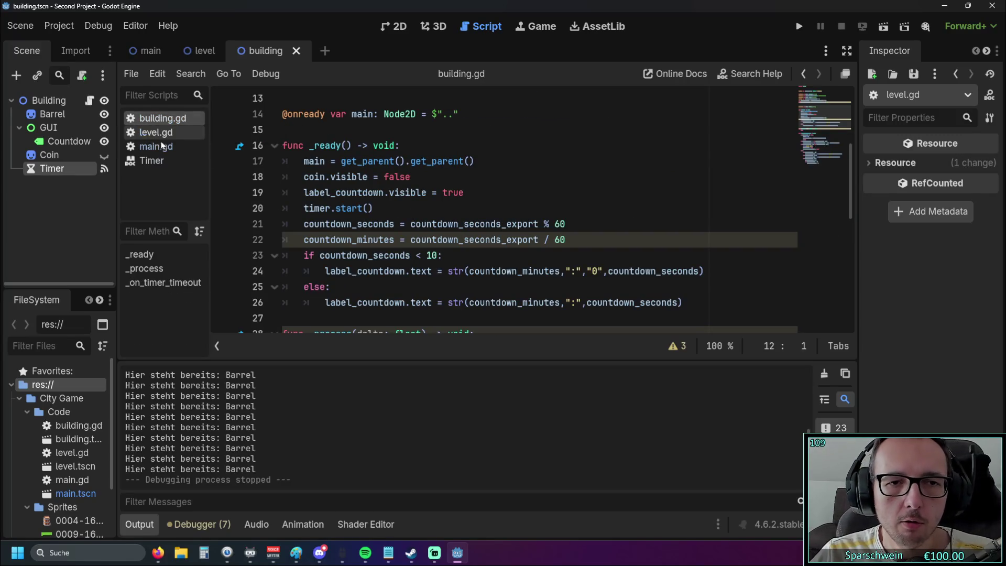
{"action": "scroll", "coordinate": [394, 194], "scroll_direction": "down", "scroll_amount": 4}
{"action": "scroll", "coordinate": [394, 194], "scroll_direction": "down", "scroll_amount": 3}
{"action": "scroll", "coordinate": [403, 194], "scroll_direction": "up", "scroll_amount": 1}
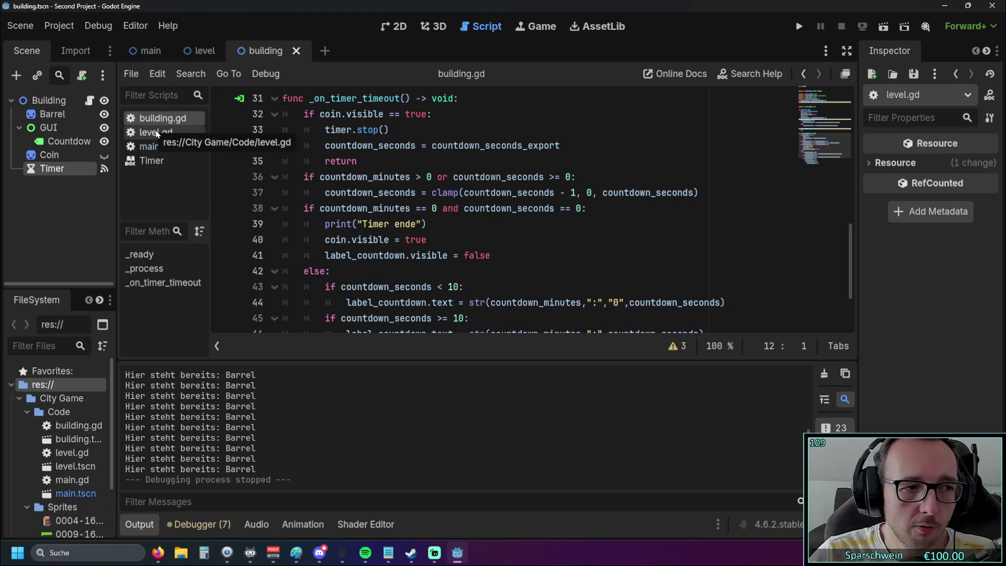
{"action": "left_click", "coordinate": [152, 161]}
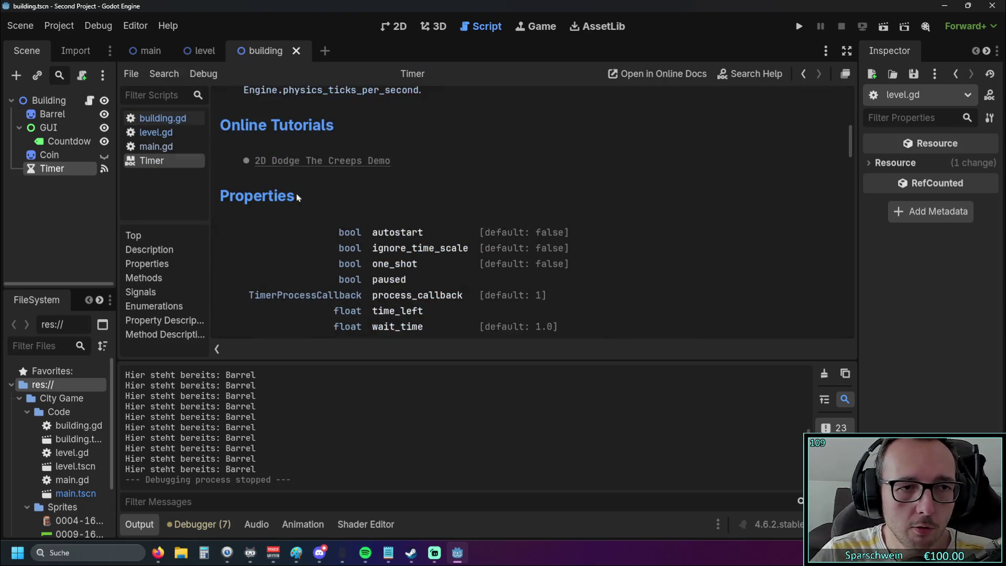
Scroll the Timer reference to the paused property and stop() method descriptions.
{"action": "scroll", "coordinate": [358, 182], "scroll_direction": "down", "scroll_amount": 1}
{"action": "scroll", "coordinate": [325, 193], "scroll_direction": "down", "scroll_amount": 1}
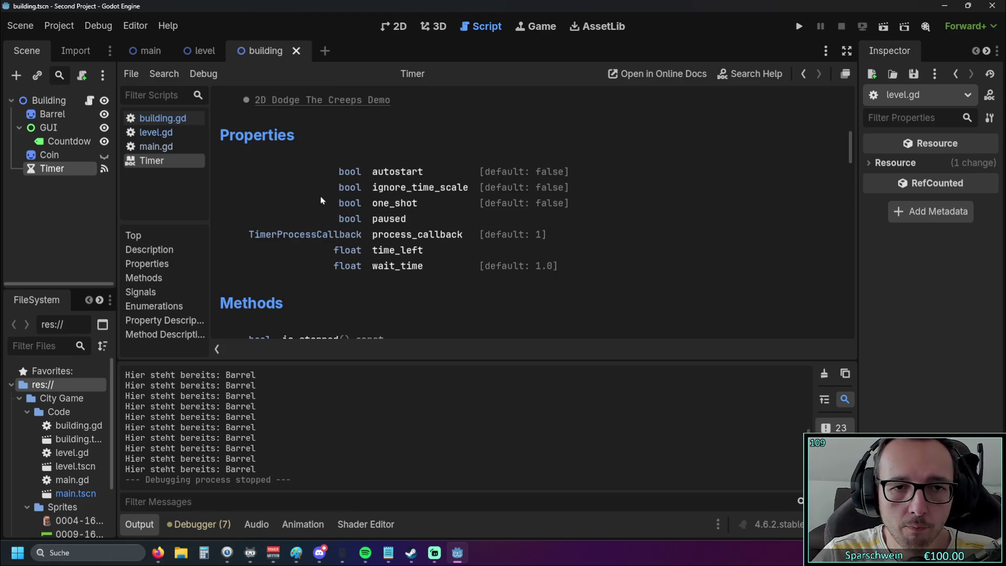
{"action": "left_click", "coordinate": [381, 220]}
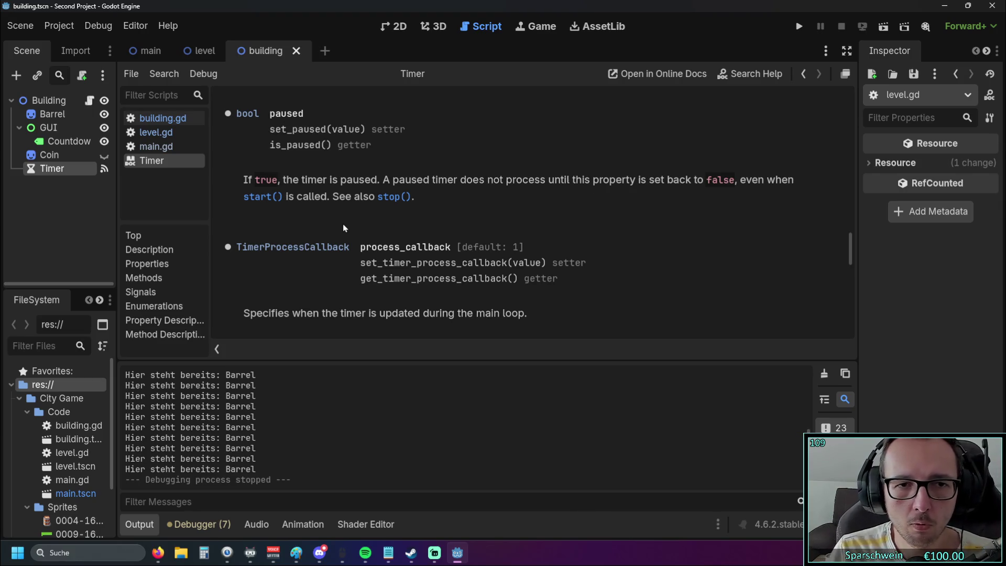
{"action": "scroll", "coordinate": [368, 213], "scroll_direction": "down", "scroll_amount": 10}
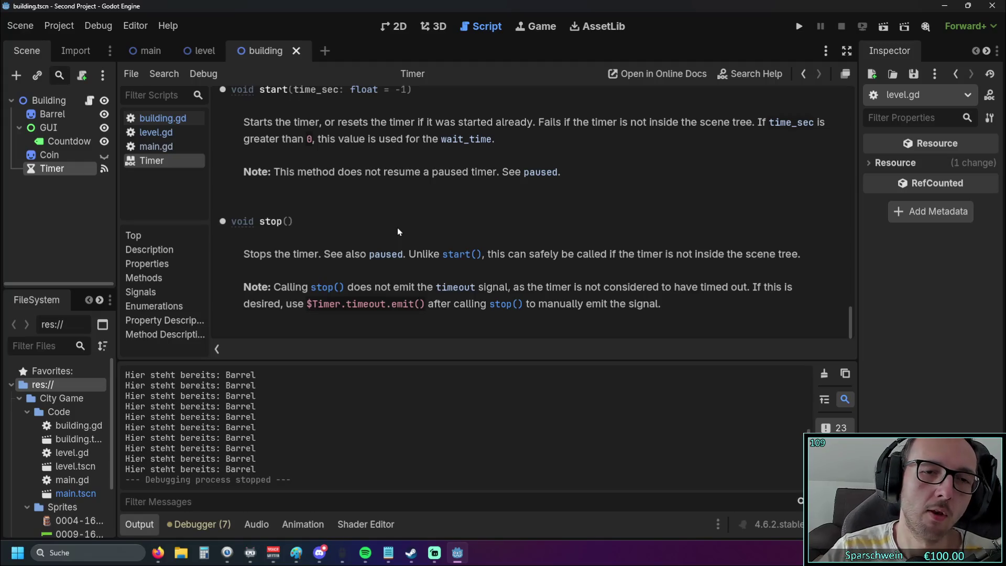
{"action": "left_click", "coordinate": [540, 173]}
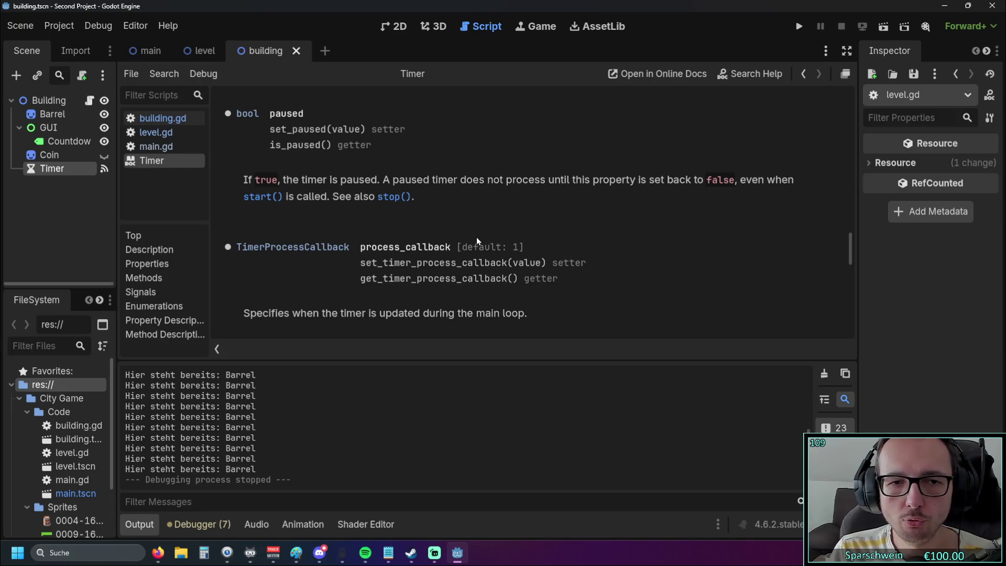
{"action": "left_click", "coordinate": [392, 198]}
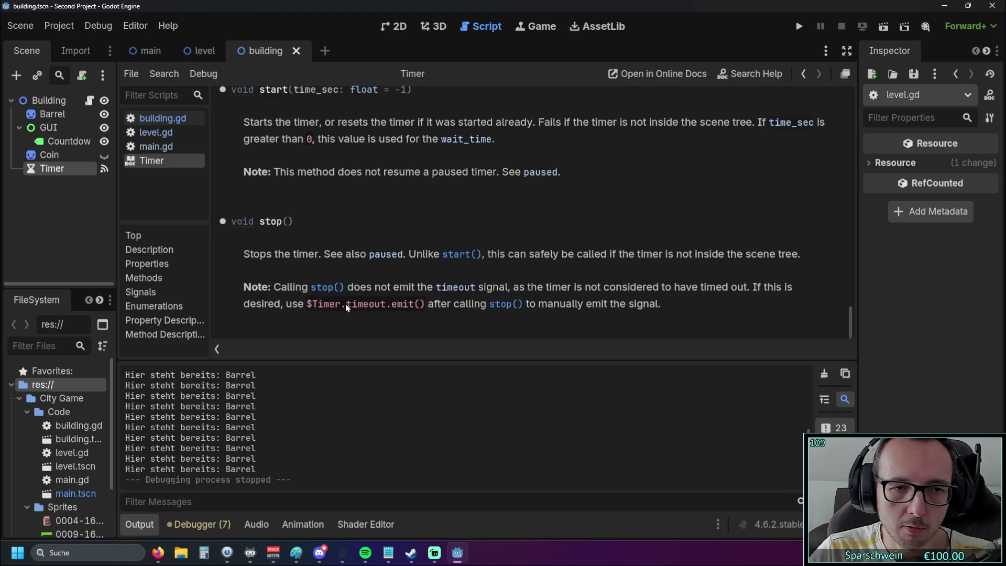
Highlight the $Timer.timeout.emit() example, revisit process_callback, then switch to the 2D building scene.
{"action": "left_click_drag", "start_coordinate": [307, 304], "coordinate": [433, 305]}
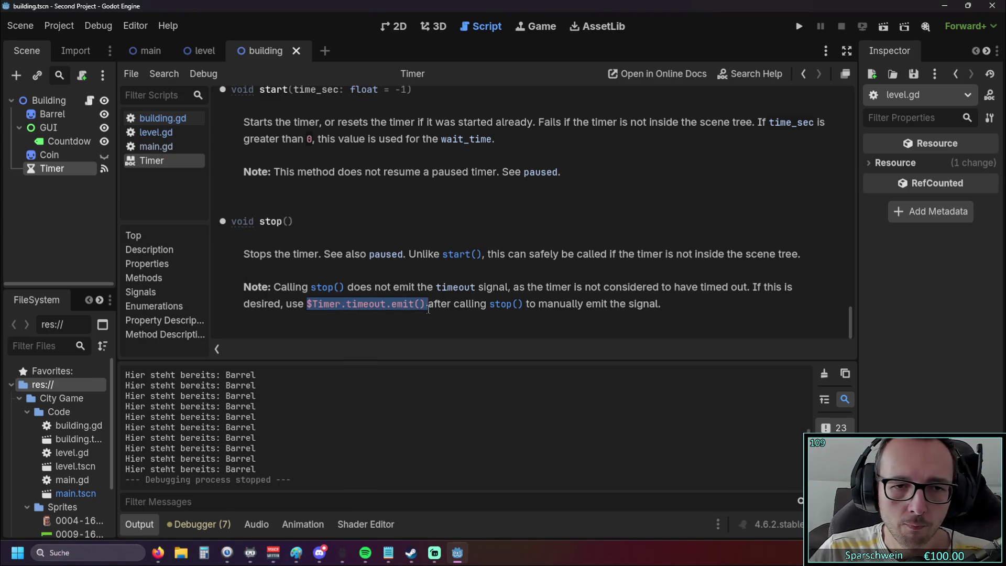
{"action": "left_click", "coordinate": [416, 330]}
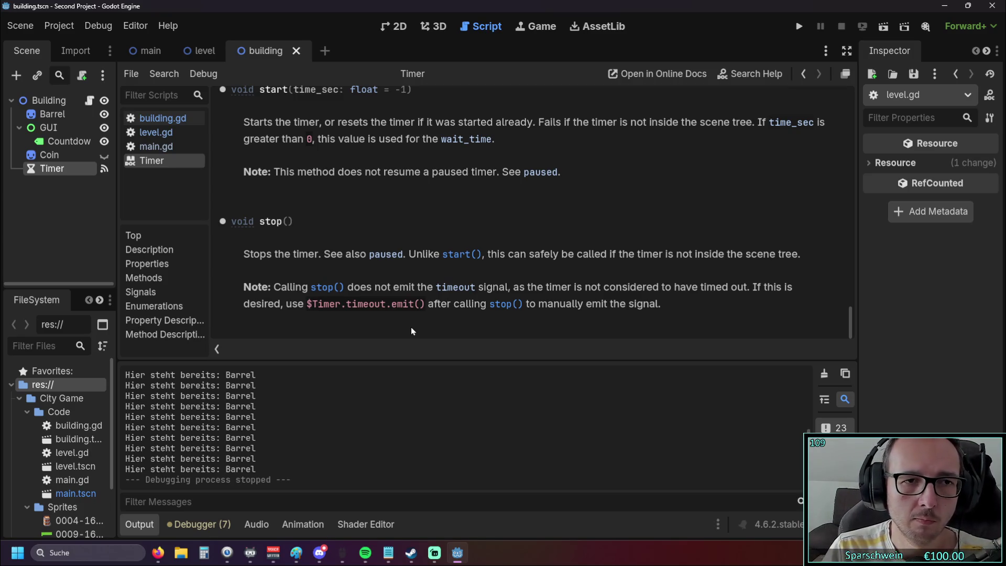
{"action": "scroll", "coordinate": [374, 299], "scroll_direction": "up", "scroll_amount": 10}
{"action": "scroll", "coordinate": [375, 299], "scroll_direction": "up", "scroll_amount": 10}
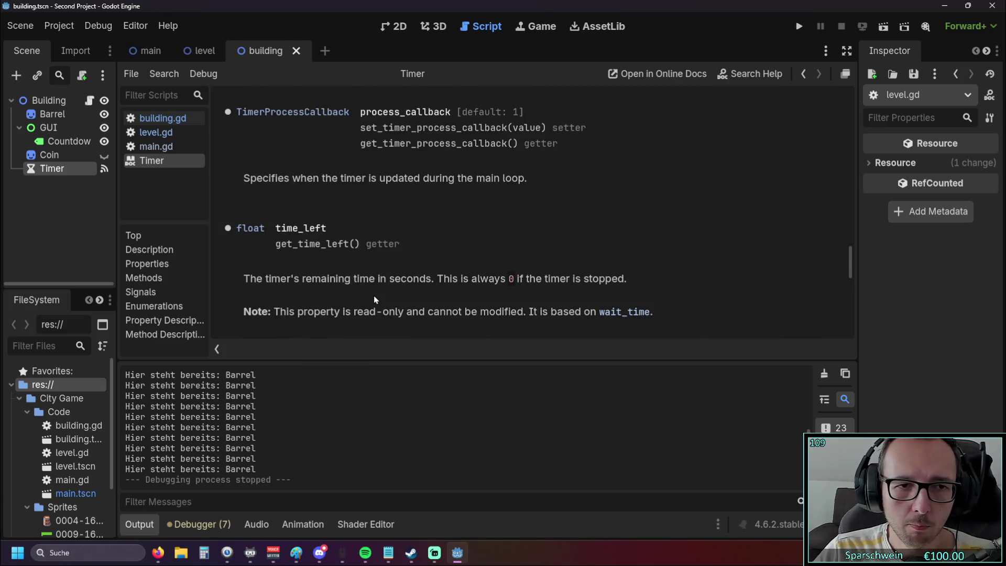
{"action": "scroll", "coordinate": [374, 299], "scroll_direction": "up", "scroll_amount": 3}
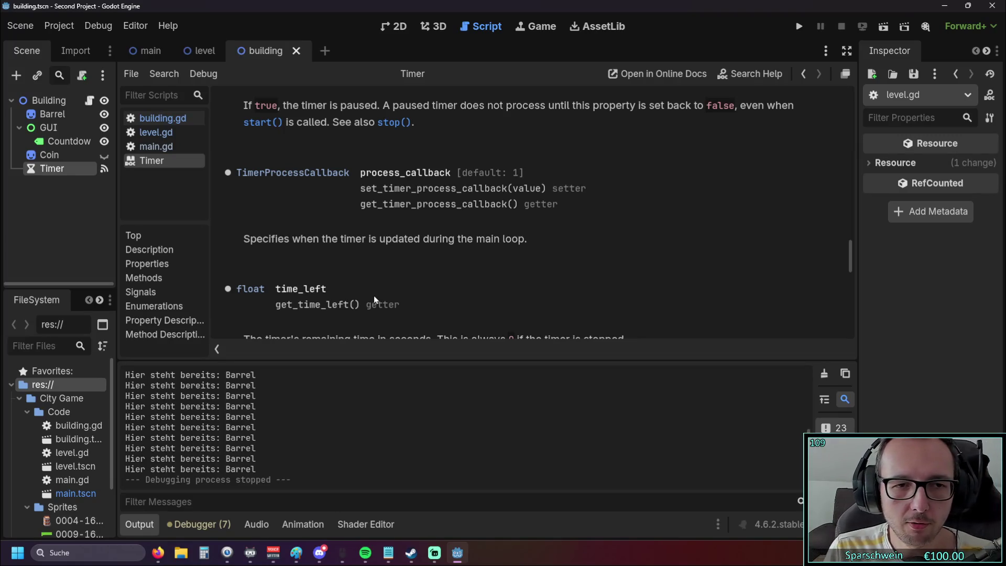
{"action": "scroll", "coordinate": [374, 299], "scroll_direction": "up", "scroll_amount": 9}
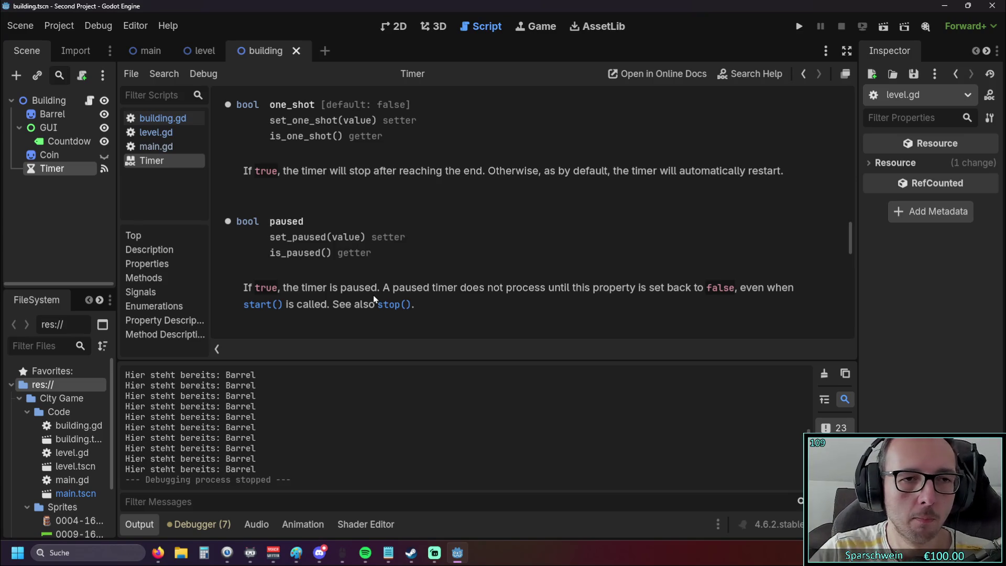
{"action": "scroll", "coordinate": [374, 299], "scroll_direction": "up", "scroll_amount": 15}
{"action": "scroll", "coordinate": [373, 295], "scroll_direction": "up", "scroll_amount": 5}
{"action": "scroll", "coordinate": [401, 296], "scroll_direction": "down", "scroll_amount": 12}
{"action": "scroll", "coordinate": [429, 288], "scroll_direction": "down", "scroll_amount": 1}
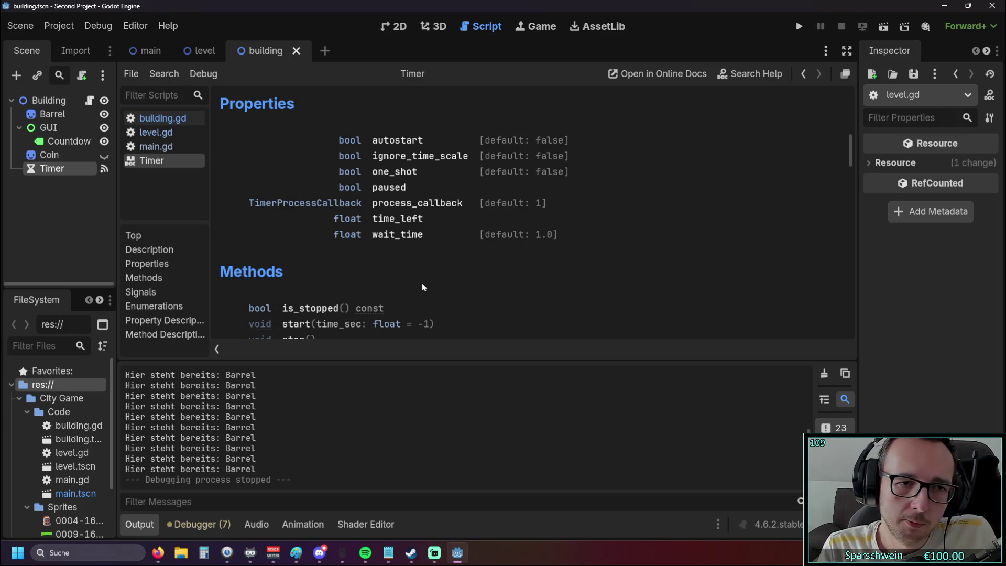
{"action": "left_click", "coordinate": [388, 203]}
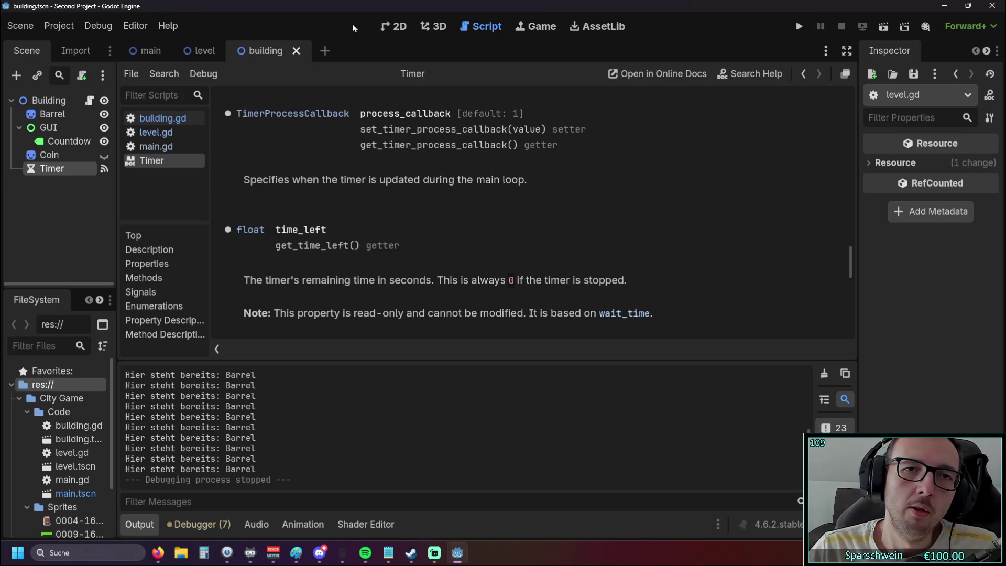
{"action": "left_click", "coordinate": [429, 30]}
Zoom in on the barrel sprite in the 2D view, then return to the Script workspace.
{"action": "left_click", "coordinate": [397, 26]}
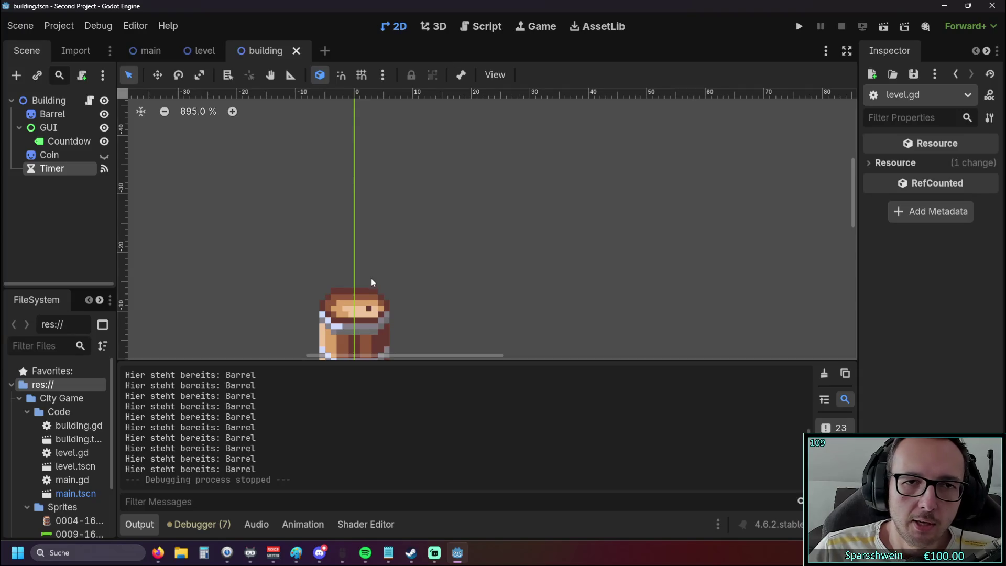
{"action": "left_click_drag", "start_coordinate": [367, 271], "coordinate": [422, 224]}
{"action": "scroll", "coordinate": [434, 221], "scroll_direction": "up", "scroll_amount": 5}
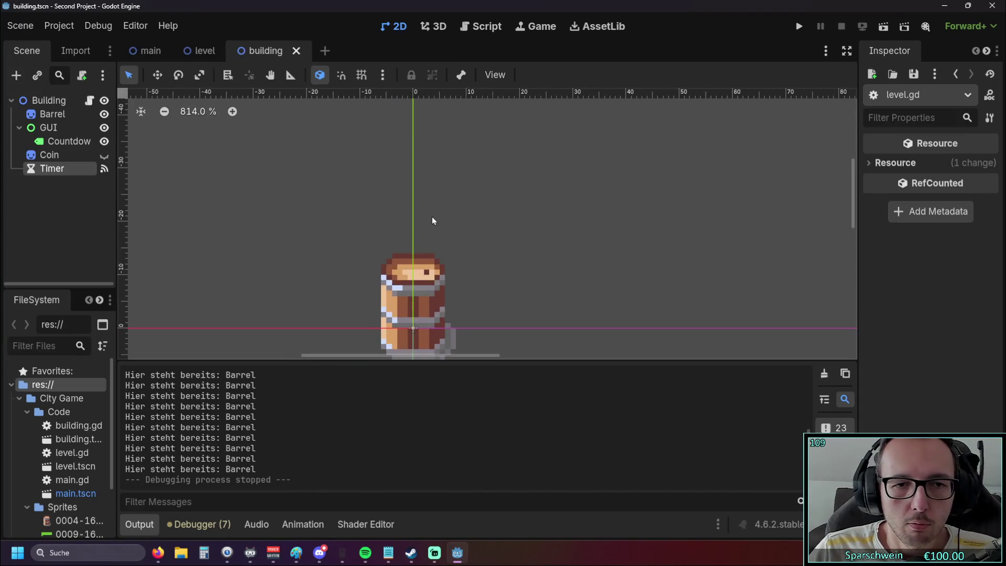
{"action": "left_click", "coordinate": [480, 26]}
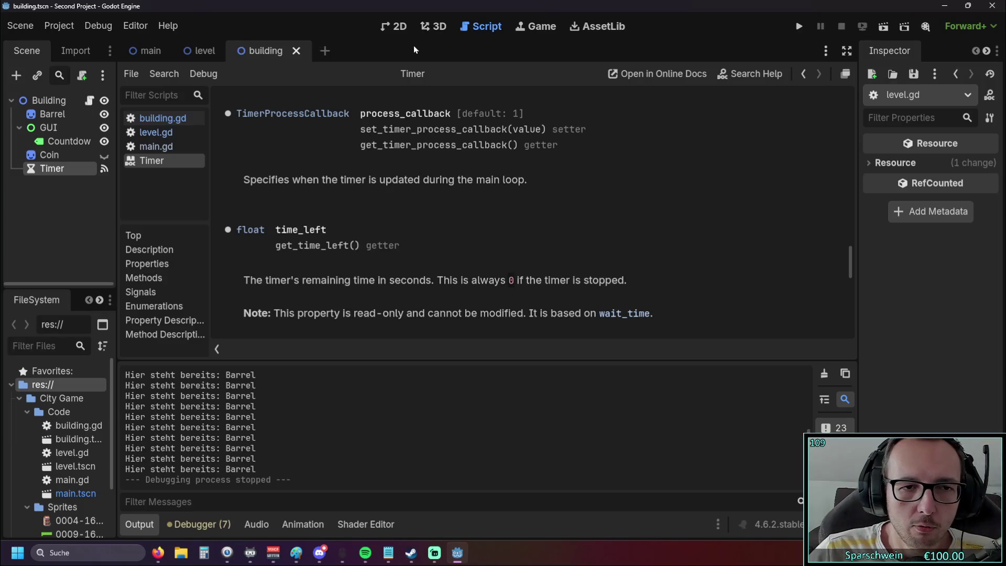
{"action": "left_click", "coordinate": [400, 31]}
{"action": "left_click", "coordinate": [470, 29]}
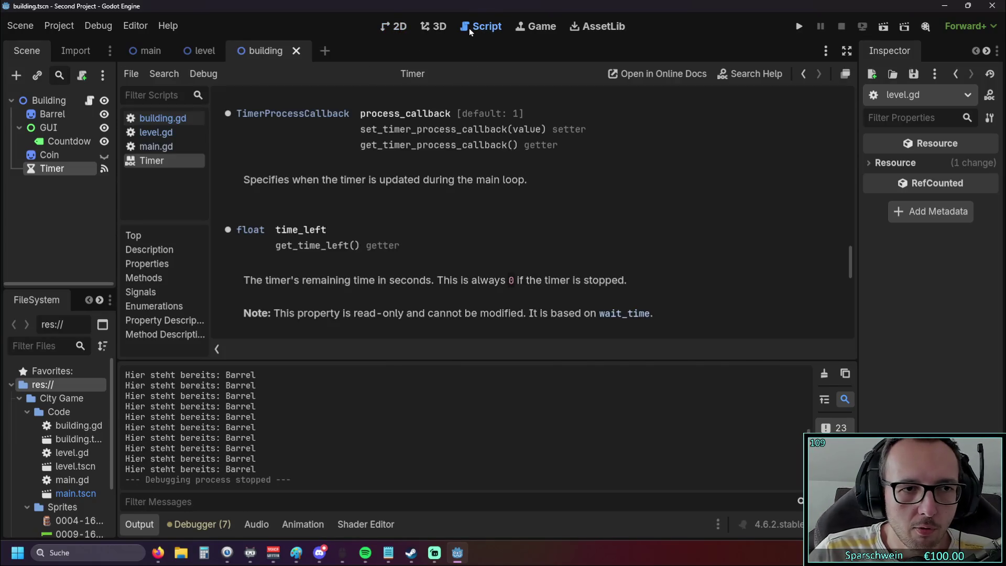
Open building.gd, main.gd, then level.gd from the script list and enlarge the output panel.
{"action": "left_click", "coordinate": [157, 118]}
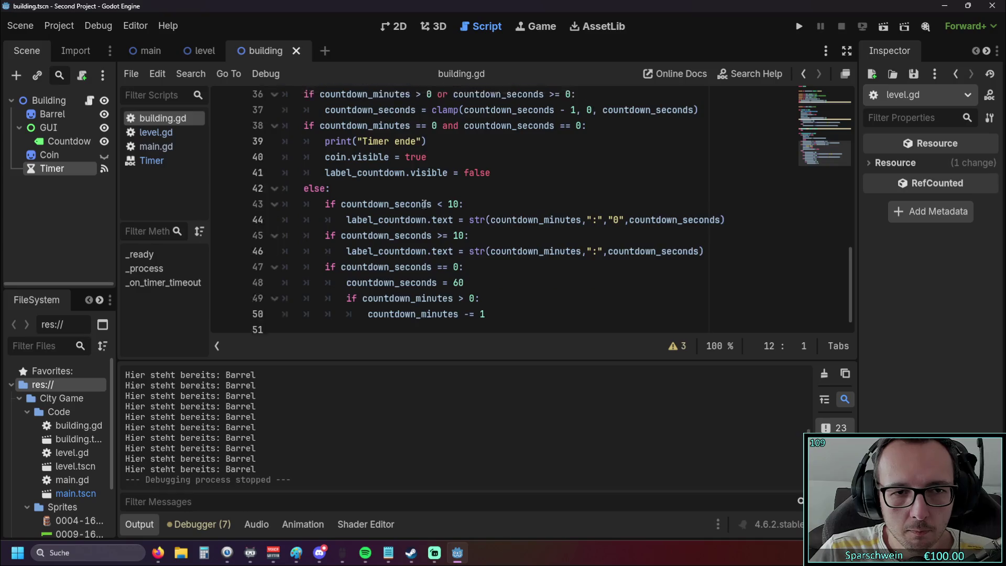
{"action": "left_click", "coordinate": [169, 146]}
{"action": "left_click", "coordinate": [156, 132]}
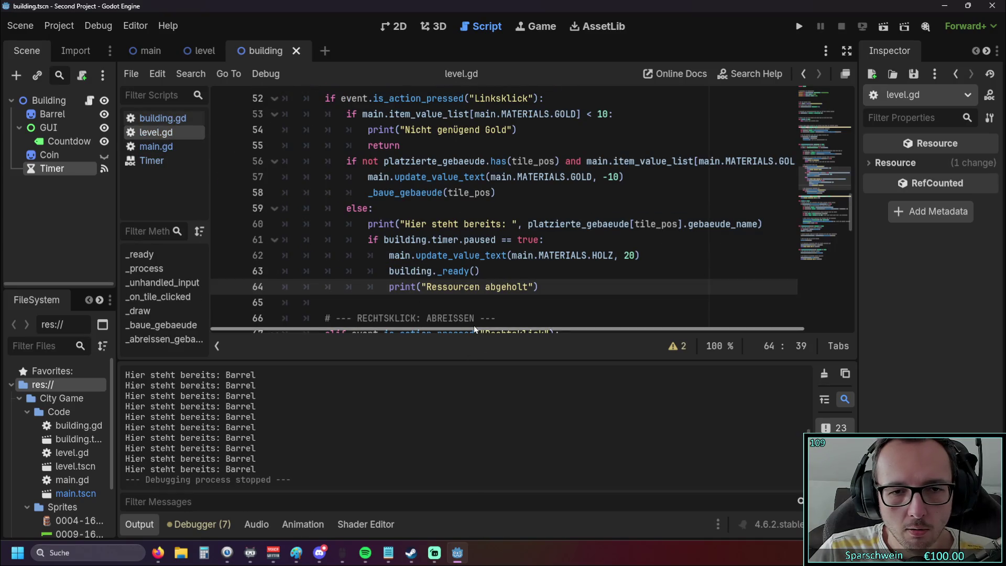
{"action": "mouse_move", "coordinate": [468, 362]}
{"action": "left_mouse_down"}
{"action": "mouse_move", "coordinate": [471, 413]}
{"action": "mouse_move", "coordinate": [580, 393]}
{"action": "mouse_move", "coordinate": [519, 393]}
{"action": "mouse_move", "coordinate": [526, 372]}
{"action": "left_mouse_up"}
{"action": "key", "text": "shift+F12"}
{"action": "key", "text": "shift+F12"}
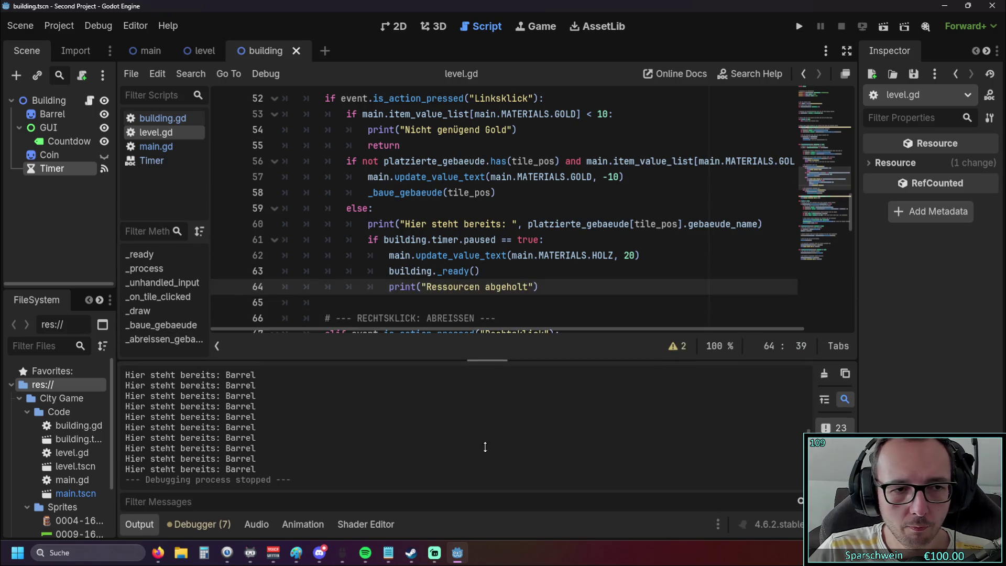
{"action": "scroll", "coordinate": [474, 273], "scroll_direction": "down", "scroll_amount": 7}
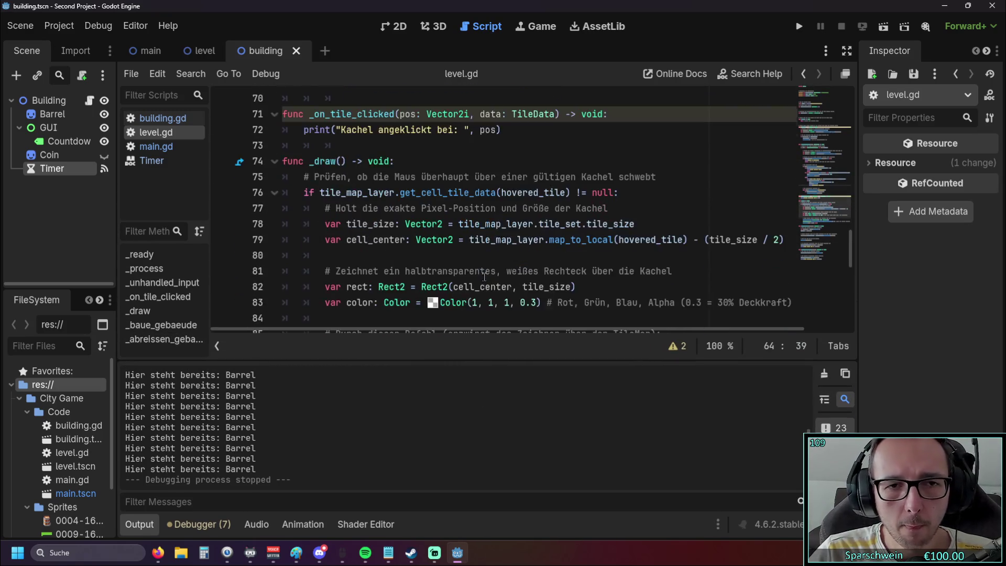
{"action": "scroll", "coordinate": [474, 273], "scroll_direction": "down", "scroll_amount": 3}
Detach the script editor into its own window and review _baue_gebaeude on lines 90–103.
{"action": "left_click", "coordinate": [845, 73]}
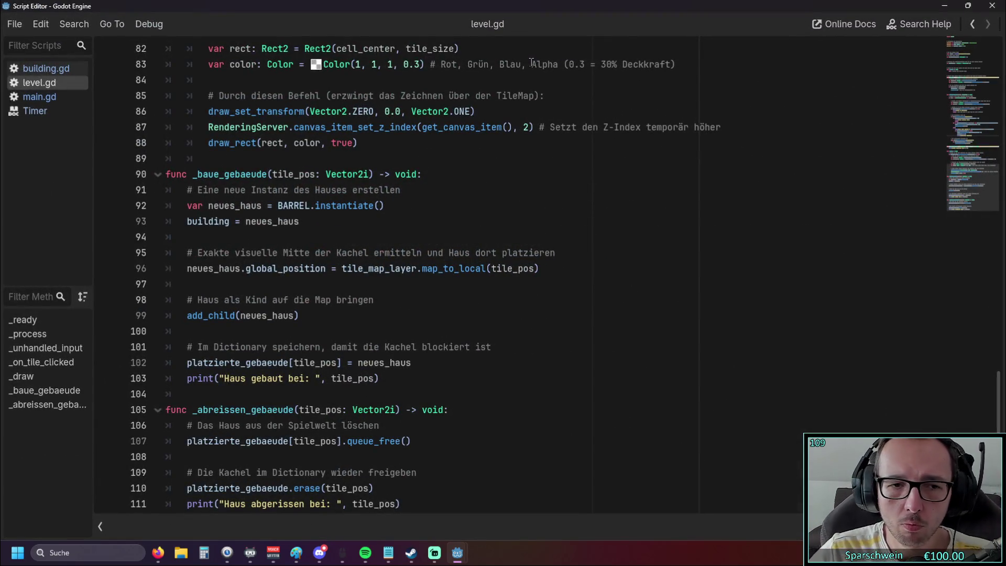
{"action": "scroll", "coordinate": [532, 75], "scroll_direction": "down", "scroll_amount": 1}
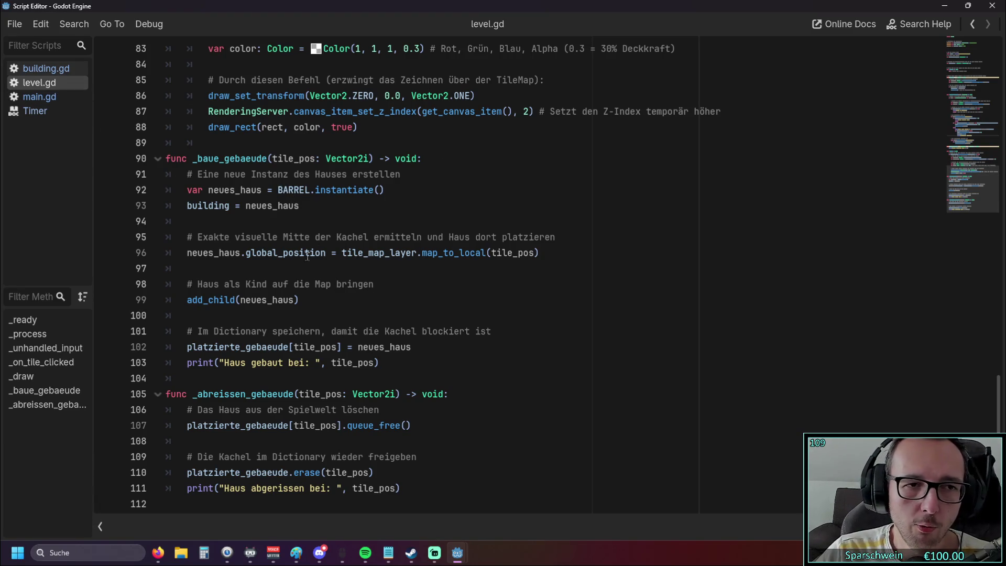
{"action": "left_click_drag", "start_coordinate": [465, 380], "coordinate": [163, 158]}
{"action": "left_click", "coordinate": [484, 225]}
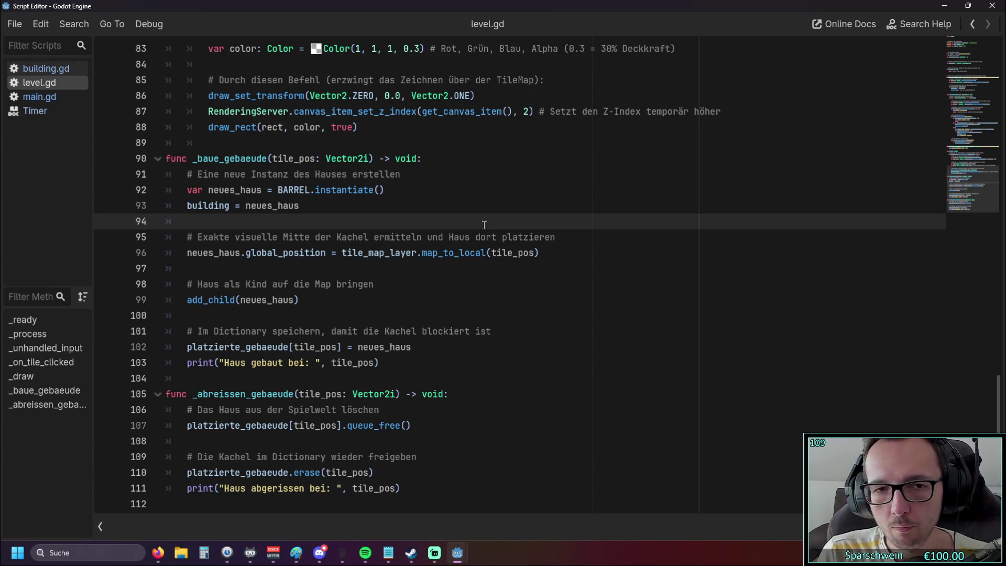
Scroll up to _unhandled_input and inspect the building.timer check on line 61.
{"action": "scroll", "coordinate": [484, 225], "scroll_direction": "up", "scroll_amount": 6}
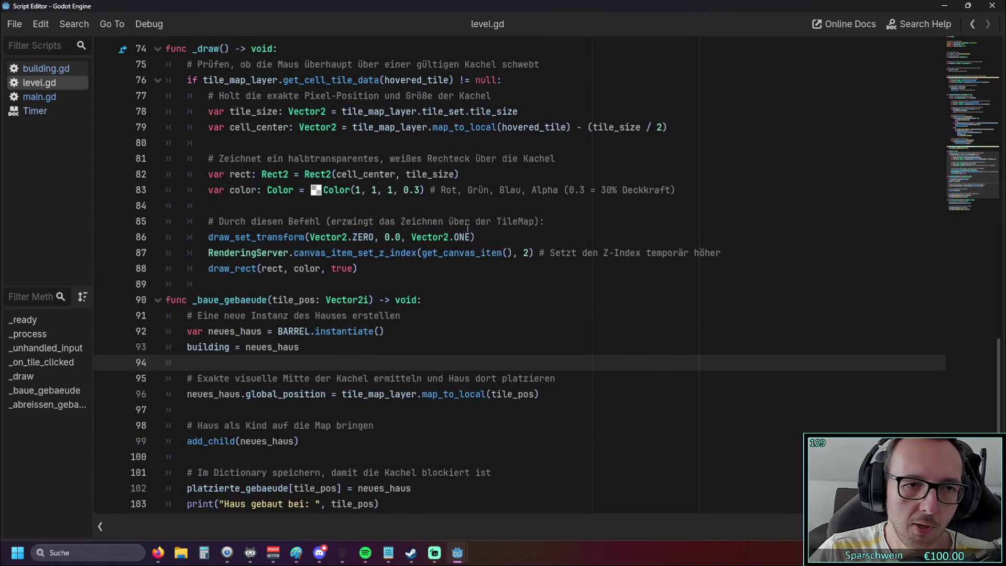
{"action": "scroll", "coordinate": [421, 237], "scroll_direction": "up", "scroll_amount": 8}
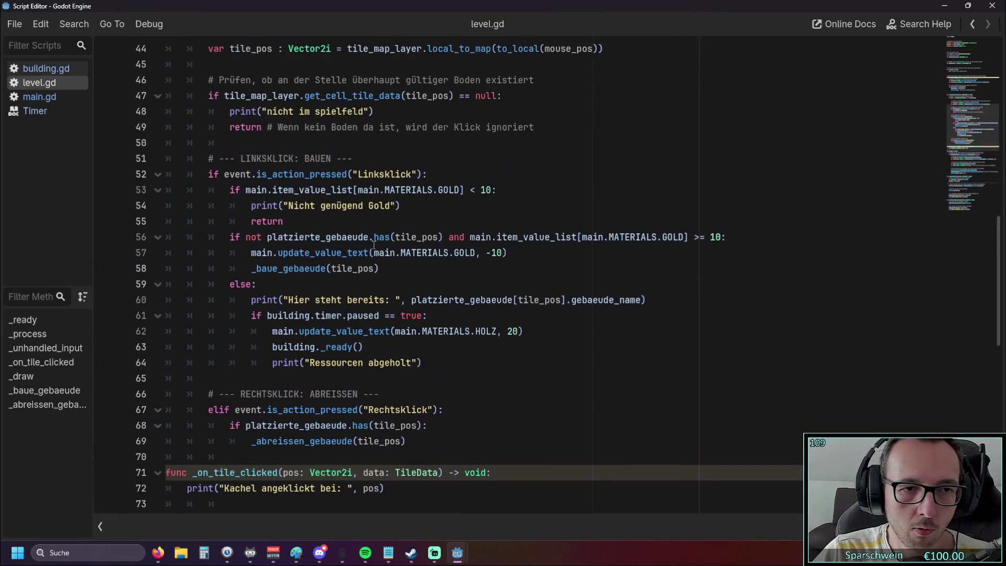
{"action": "scroll", "coordinate": [372, 242], "scroll_direction": "up", "scroll_amount": 2}
{"action": "left_click", "coordinate": [200, 97]}
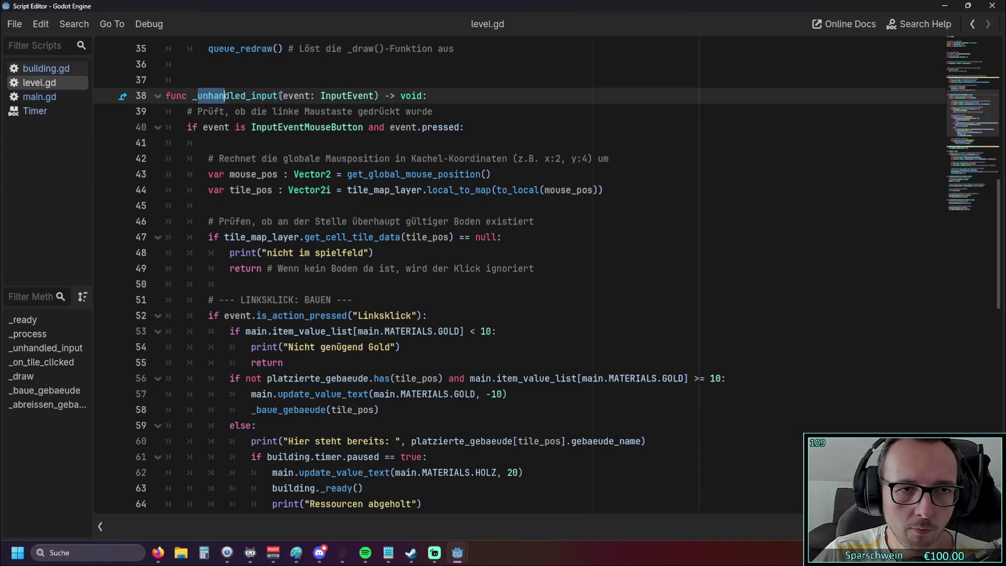
{"action": "scroll", "coordinate": [342, 152], "scroll_direction": "down", "scroll_amount": 2}
{"action": "scroll", "coordinate": [342, 152], "scroll_direction": "down", "scroll_amount": 3}
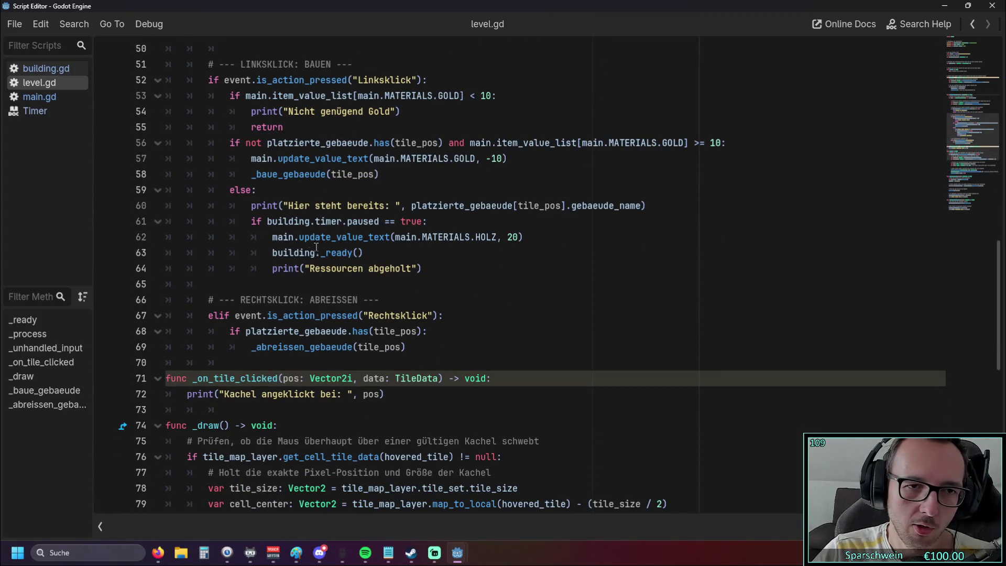
{"action": "left_click", "coordinate": [269, 221]}
{"action": "left_click", "coordinate": [503, 281]}
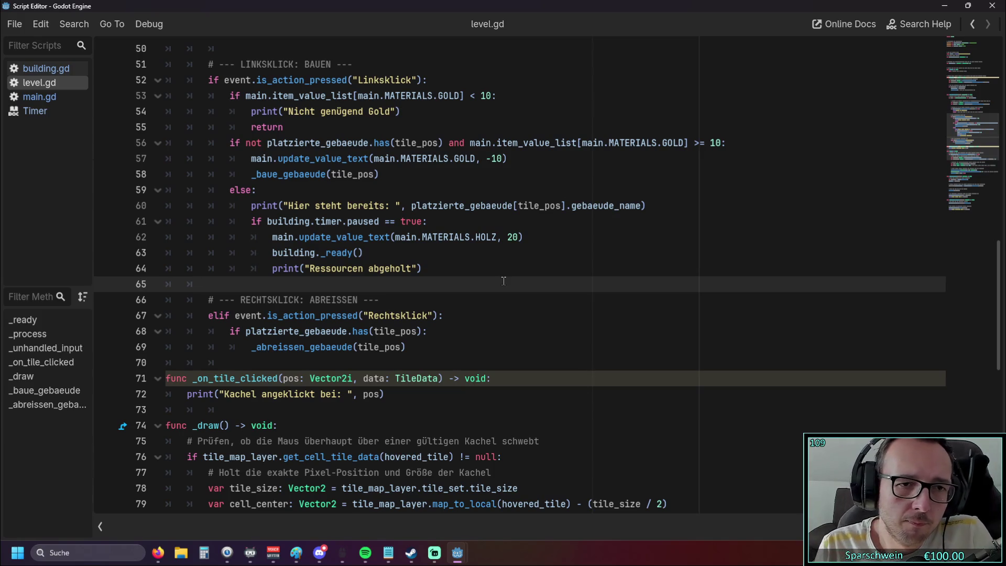
Rewrite line 61 as 'if building.timer.is_stopped():' and re-dock the floating script editor.
{"action": "left_click_drag", "start_coordinate": [348, 222], "coordinate": [379, 226]}
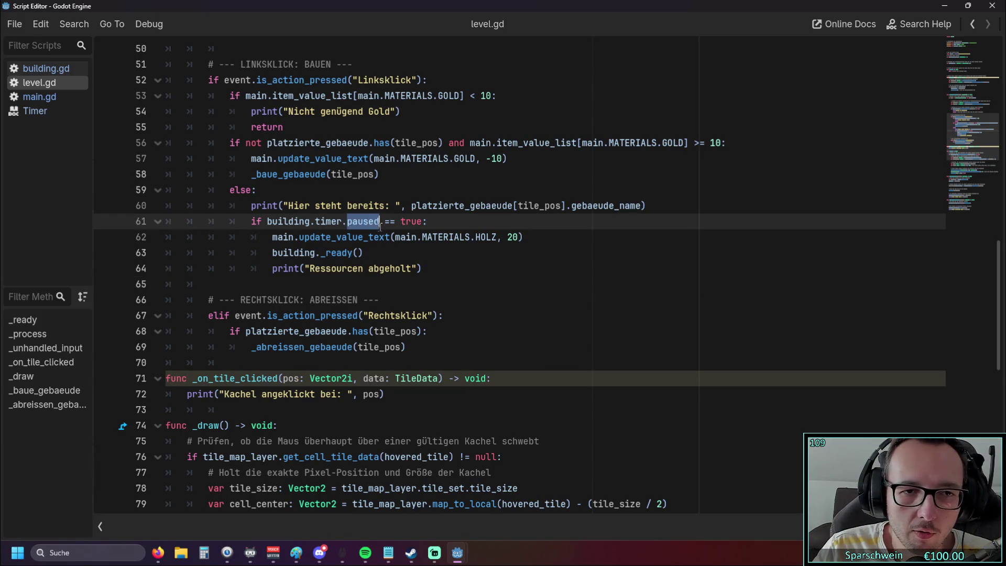
{"action": "type", "text": "is_stopped"}
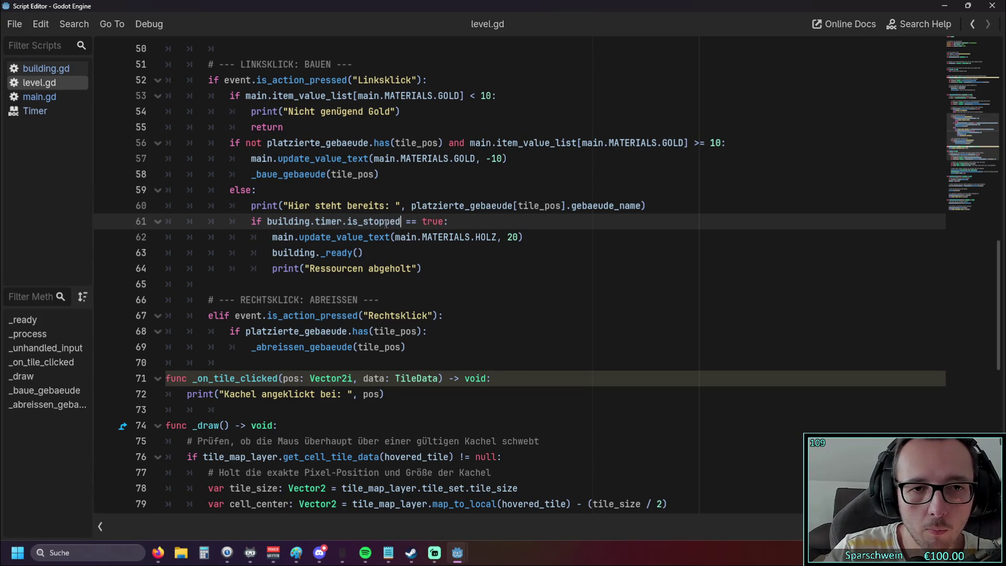
{"action": "key", "text": "Down"}
{"action": "key", "text": "Down"}
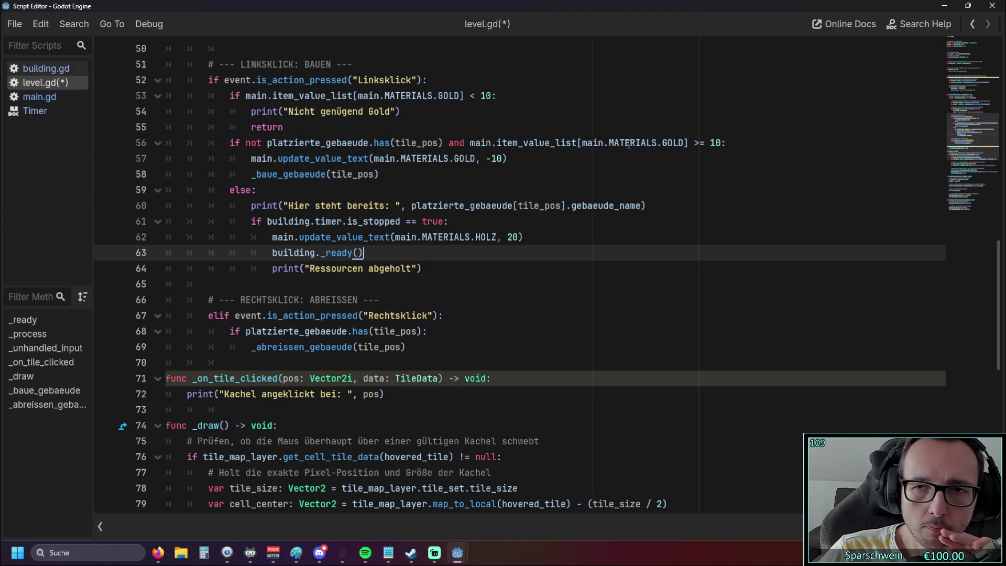
{"action": "left_click", "coordinate": [401, 221]}
{"action": "type", "text": "()"}
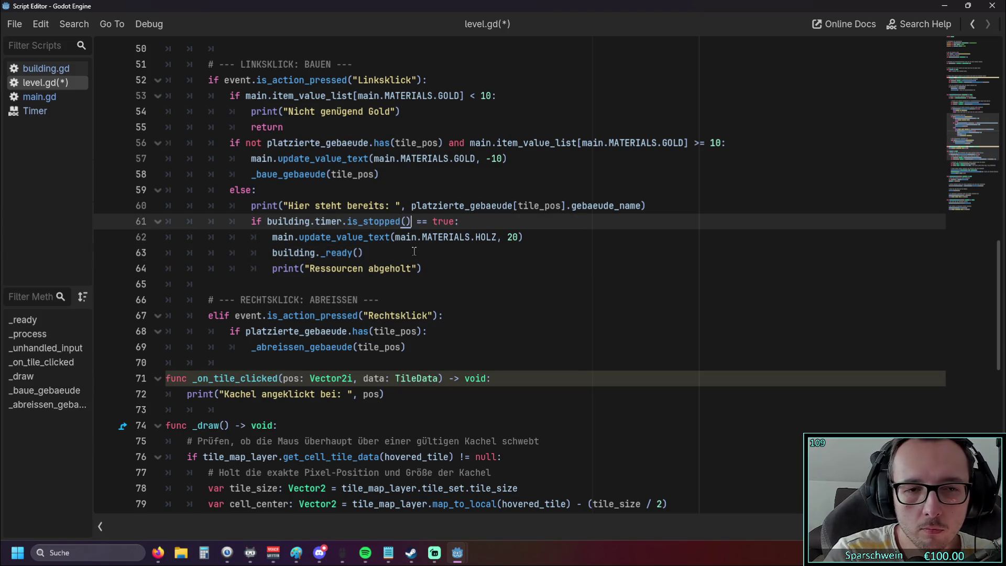
{"action": "left_click_drag", "start_coordinate": [453, 221], "coordinate": [407, 221]}
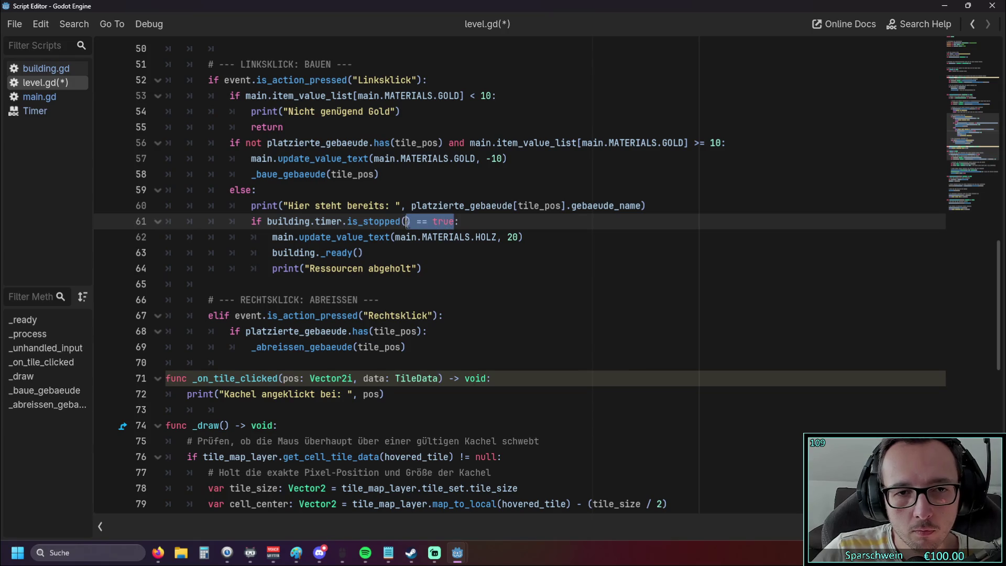
{"action": "key", "text": "BackSpace"}
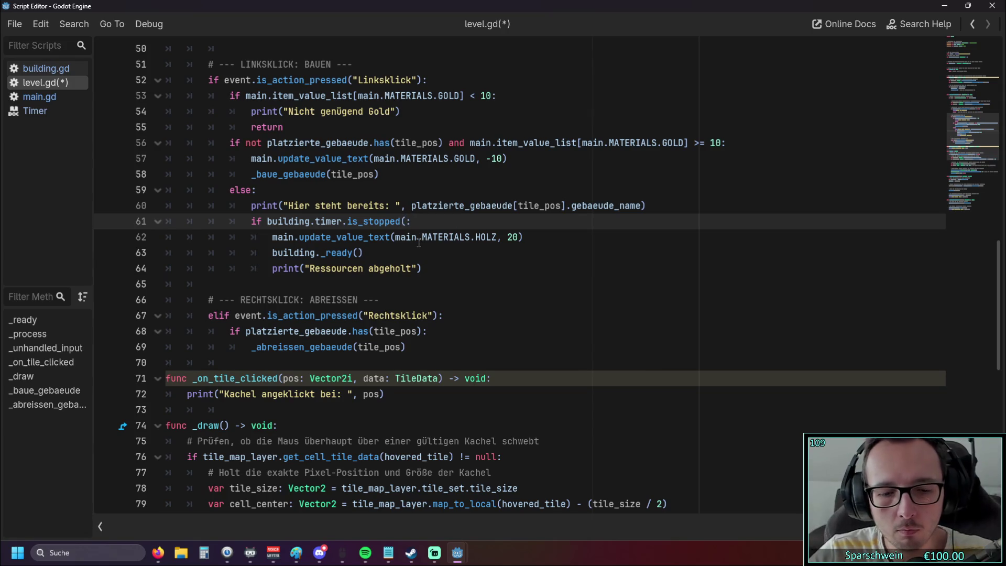
{"action": "left_click", "coordinate": [419, 252]}
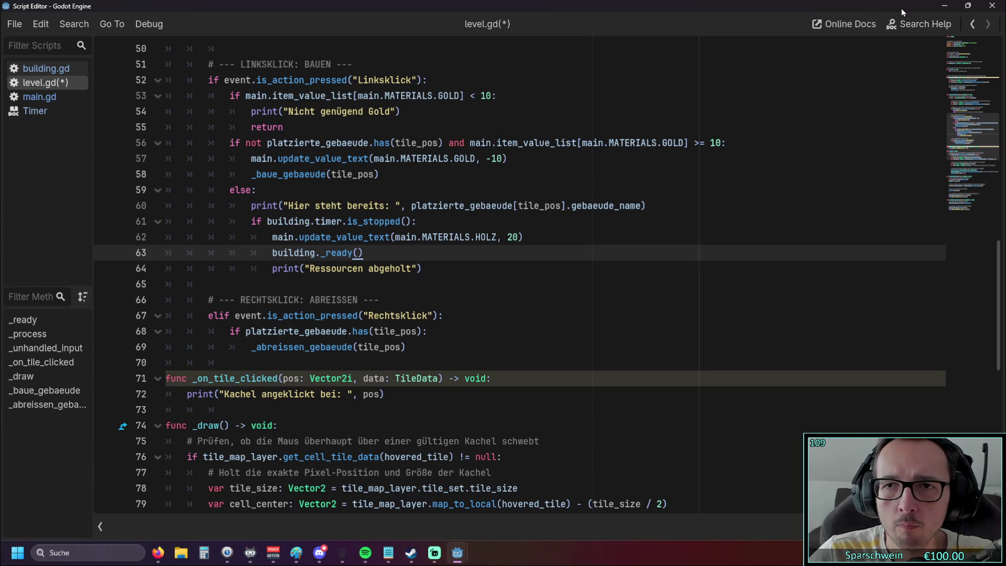
{"action": "left_click", "coordinate": [967, 5]}
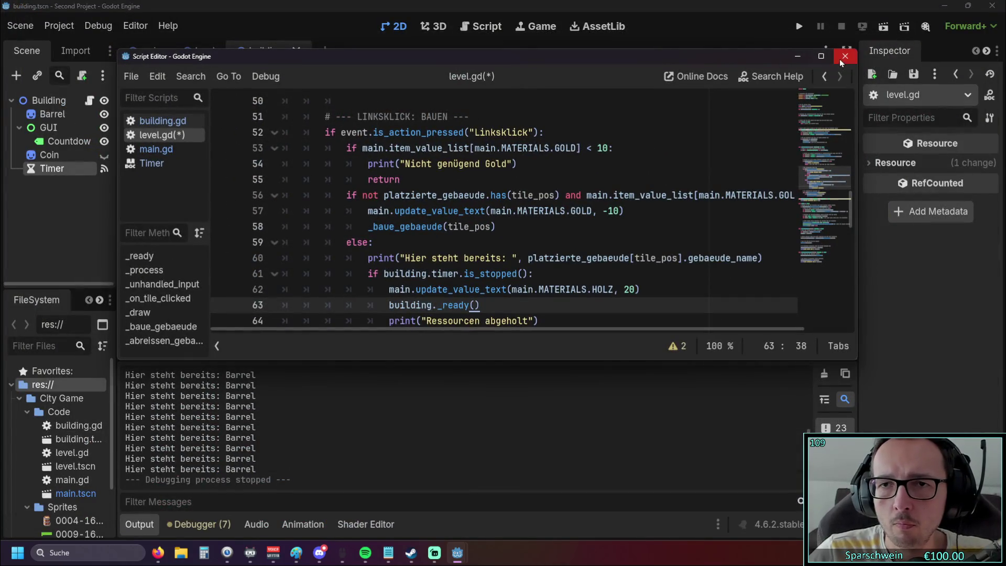
{"action": "left_click", "coordinate": [840, 61]}
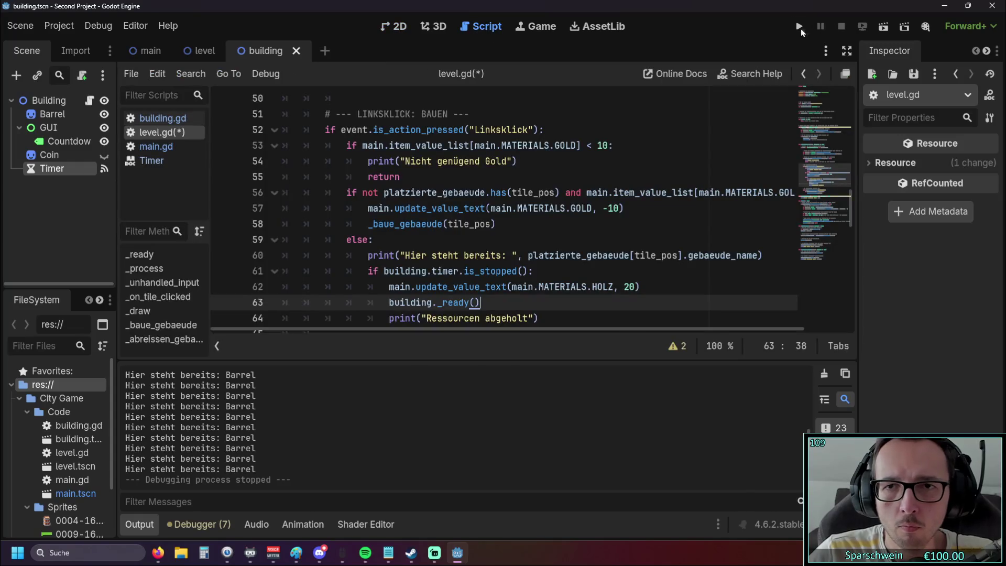
Run the game, build a barrel, and repeatedly collect its coins up to Gold 185, Holz 120.
{"action": "left_click", "coordinate": [800, 27]}
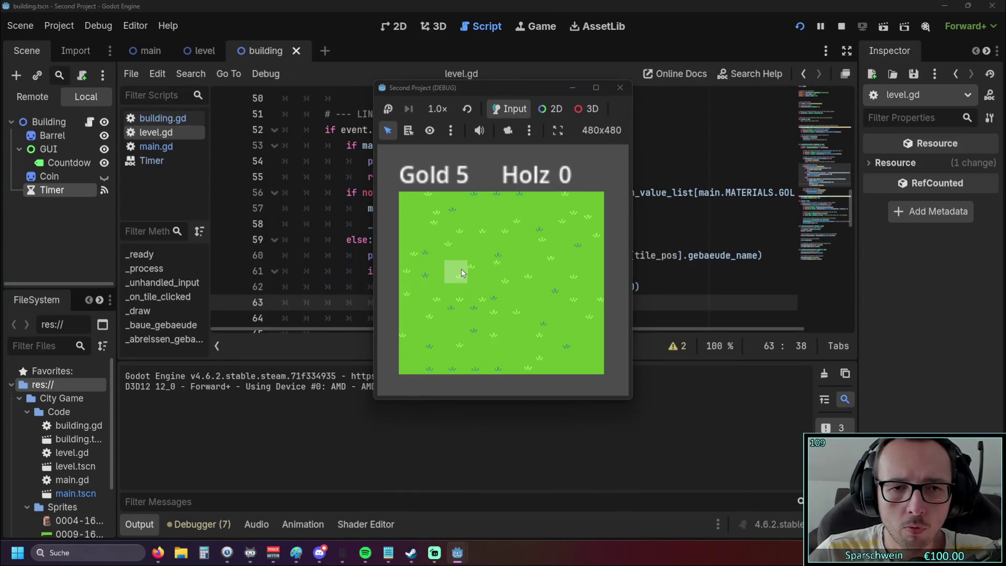
{"action": "left_click", "coordinate": [458, 268]}
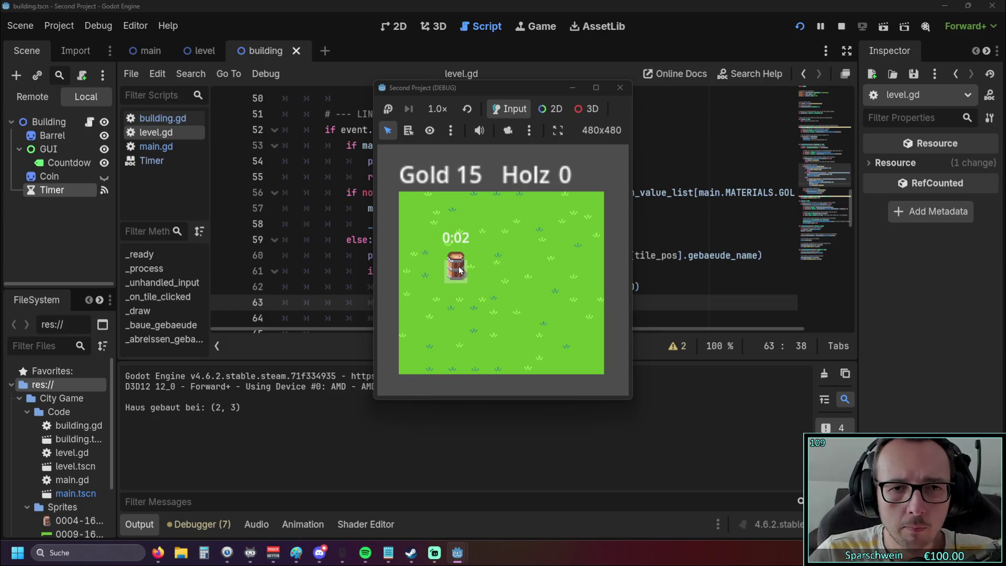
{"action": "left_click", "coordinate": [459, 270]}
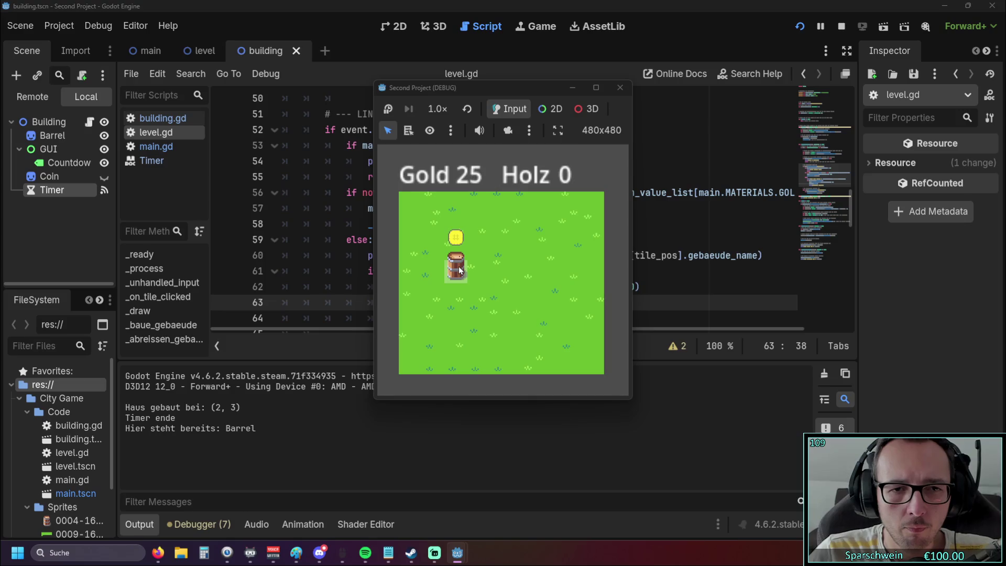
{"action": "left_click", "coordinate": [459, 270]}
{"action": "left_click", "coordinate": [458, 270]}
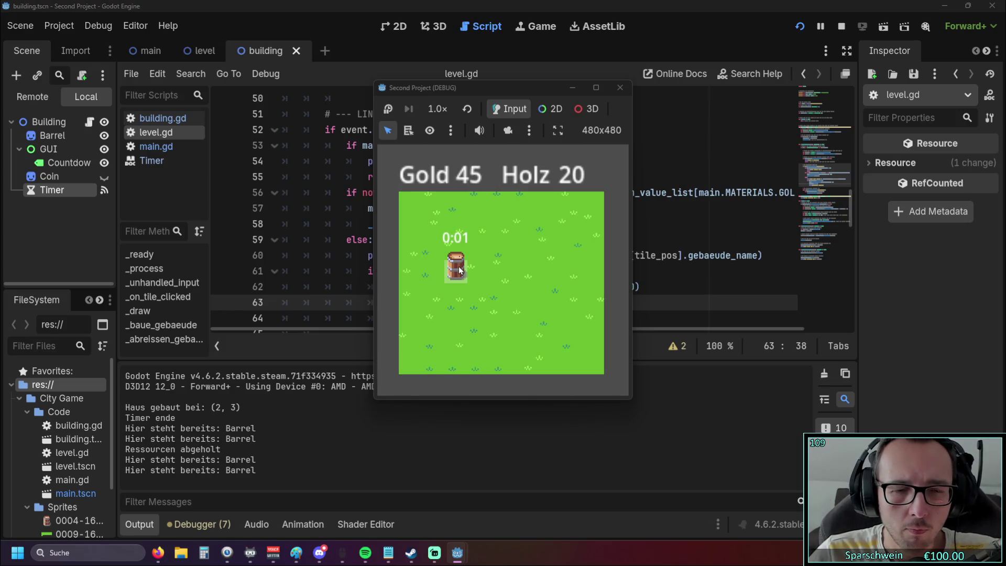
{"action": "left_click", "coordinate": [459, 270]}
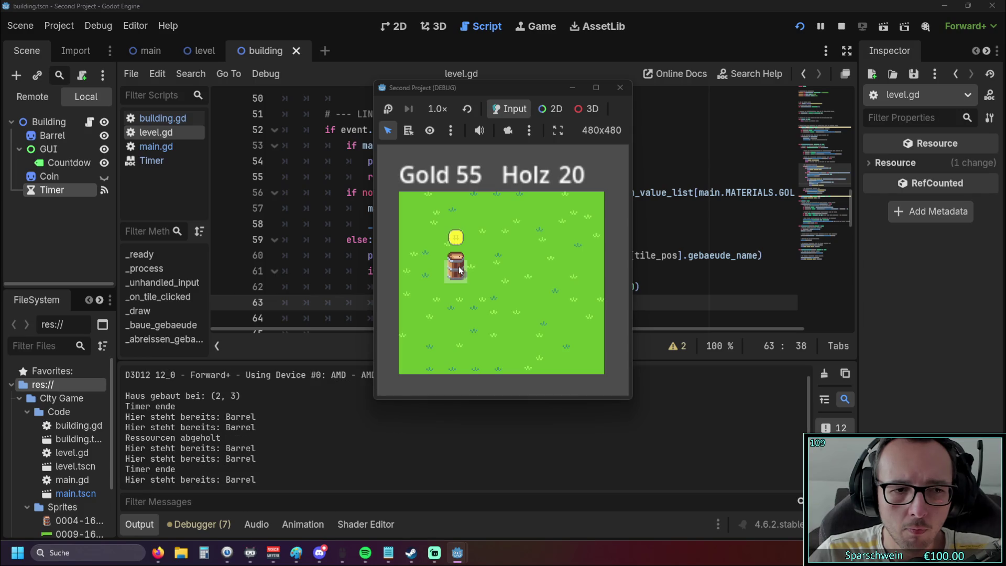
{"action": "left_click", "coordinate": [458, 270]}
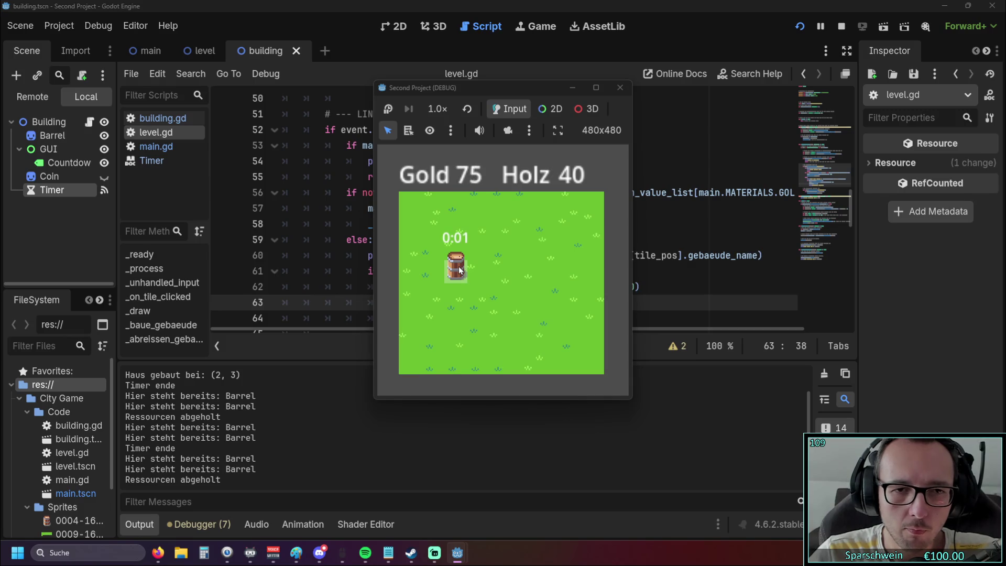
{"action": "left_click", "coordinate": [459, 271]}
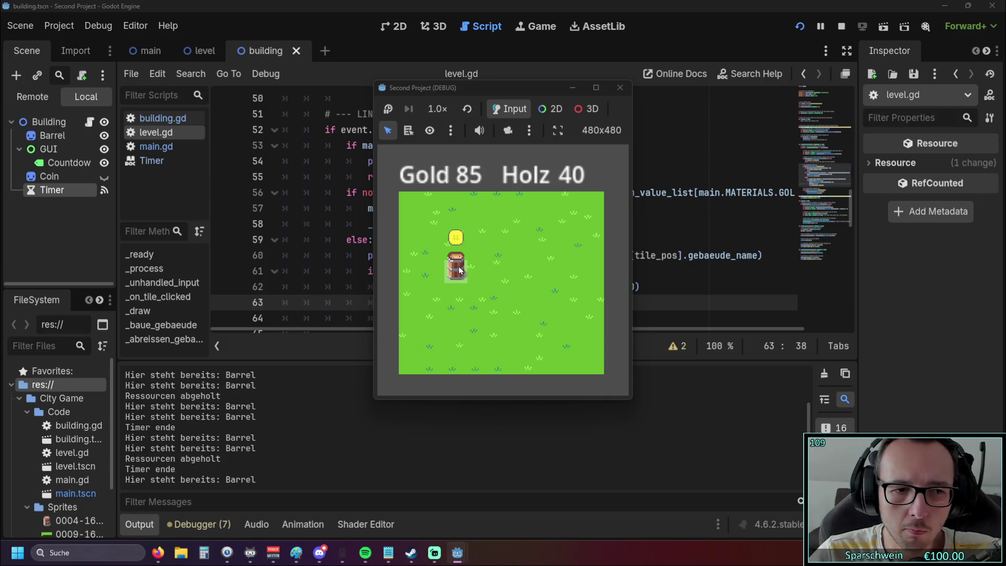
{"action": "left_click", "coordinate": [458, 271]}
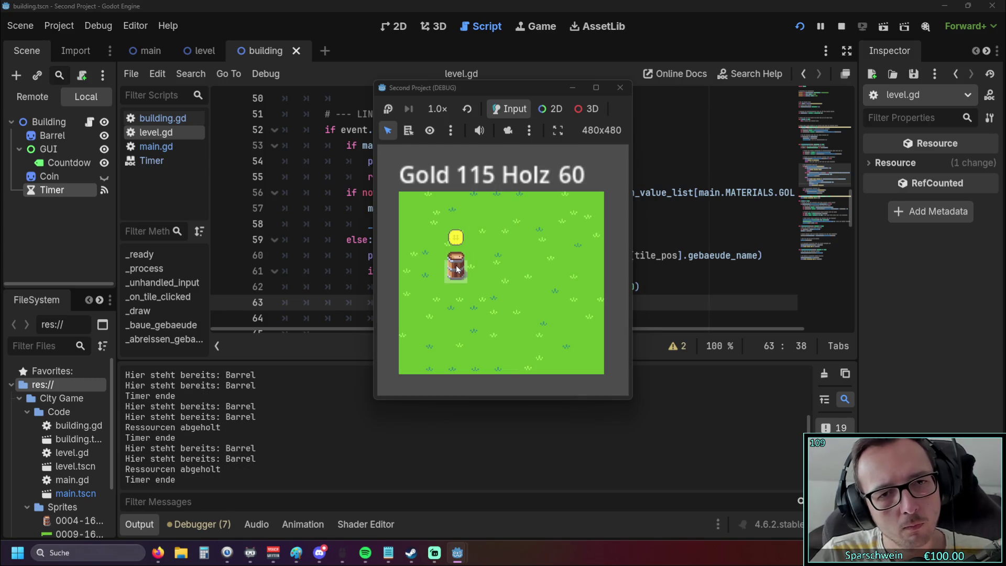
{"action": "left_click", "coordinate": [457, 269]}
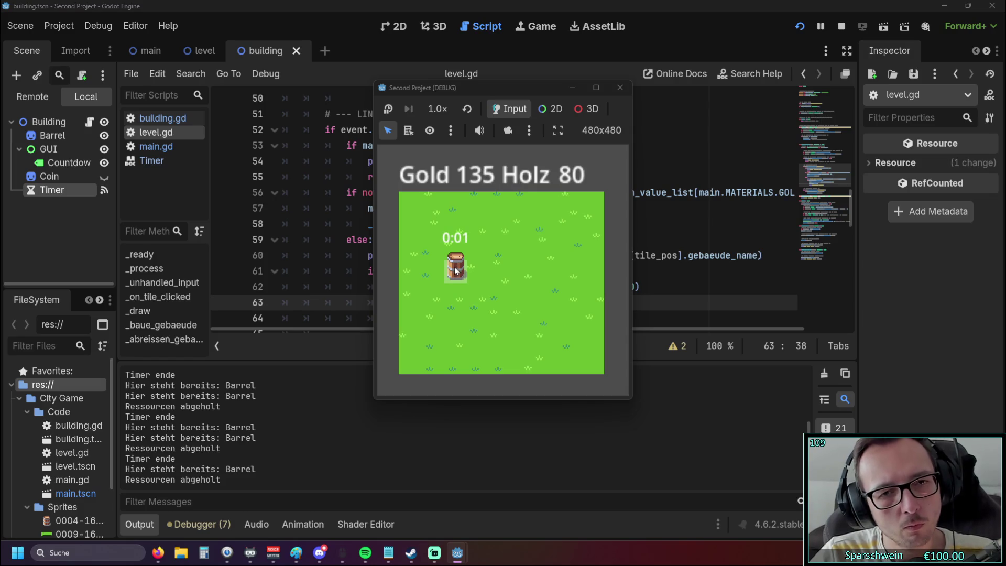
{"action": "left_click", "coordinate": [455, 269]}
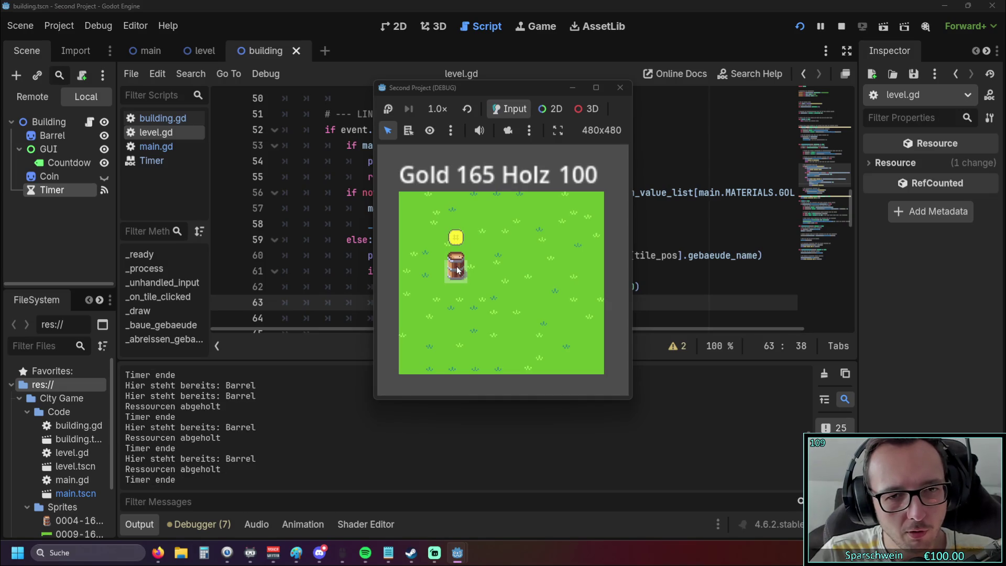
{"action": "left_click", "coordinate": [457, 271]}
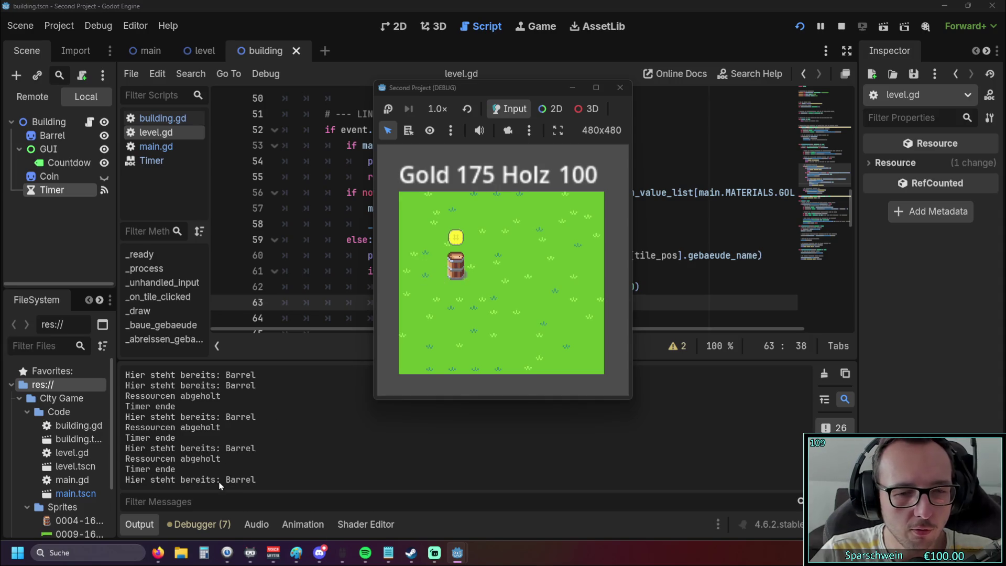
{"action": "left_click", "coordinate": [456, 267]}
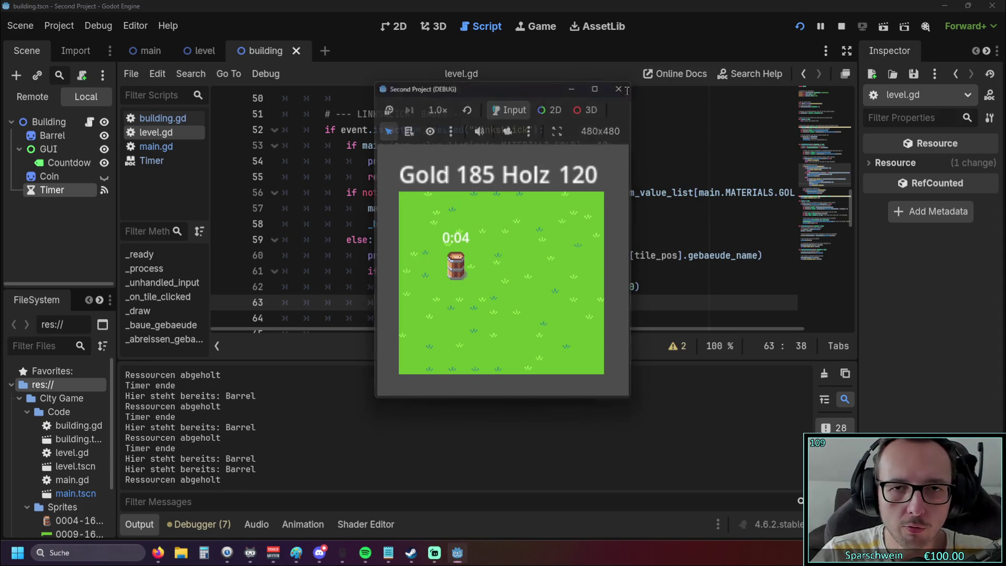
Stop the running game and open building.gd from the script list.
{"action": "left_click", "coordinate": [620, 88]}
{"action": "left_click", "coordinate": [425, 254]}
{"action": "scroll", "coordinate": [450, 248], "scroll_direction": "down", "scroll_amount": 2}
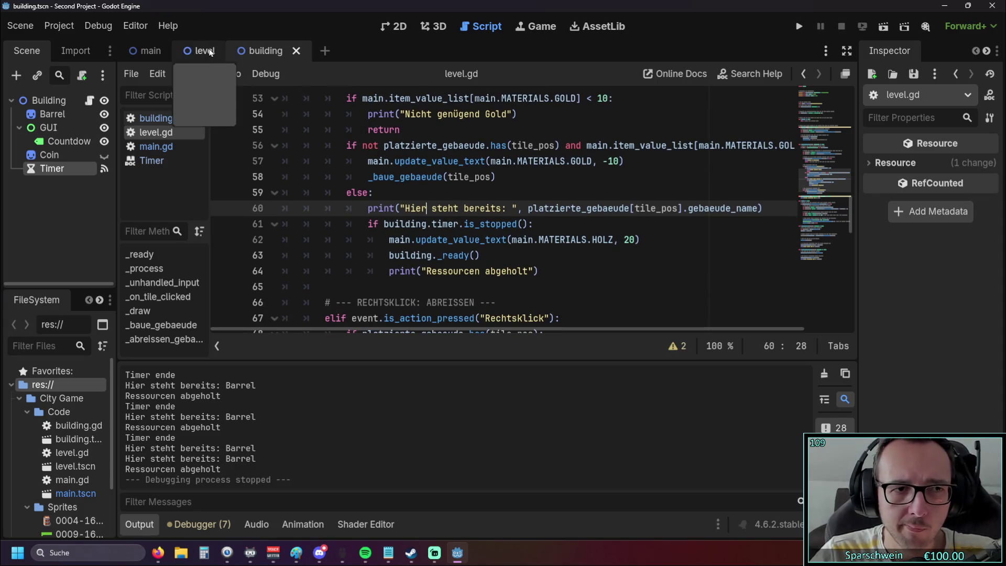
{"action": "left_click", "coordinate": [178, 118]}
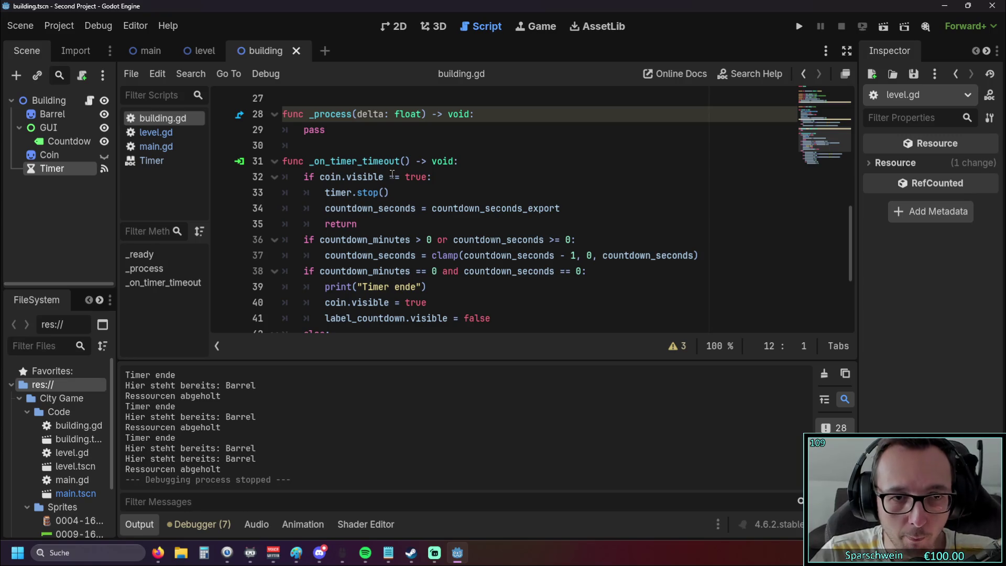
{"action": "scroll", "coordinate": [393, 177], "scroll_direction": "up", "scroll_amount": 1}
{"action": "scroll", "coordinate": [394, 182], "scroll_direction": "down", "scroll_amount": 1}
{"action": "scroll", "coordinate": [374, 206], "scroll_direction": "up", "scroll_amount": 1}
{"action": "scroll", "coordinate": [402, 147], "scroll_direction": "down", "scroll_amount": 2}
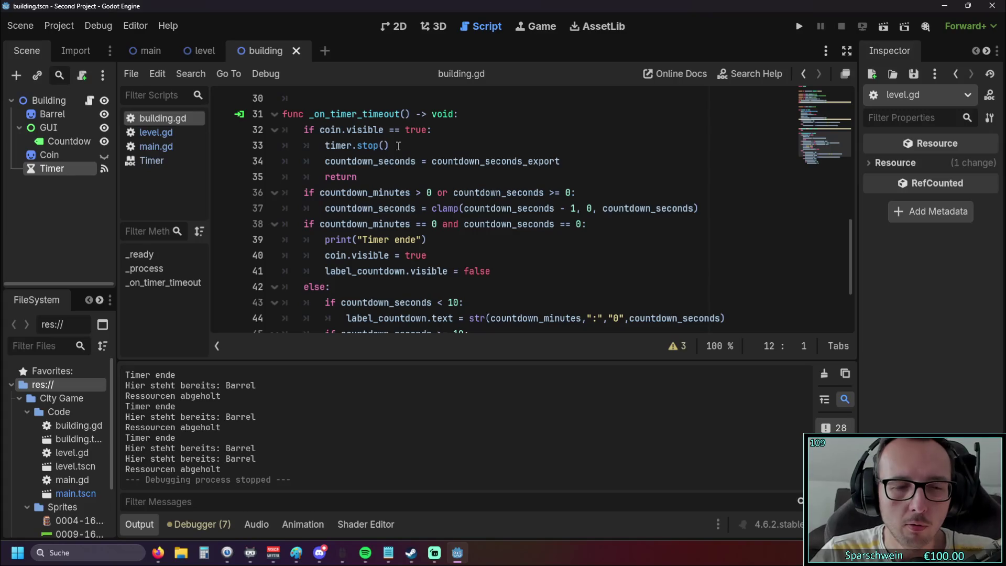
{"action": "scroll", "coordinate": [389, 162], "scroll_direction": "up", "scroll_amount": 1}
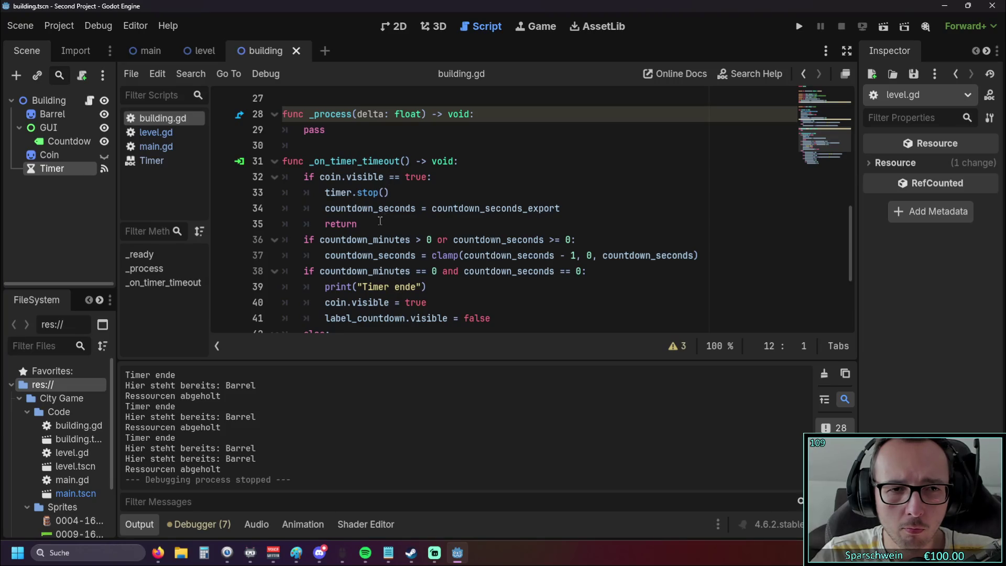
{"action": "scroll", "coordinate": [381, 223], "scroll_direction": "up", "scroll_amount": 1}
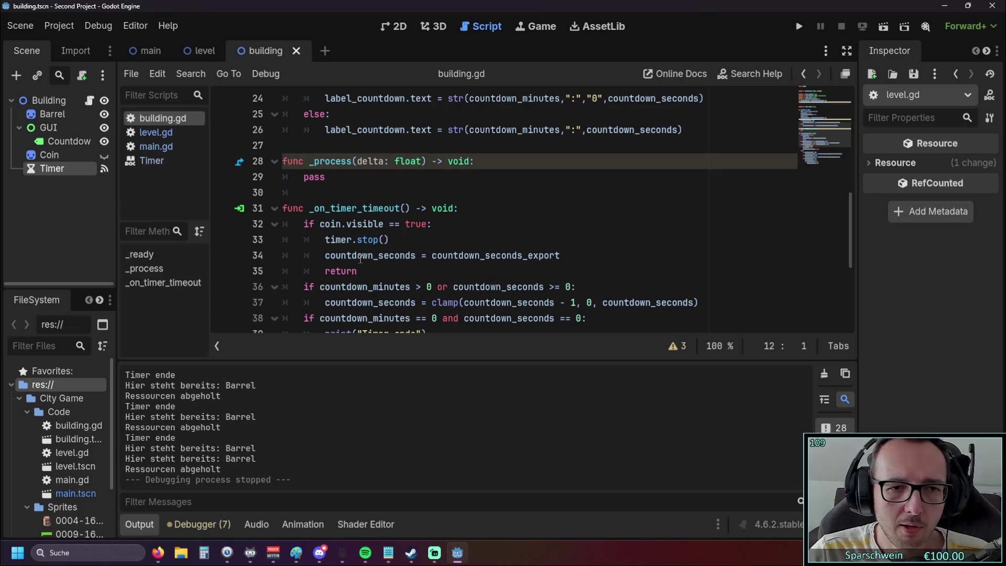
{"action": "scroll", "coordinate": [351, 260], "scroll_direction": "up", "scroll_amount": 4}
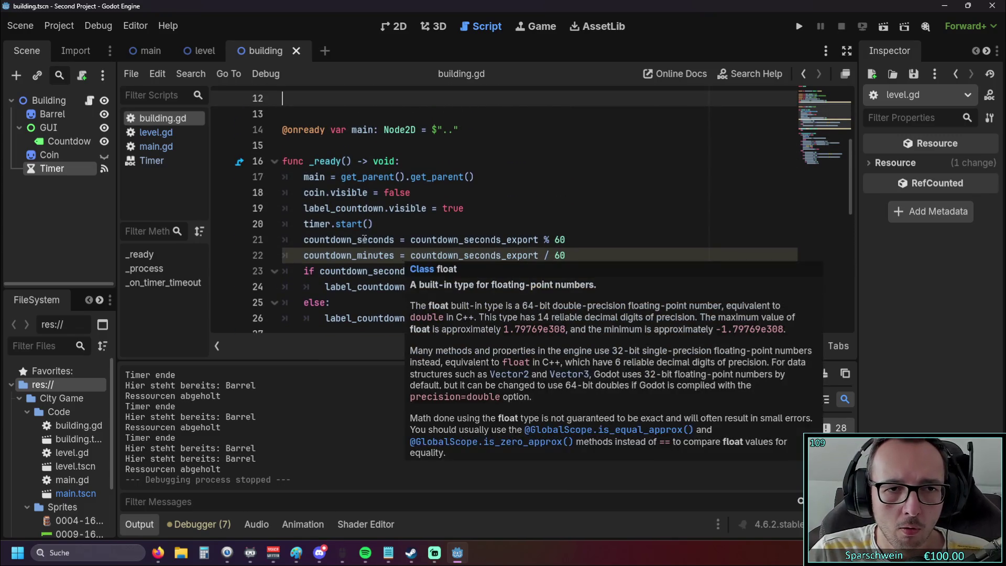
{"action": "scroll", "coordinate": [450, 217], "scroll_direction": "up", "scroll_amount": 2}
{"action": "scroll", "coordinate": [450, 218], "scroll_direction": "down", "scroll_amount": 1}
{"action": "scroll", "coordinate": [450, 218], "scroll_direction": "up", "scroll_amount": 1}
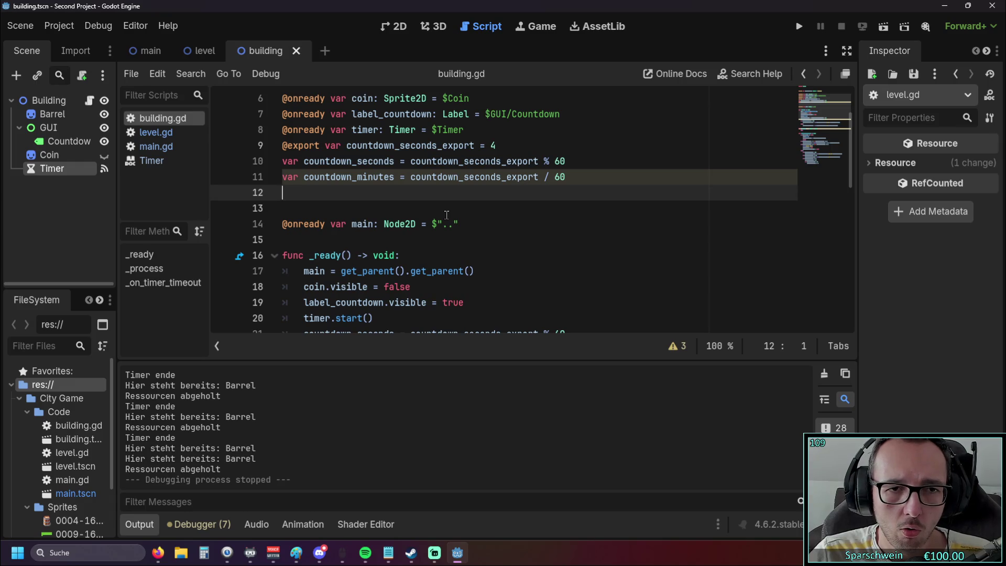
{"action": "scroll", "coordinate": [446, 214], "scroll_direction": "up", "scroll_amount": 1}
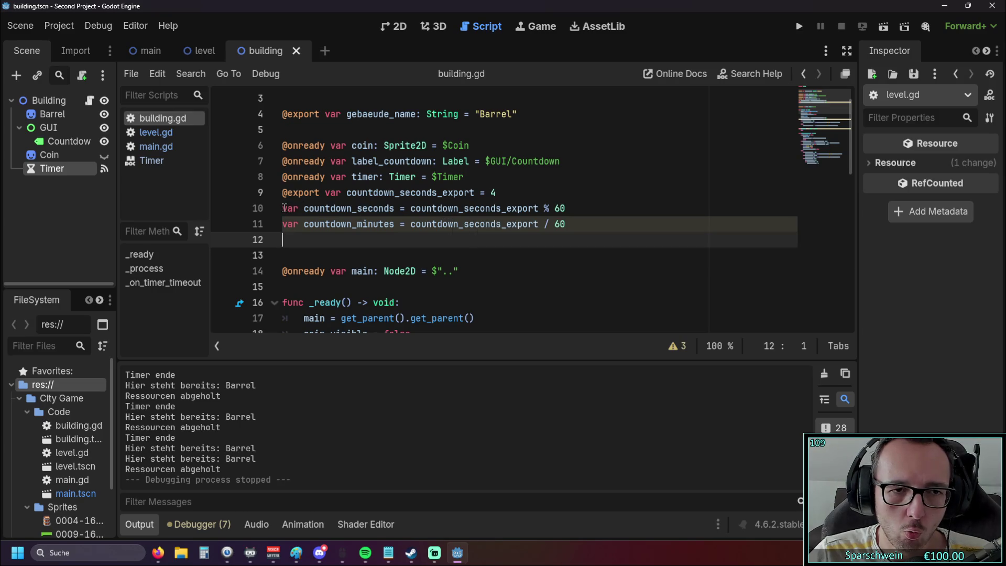
{"action": "left_click_drag", "start_coordinate": [283, 208], "coordinate": [633, 232]}
{"action": "scroll", "coordinate": [517, 228], "scroll_direction": "down", "scroll_amount": 6}
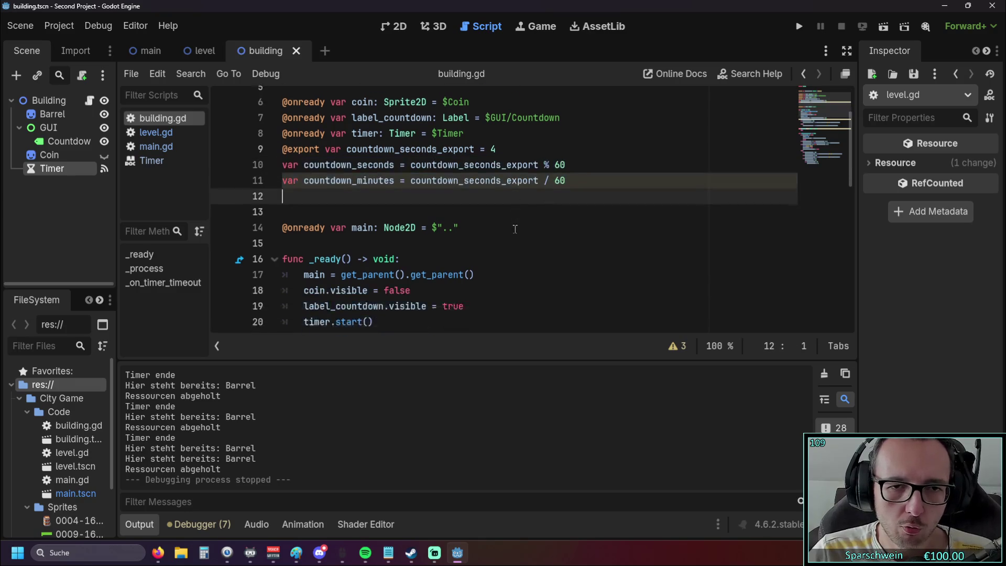
{"action": "scroll", "coordinate": [493, 219], "scroll_direction": "down", "scroll_amount": 3}
{"action": "scroll", "coordinate": [424, 219], "scroll_direction": "up", "scroll_amount": 2}
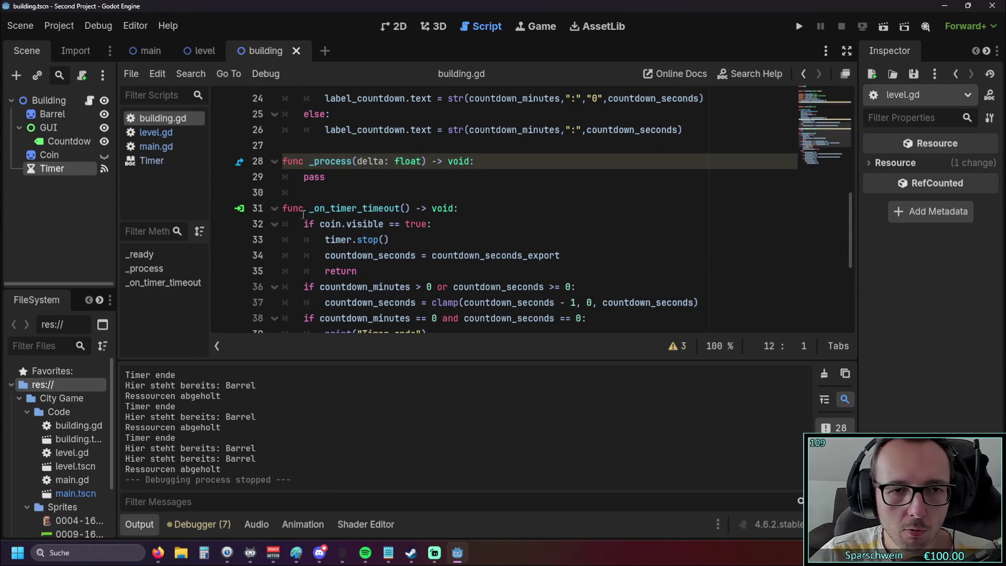
{"action": "scroll", "coordinate": [415, 192], "scroll_direction": "down", "scroll_amount": 1}
{"action": "scroll", "coordinate": [408, 186], "scroll_direction": "down", "scroll_amount": 1}
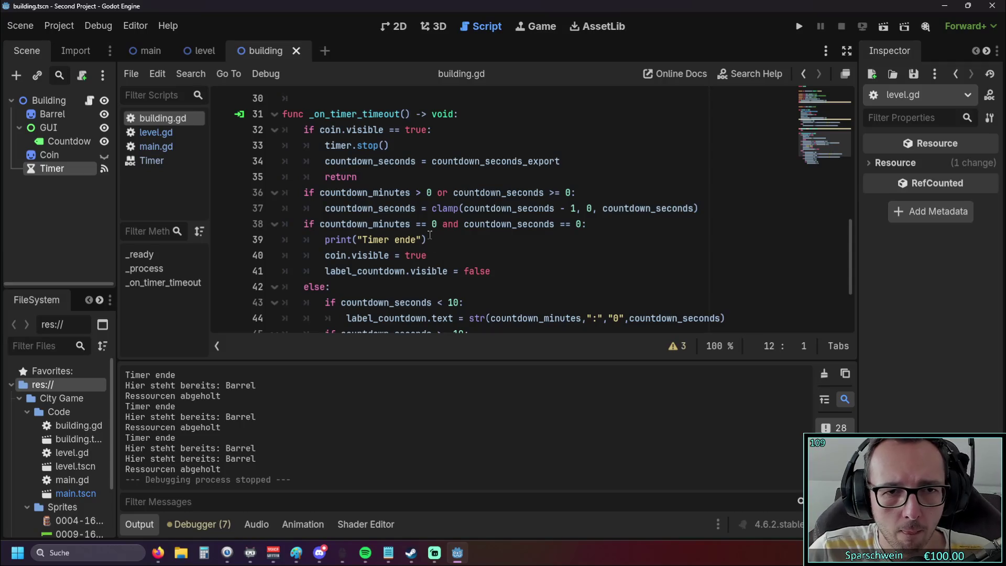
{"action": "scroll", "coordinate": [429, 232], "scroll_direction": "up", "scroll_amount": 1}
{"action": "scroll", "coordinate": [426, 234], "scroll_direction": "down", "scroll_amount": 1}
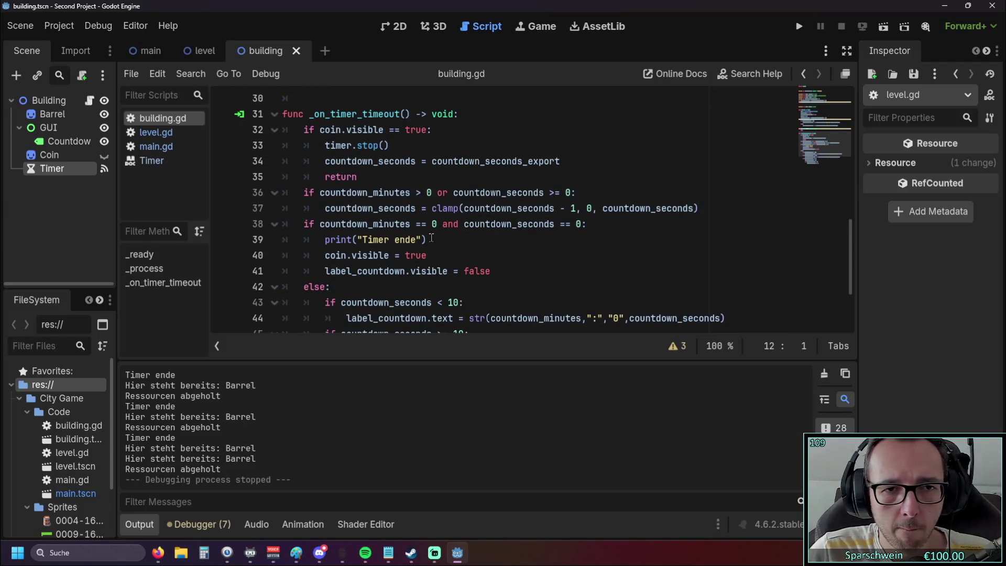
{"action": "scroll", "coordinate": [431, 237], "scroll_direction": "up", "scroll_amount": 8}
{"action": "scroll", "coordinate": [434, 243], "scroll_direction": "down", "scroll_amount": 7}
{"action": "scroll", "coordinate": [435, 243], "scroll_direction": "down", "scroll_amount": 3}
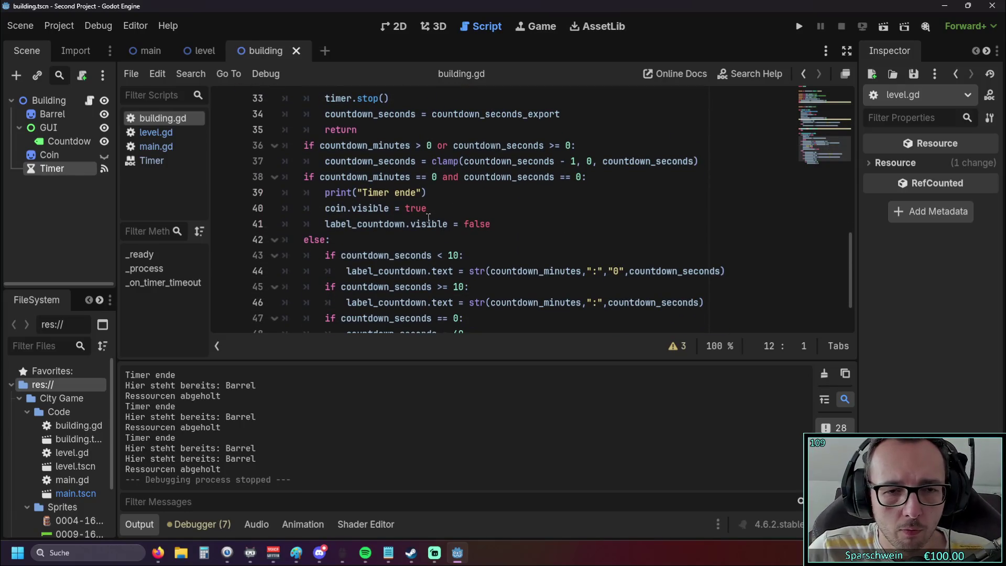
{"action": "scroll", "coordinate": [441, 217], "scroll_direction": "up", "scroll_amount": 1}
{"action": "scroll", "coordinate": [441, 217], "scroll_direction": "down", "scroll_amount": 1}
{"action": "left_click_drag", "start_coordinate": [325, 208], "coordinate": [430, 209]}
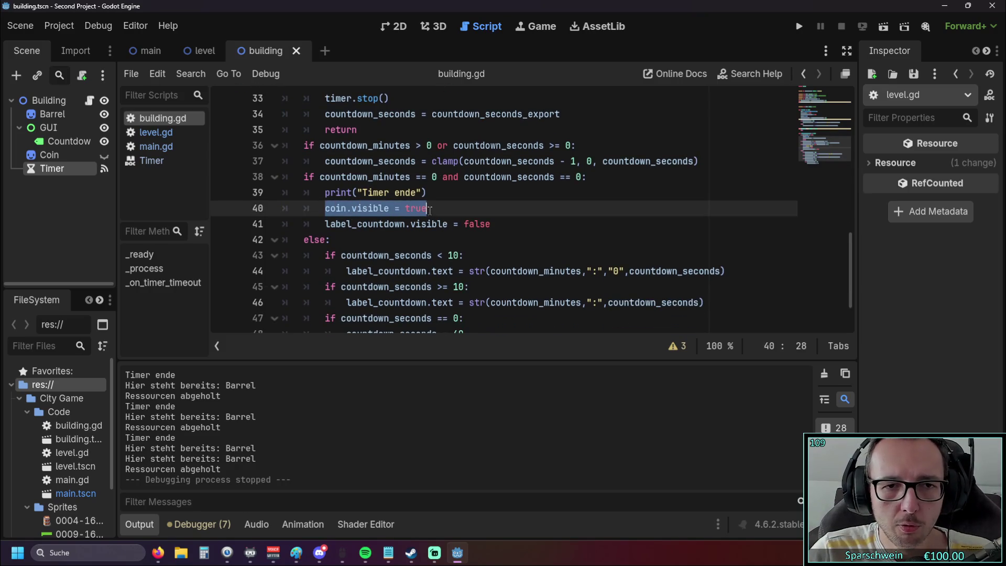
{"action": "scroll", "coordinate": [429, 209], "scroll_direction": "up", "scroll_amount": 1}
{"action": "left_click", "coordinate": [330, 256]}
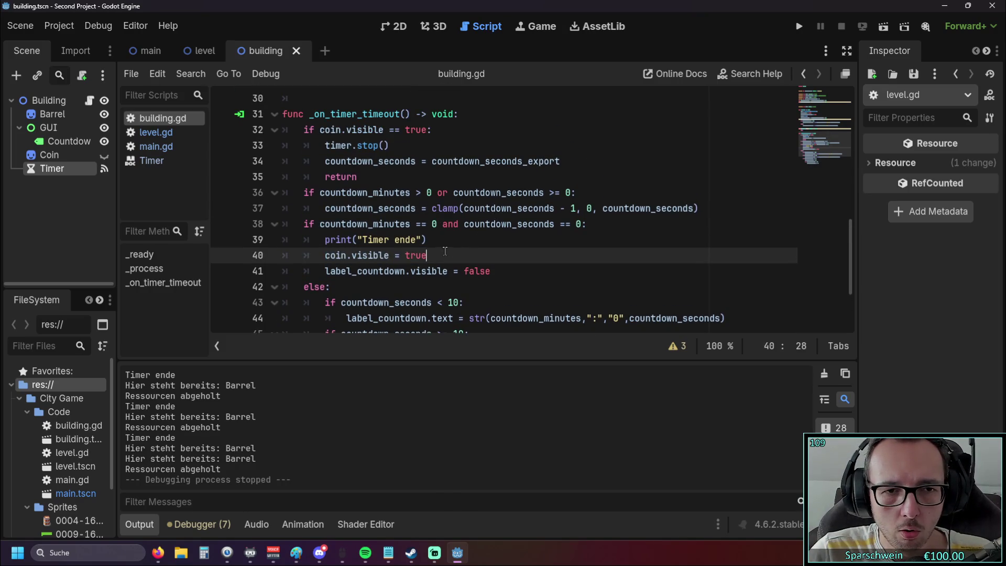
{"action": "left_click_drag", "start_coordinate": [324, 255], "coordinate": [427, 256]}
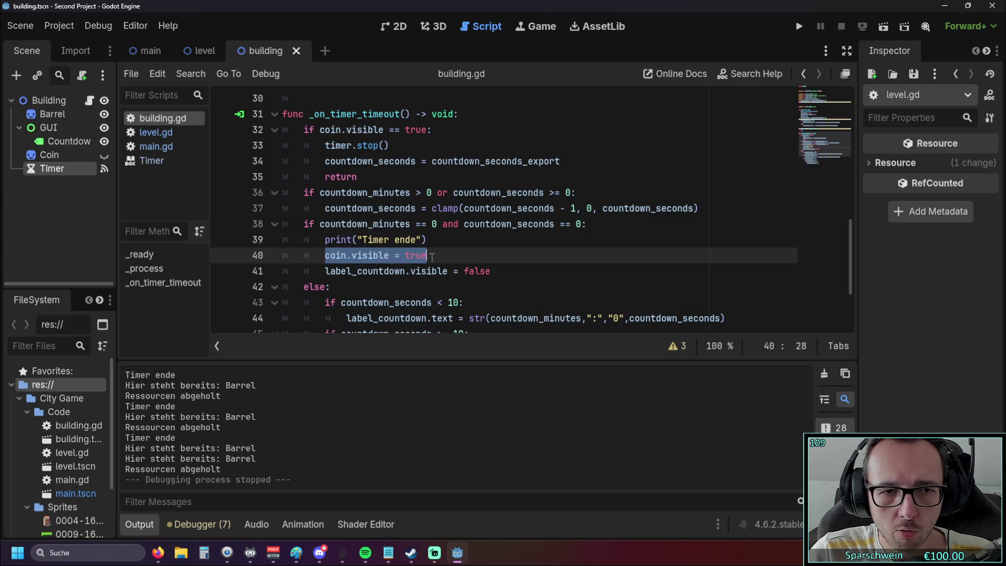
{"action": "key", "text": "Right"}
{"action": "left_click_drag", "start_coordinate": [319, 224], "coordinate": [587, 224]}
{"action": "left_click", "coordinate": [428, 240]}
{"action": "left_click_drag", "start_coordinate": [427, 256], "coordinate": [318, 255]}
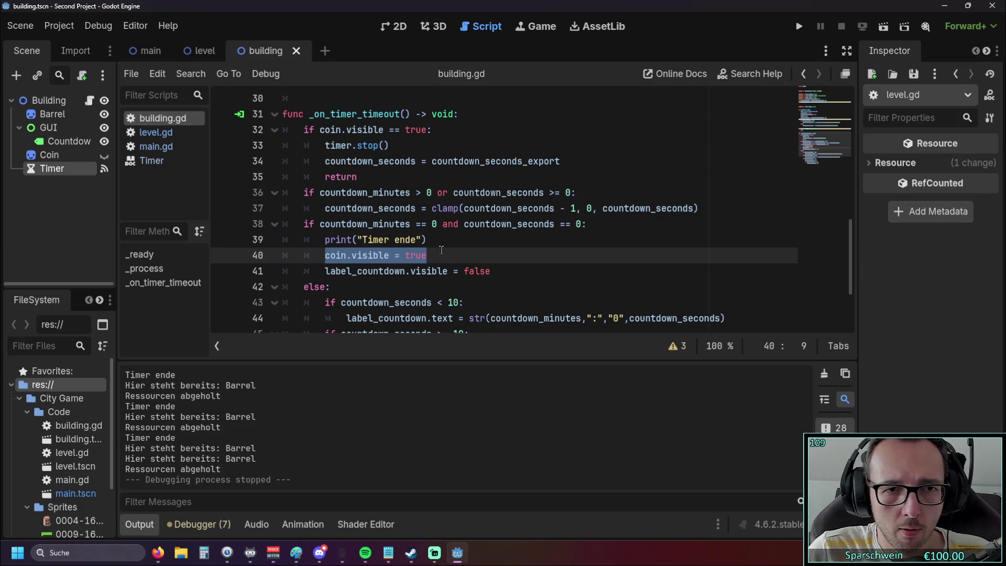
{"action": "left_click_drag", "start_coordinate": [390, 145], "coordinate": [273, 146]}
{"action": "key", "text": "ctrl+c"}
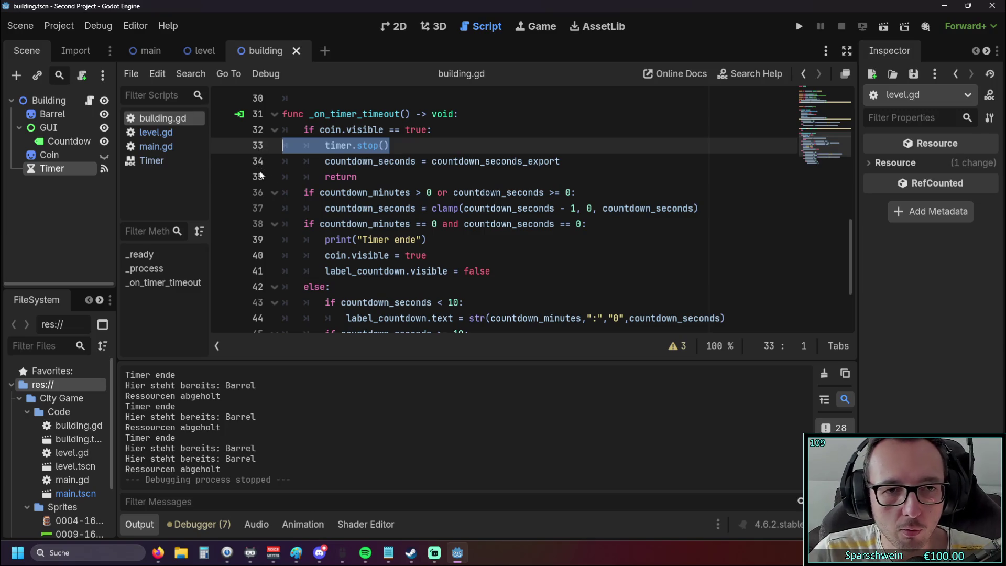
Delete timer.stop() from line 33 and paste it onto line 41 after coin.visible = true.
{"action": "key", "text": "BackSpace"}
{"action": "left_click", "coordinate": [434, 255]}
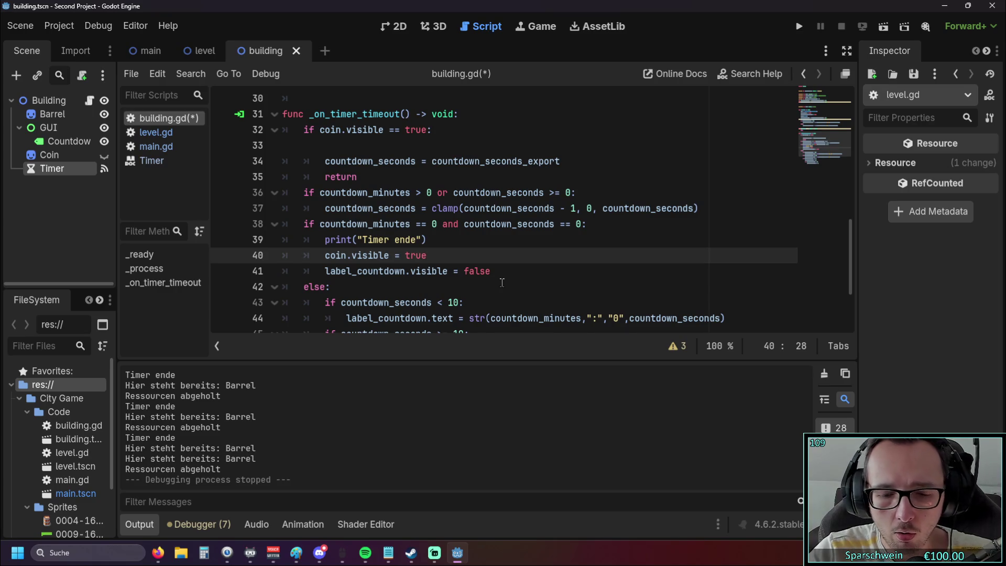
{"action": "key", "text": "Return"}
{"action": "key", "text": "ctrl+v"}
{"action": "key", "text": "Home"}
{"action": "key", "text": "BackSpace"}
{"action": "key", "text": "BackSpace"}
{"action": "left_click", "coordinate": [456, 254]}
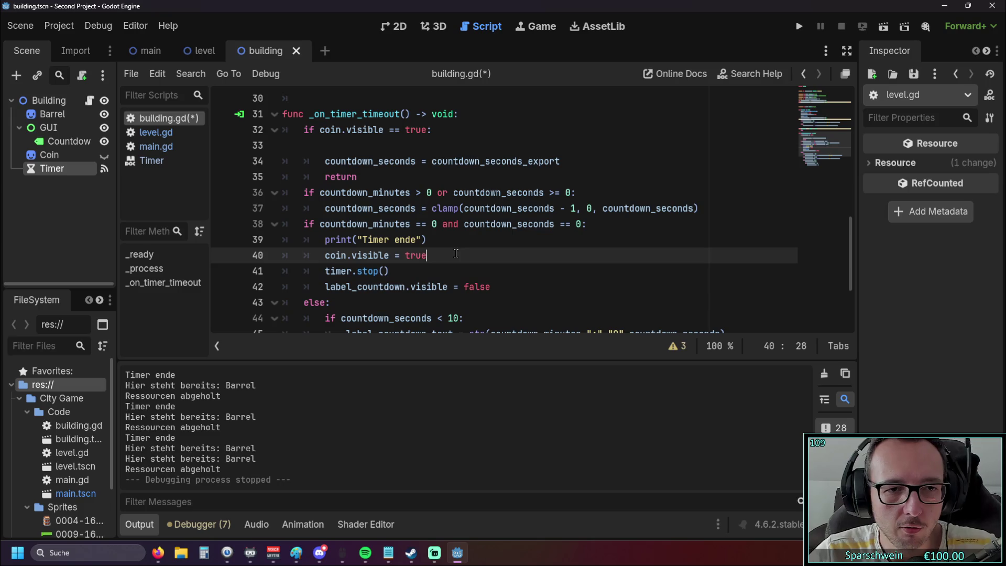
Run the game, build a barrel, and collect its wood twice, reaching Gold 45 and Holz 40.
{"action": "left_click", "coordinate": [798, 27]}
{"action": "left_click", "coordinate": [476, 270]}
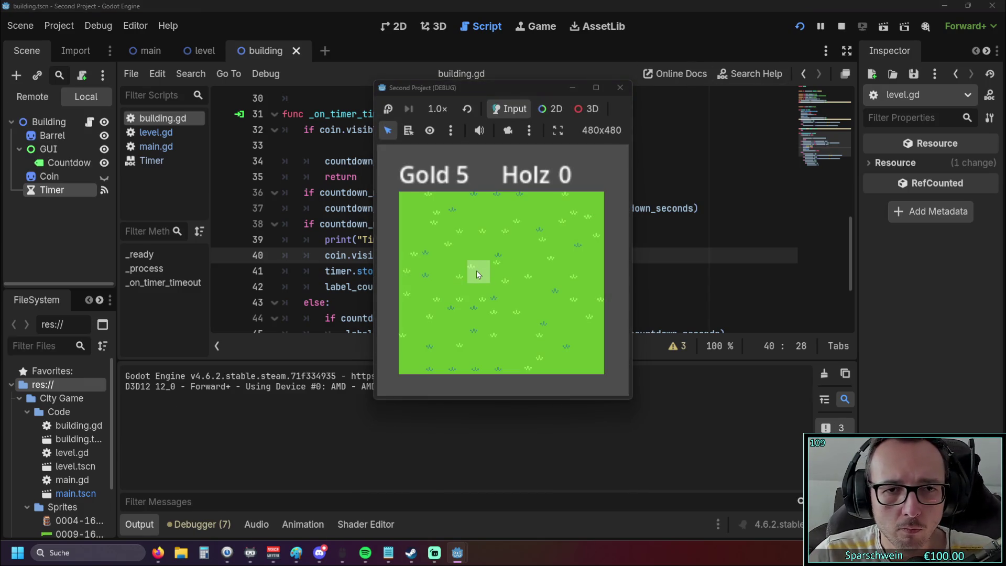
{"action": "left_click", "coordinate": [476, 271]}
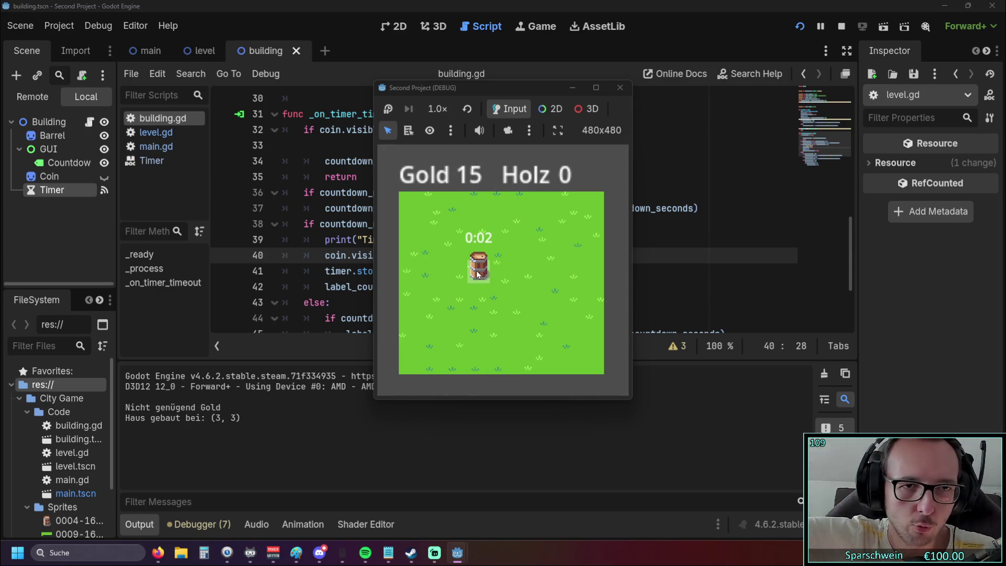
{"action": "left_click", "coordinate": [476, 273]}
{"action": "left_click", "coordinate": [476, 274]}
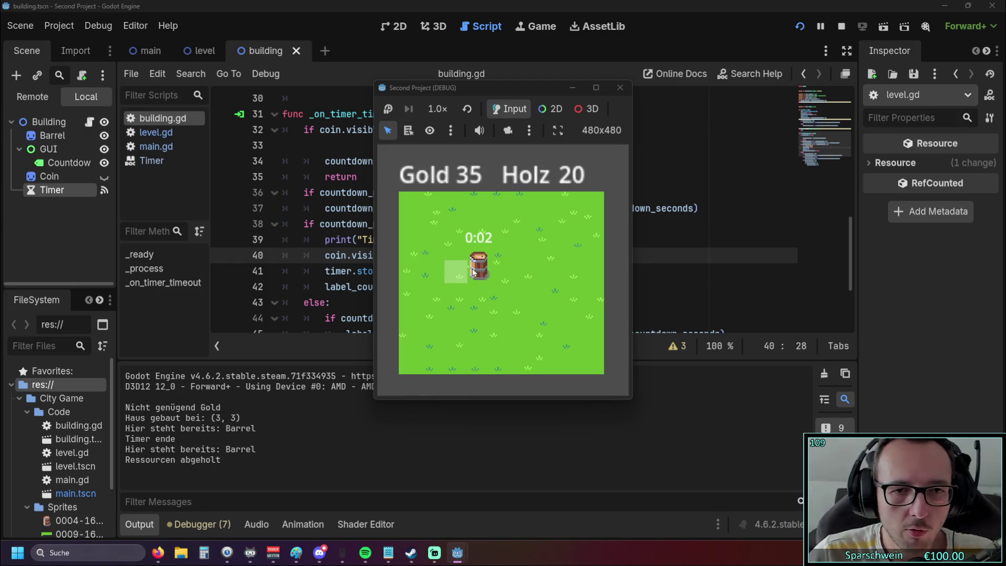
{"action": "left_click", "coordinate": [474, 272]}
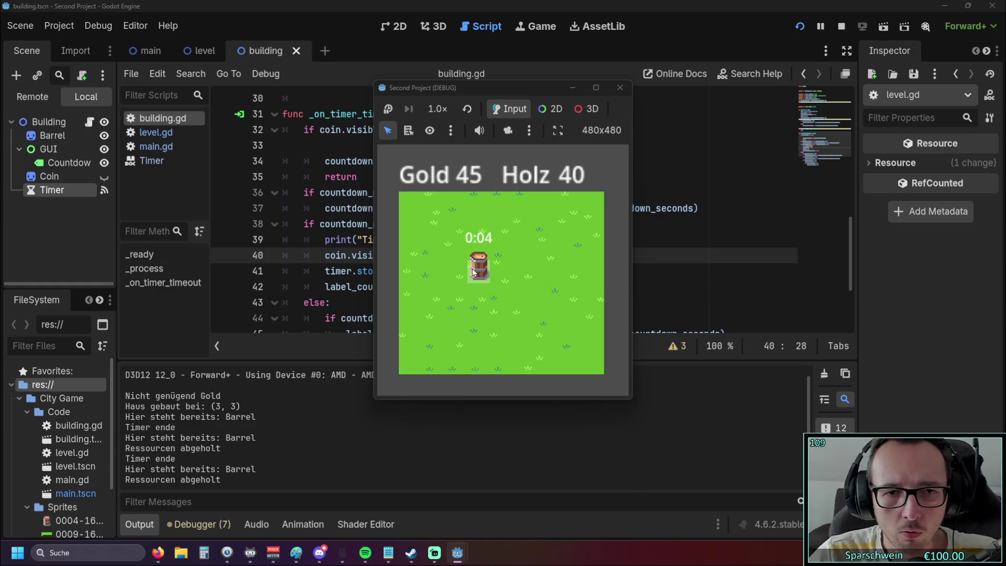
{"action": "left_click", "coordinate": [620, 87]}
{"action": "left_click", "coordinate": [528, 223]}
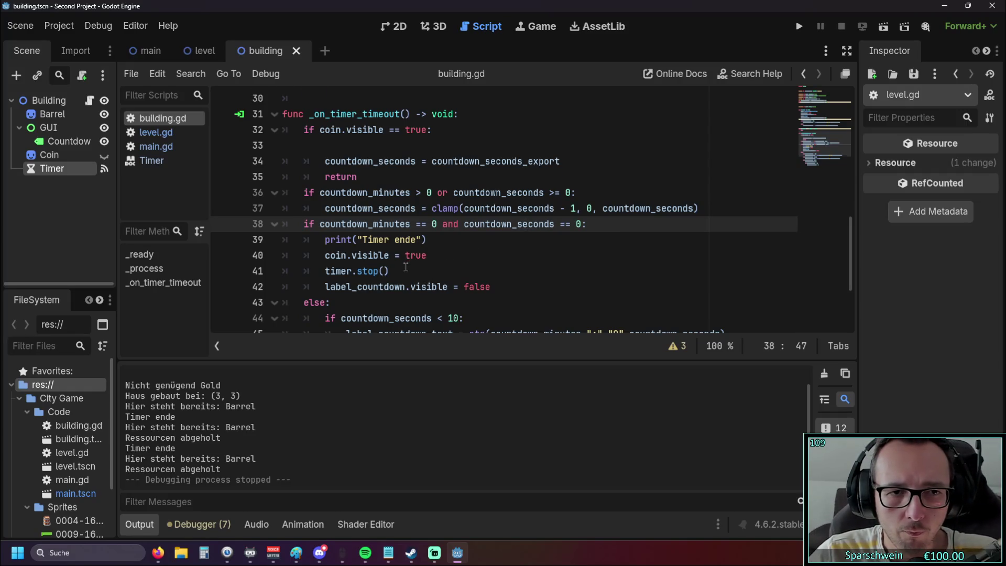
Delete blank line 33 and the countdown_seconds = countdown_seconds_export line.
{"action": "scroll", "coordinate": [406, 265], "scroll_direction": "up", "scroll_amount": 1}
{"action": "left_click", "coordinate": [347, 194]}
{"action": "key", "text": "BackSpace"}
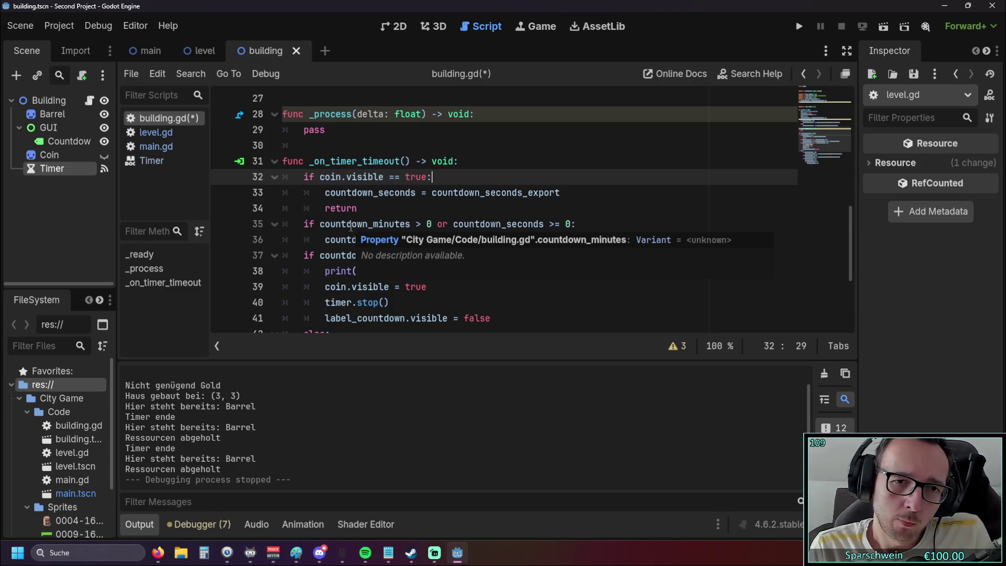
{"action": "left_click", "coordinate": [222, 190]}
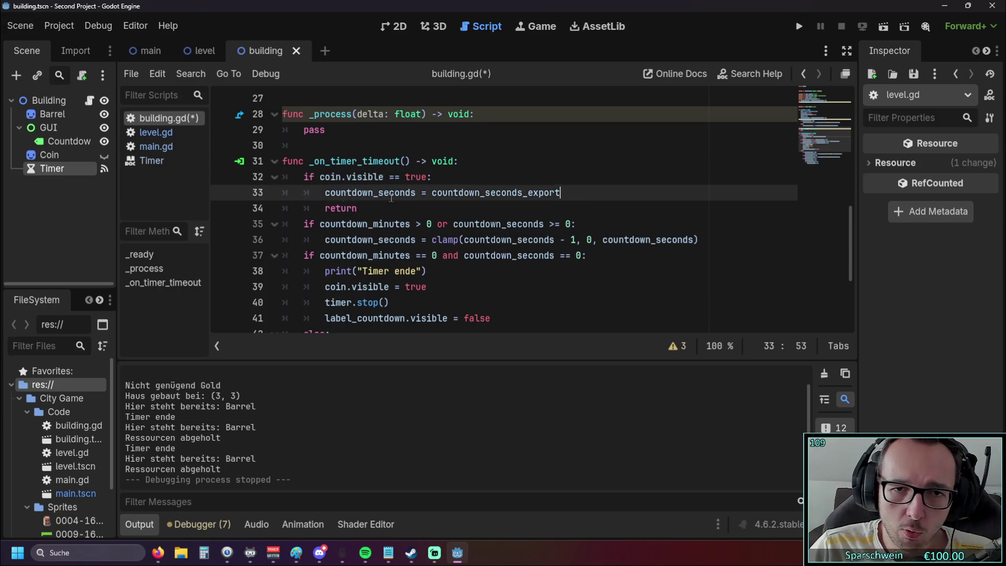
{"action": "key", "text": "Delete"}
Review the timer-end branch and the _ready timer setup, then save and run the game.
{"action": "left_click", "coordinate": [520, 256]}
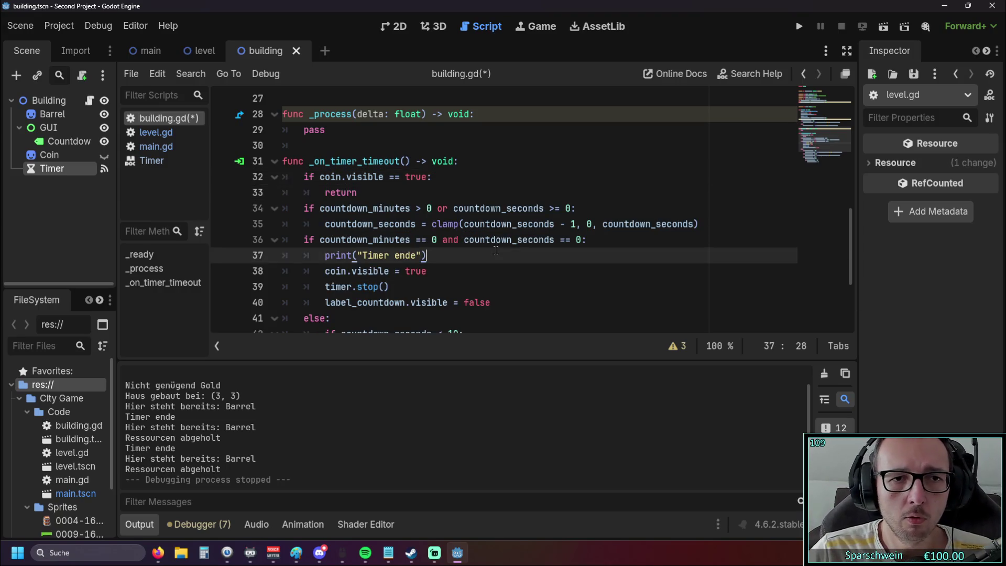
{"action": "scroll", "coordinate": [520, 256], "scroll_direction": "up", "scroll_amount": 5}
{"action": "left_click", "coordinate": [391, 225]}
{"action": "left_click", "coordinate": [431, 208]}
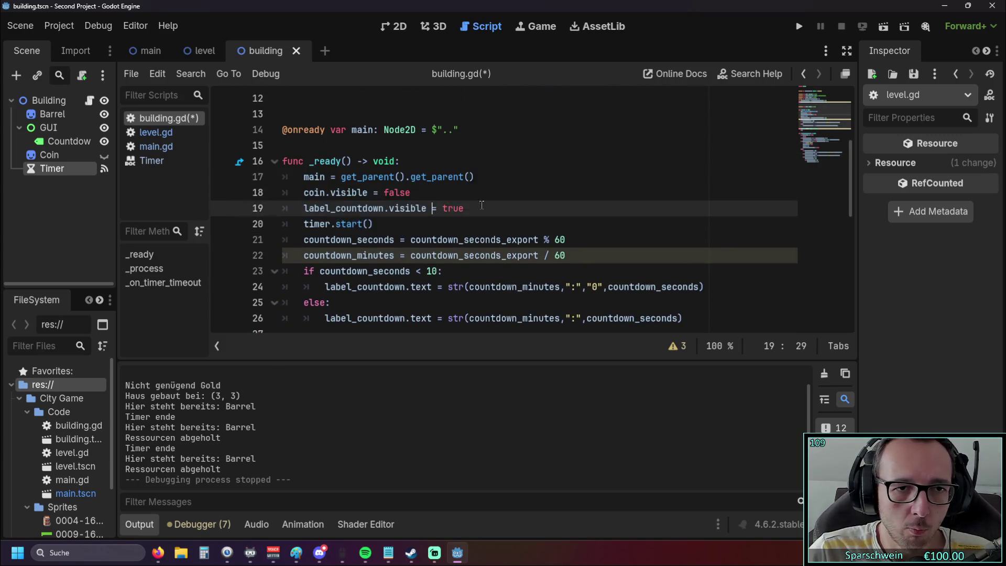
{"action": "scroll", "coordinate": [538, 190], "scroll_direction": "down", "scroll_amount": 5}
{"action": "left_click", "coordinate": [800, 31]}
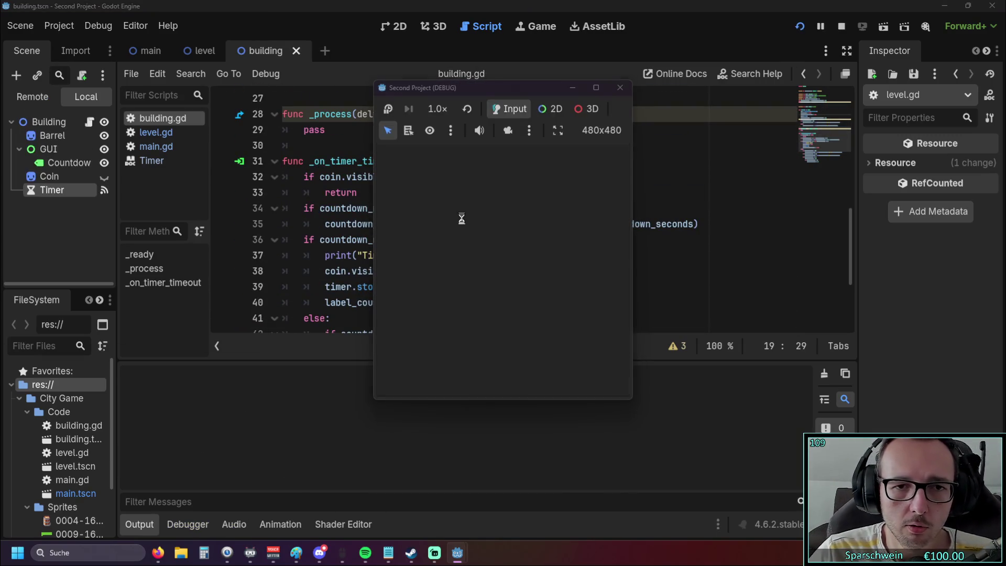
Collect coins, build a barrel at (2, 2), and harvest its wood for Gold 25, Holz 20, then stop.
{"action": "left_click", "coordinate": [472, 258]}
{"action": "left_click", "coordinate": [458, 253]}
{"action": "left_click", "coordinate": [457, 253]}
{"action": "left_click", "coordinate": [457, 253]}
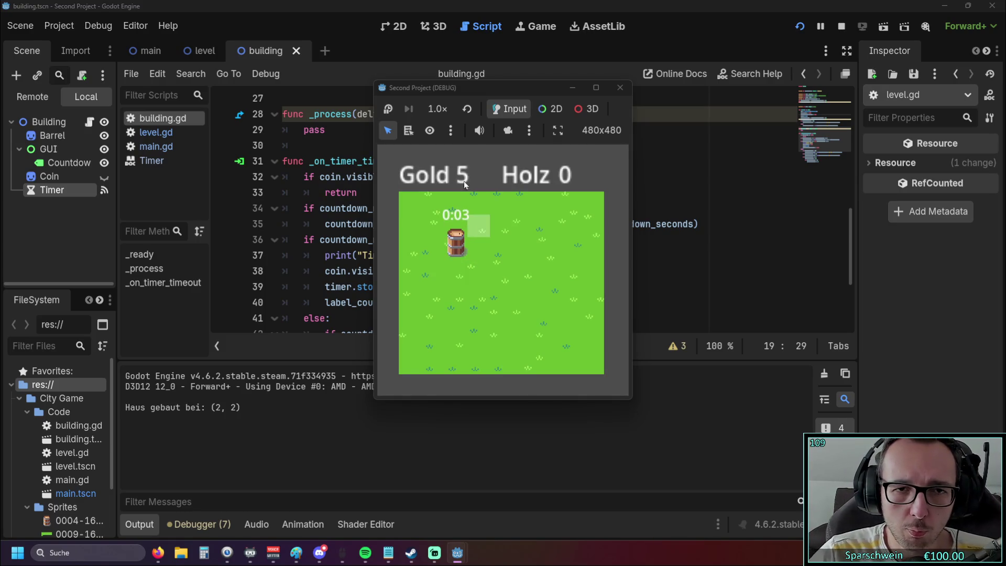
{"action": "left_click", "coordinate": [478, 226]}
{"action": "left_click", "coordinate": [455, 250]}
{"action": "left_click", "coordinate": [438, 247]}
{"action": "left_click", "coordinate": [454, 254]}
{"action": "left_click", "coordinate": [453, 250]}
{"action": "left_click", "coordinate": [620, 88]}
{"action": "left_click", "coordinate": [549, 194]}
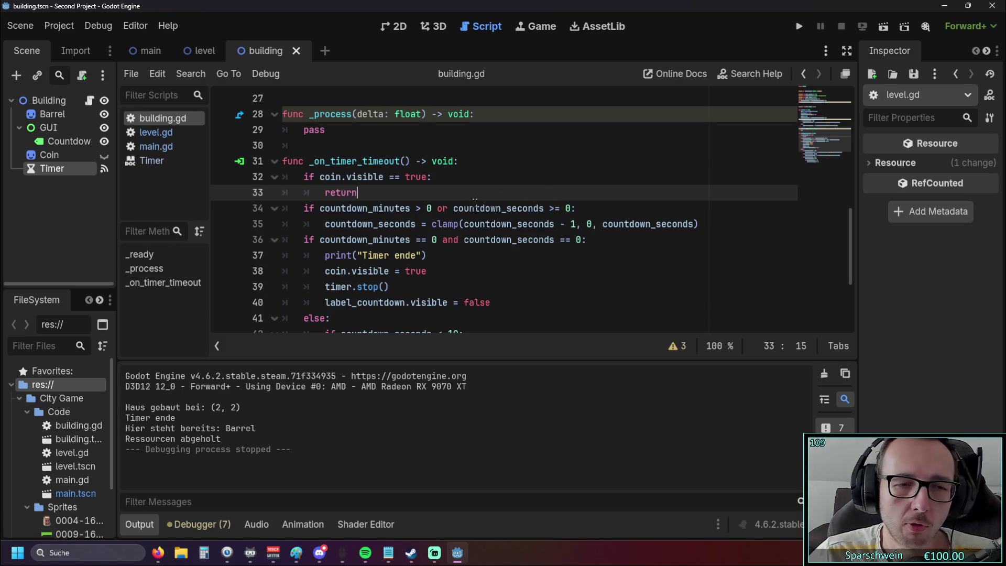
Delete lines 32–33 'if coin.visible == true: return' plus the blank line, then run the game.
{"action": "scroll", "coordinate": [477, 202], "scroll_direction": "down", "scroll_amount": 1}
{"action": "scroll", "coordinate": [430, 237], "scroll_direction": "up", "scroll_amount": 1}
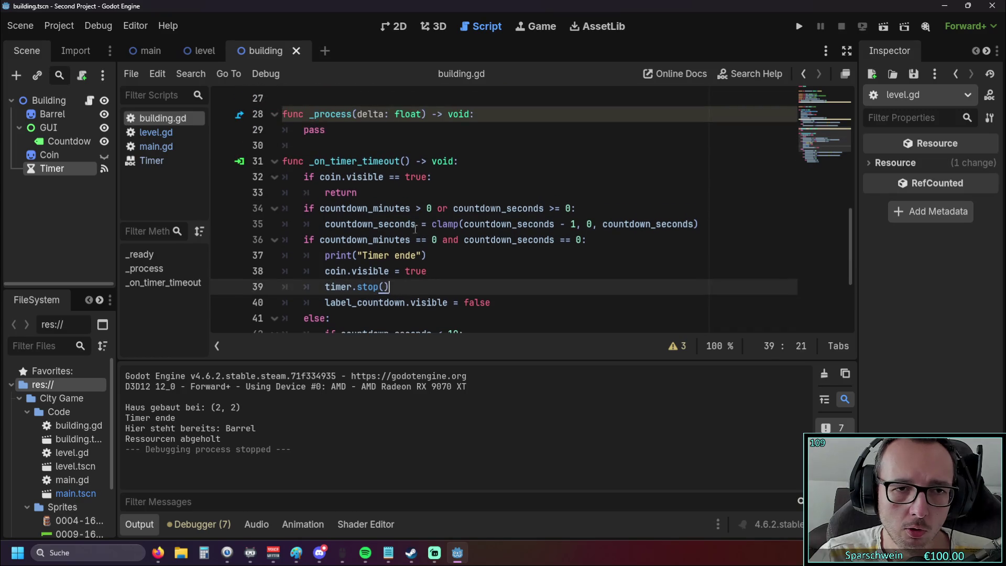
{"action": "left_click_drag", "start_coordinate": [362, 192], "coordinate": [283, 178]}
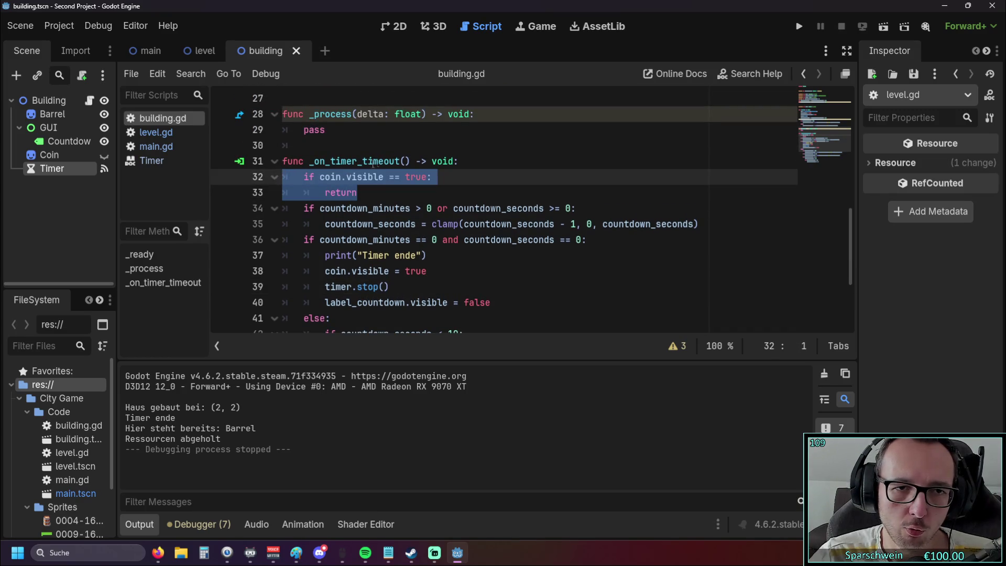
{"action": "left_click", "coordinate": [402, 187]}
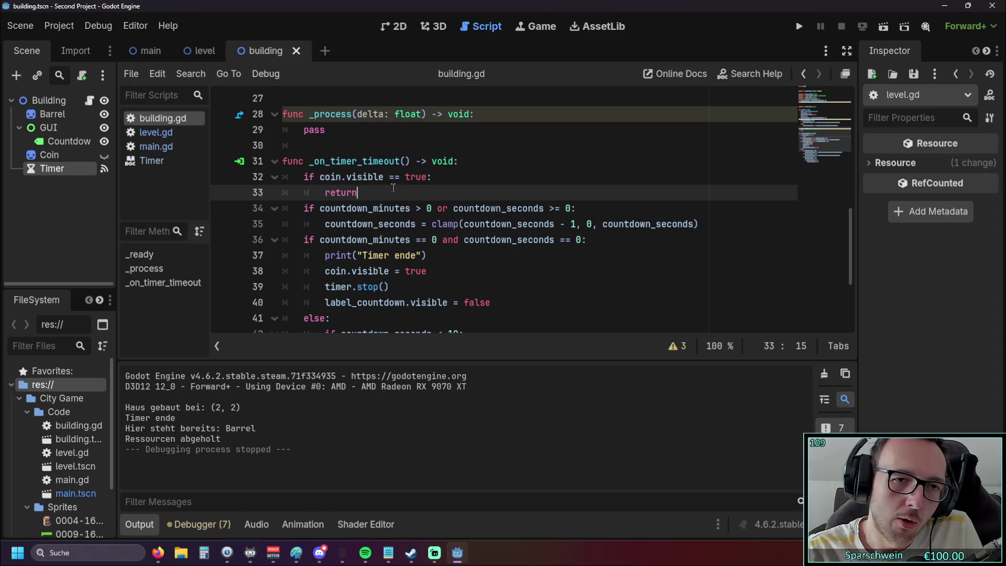
{"action": "left_click_drag", "start_coordinate": [403, 187], "coordinate": [283, 176]}
{"action": "key", "text": "BackSpace"}
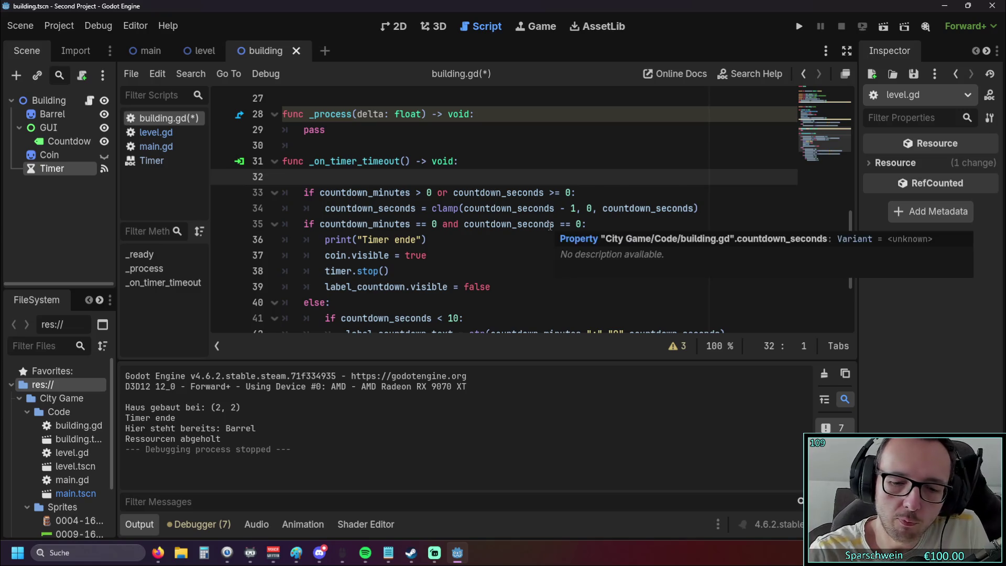
{"action": "key", "text": "BackSpace"}
{"action": "key", "text": "Down"}
{"action": "key", "text": "Down"}
{"action": "key", "text": "Down"}
{"action": "left_click", "coordinate": [798, 27]}
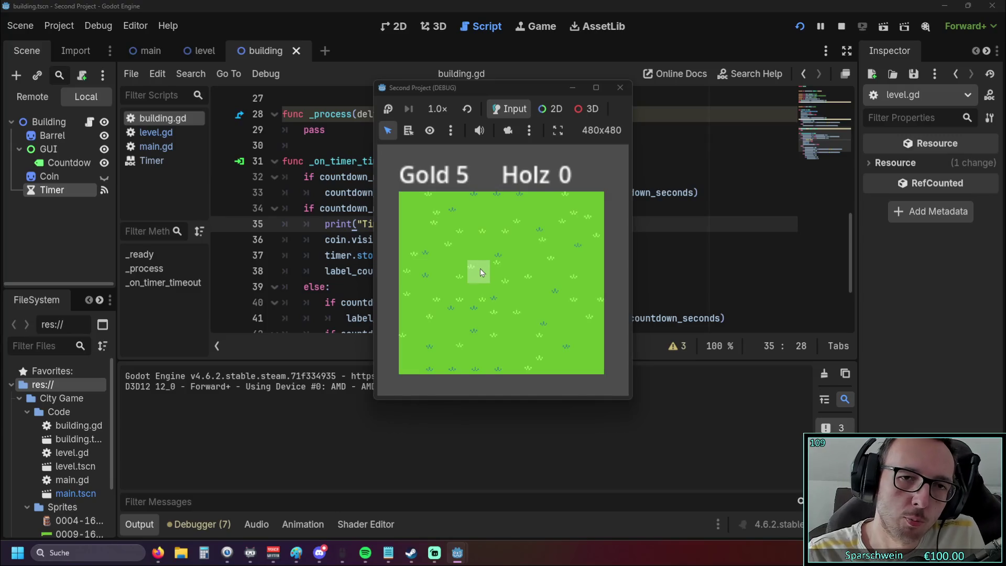
Build a barrel at tile (3, 3), collect its wood to reach Gold 25 and Holz 20, then stop the game.
{"action": "left_click", "coordinate": [478, 268]}
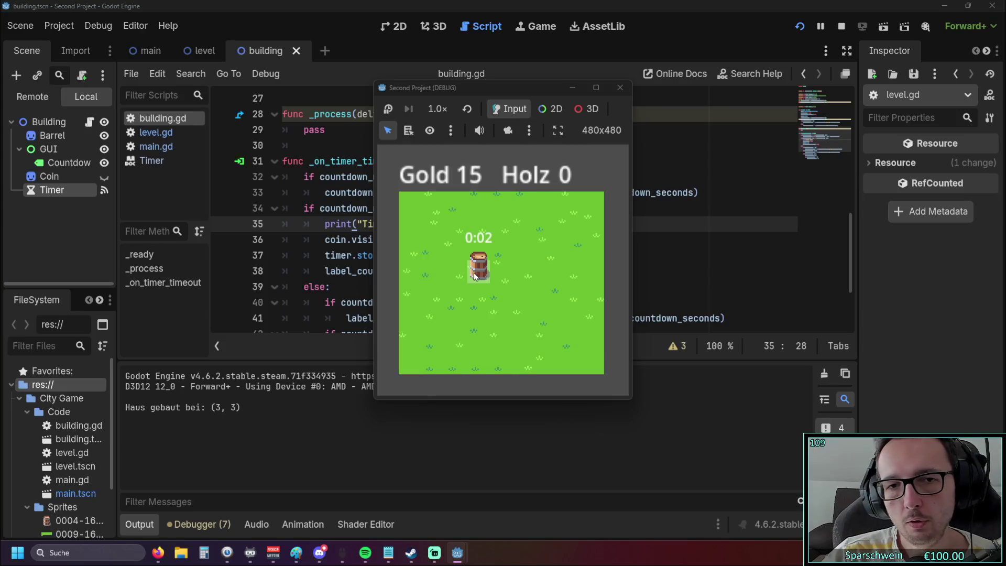
{"action": "left_click", "coordinate": [475, 274]}
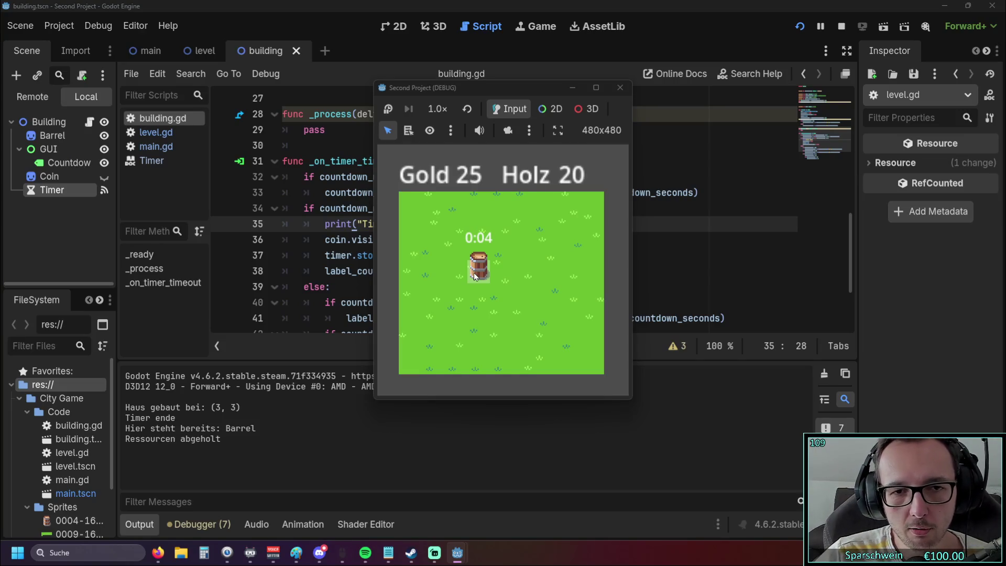
{"action": "left_click", "coordinate": [620, 87]}
{"action": "left_click", "coordinate": [480, 256]}
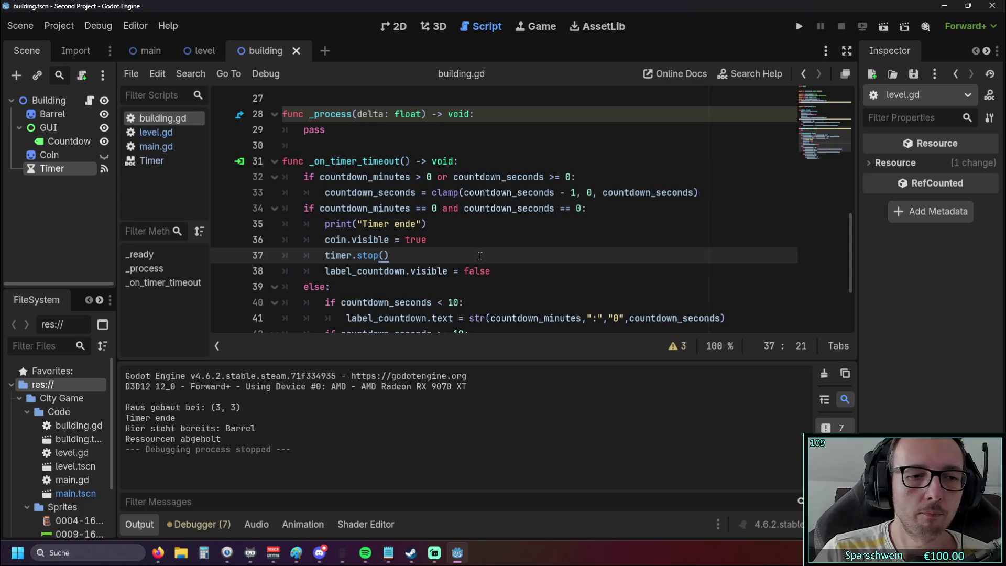
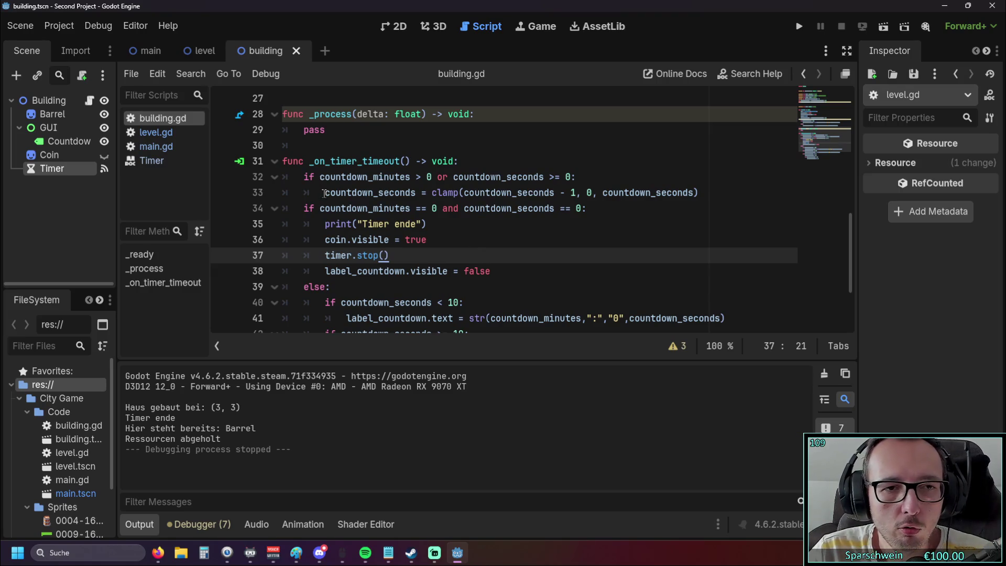
Delete the outer countdown if line and change the clamp assignment to countdown_seconds -= 1.
{"action": "left_click_drag", "start_coordinate": [322, 192], "coordinate": [265, 177]}
{"action": "key", "text": "Delete"}
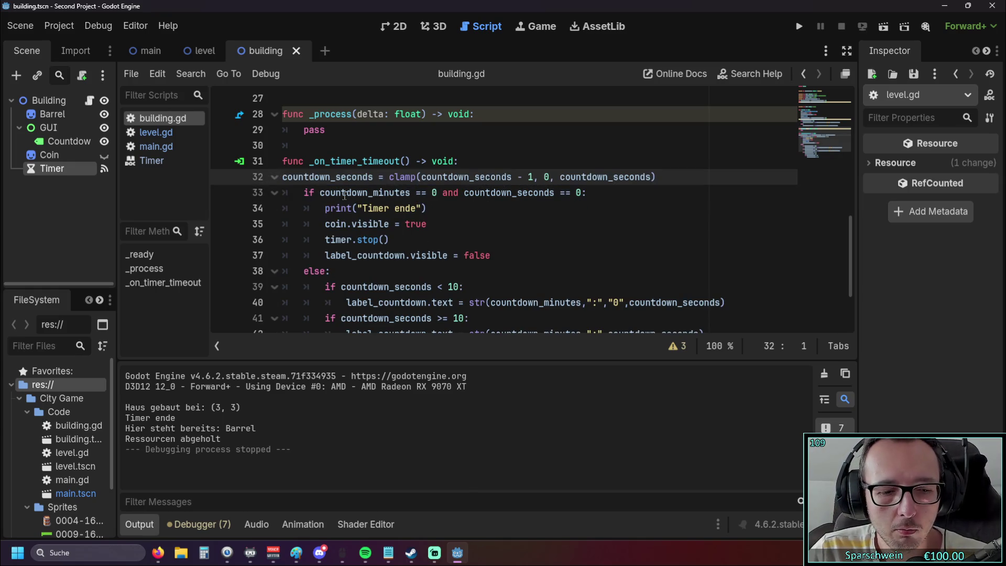
{"action": "left_click", "coordinate": [400, 177]}
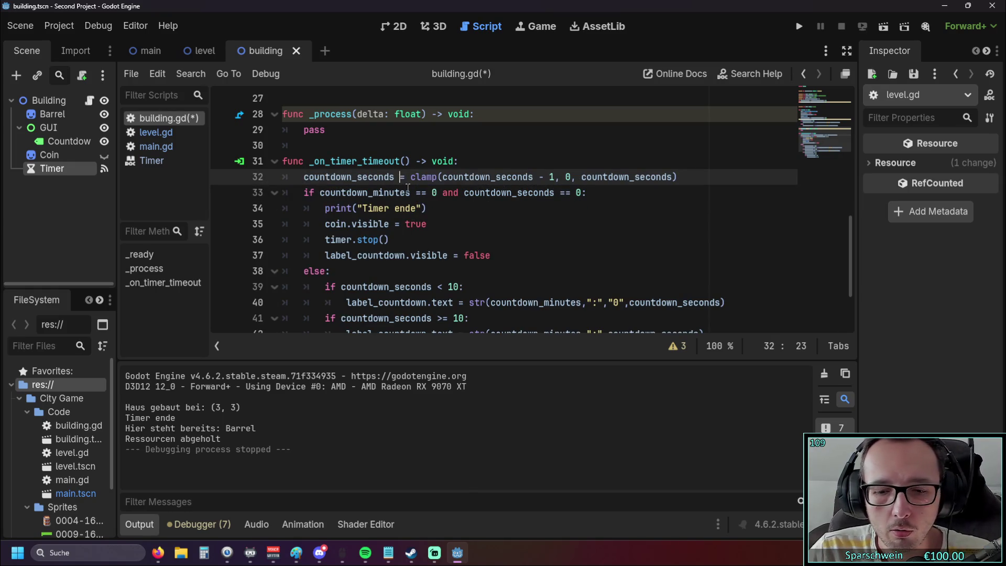
{"action": "type", "text": "-"}
{"action": "left_click_drag", "start_coordinate": [416, 177], "coordinate": [739, 183]}
{"action": "type", "text": "1"}
{"action": "left_click", "coordinate": [629, 224]}
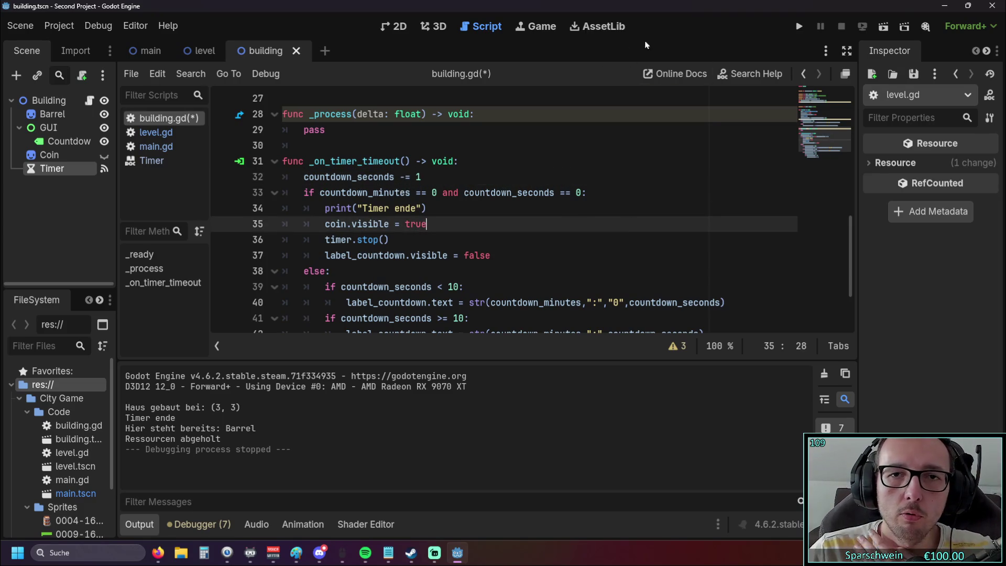
Test-run the game: place a barrel, collect its Holz, then stop the game.
{"action": "left_click", "coordinate": [798, 26]}
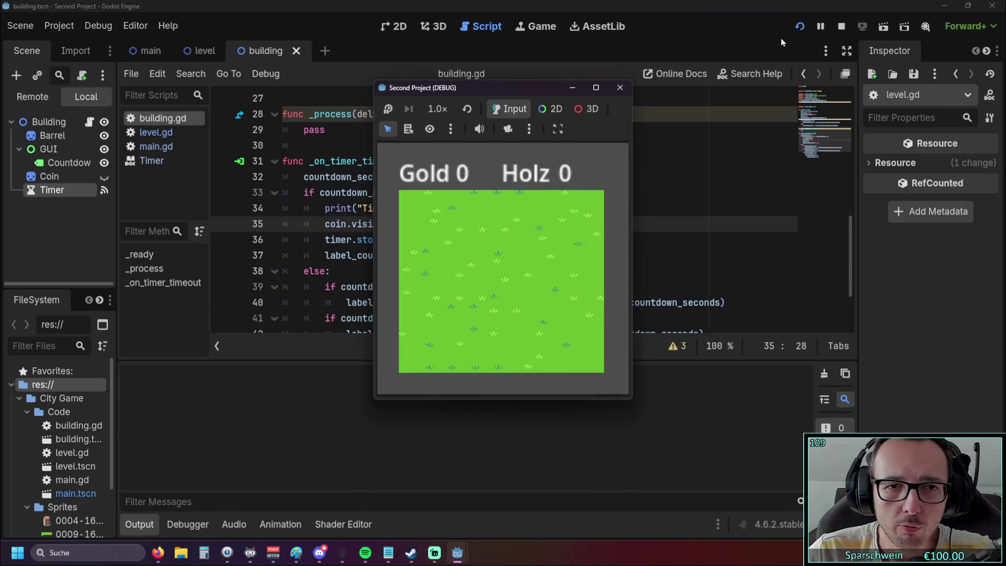
{"action": "left_click", "coordinate": [483, 256]}
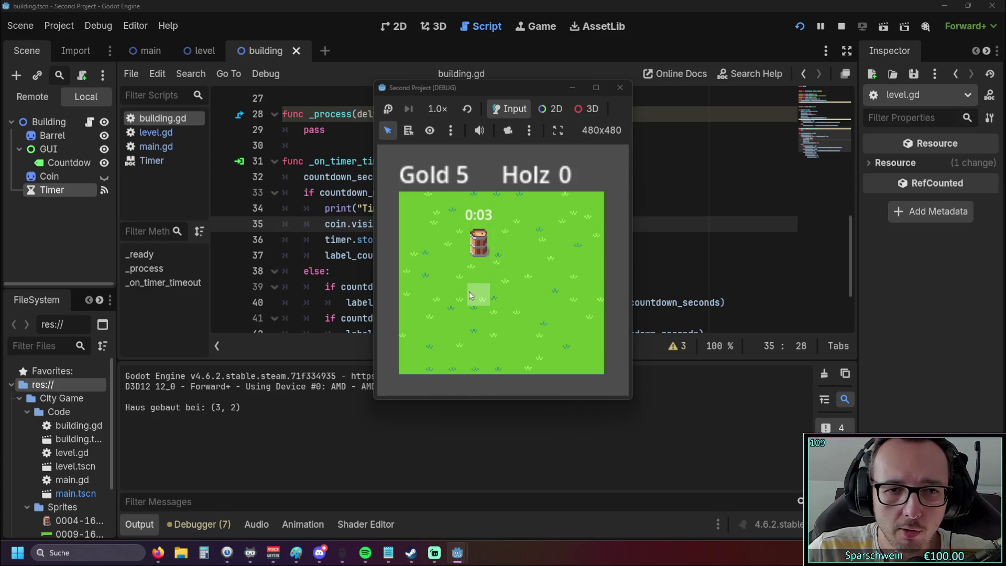
{"action": "left_click", "coordinate": [478, 253]}
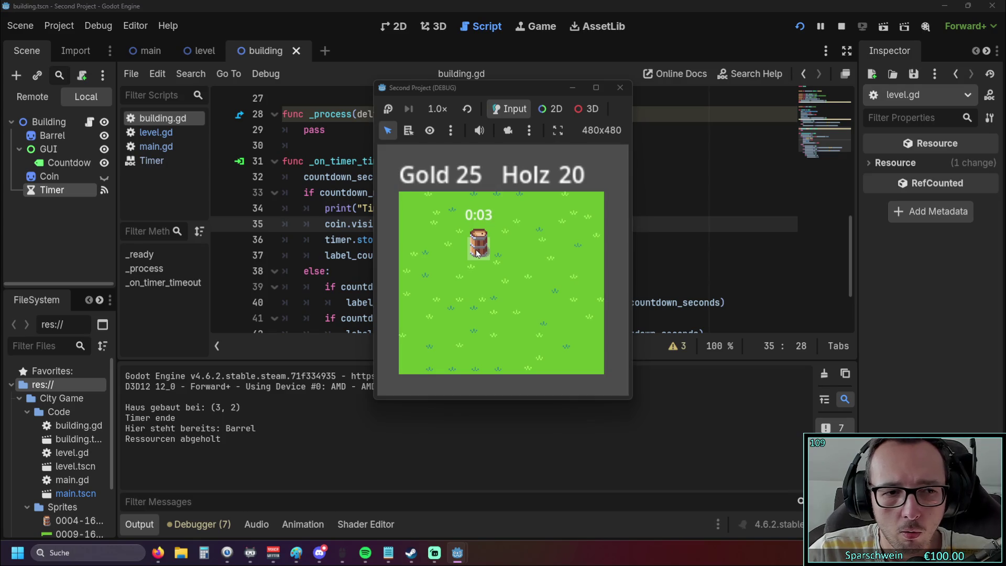
{"action": "left_click", "coordinate": [619, 88]}
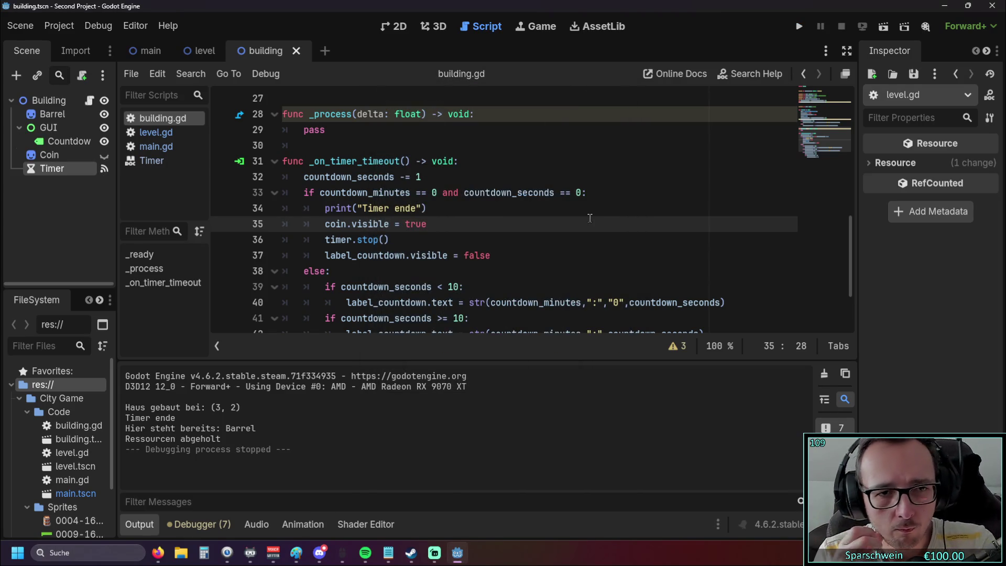
{"action": "scroll", "coordinate": [519, 189], "scroll_direction": "down", "scroll_amount": 1}
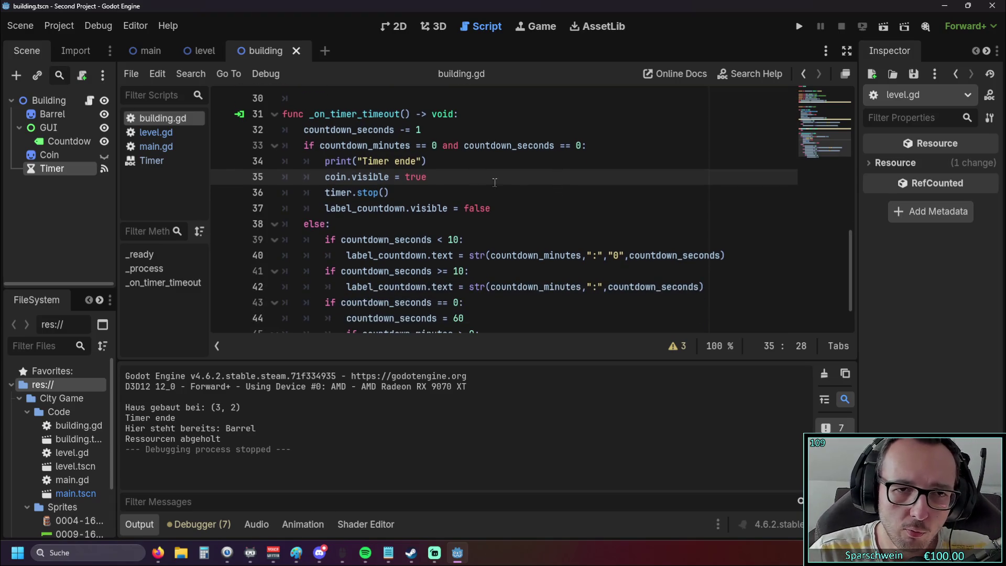
{"action": "left_click", "coordinate": [540, 205]}
{"action": "scroll", "coordinate": [517, 200], "scroll_direction": "down", "scroll_amount": 1}
{"action": "left_click", "coordinate": [352, 195]}
{"action": "left_click_drag", "start_coordinate": [353, 195], "coordinate": [548, 287]}
{"action": "left_click", "coordinate": [548, 290]}
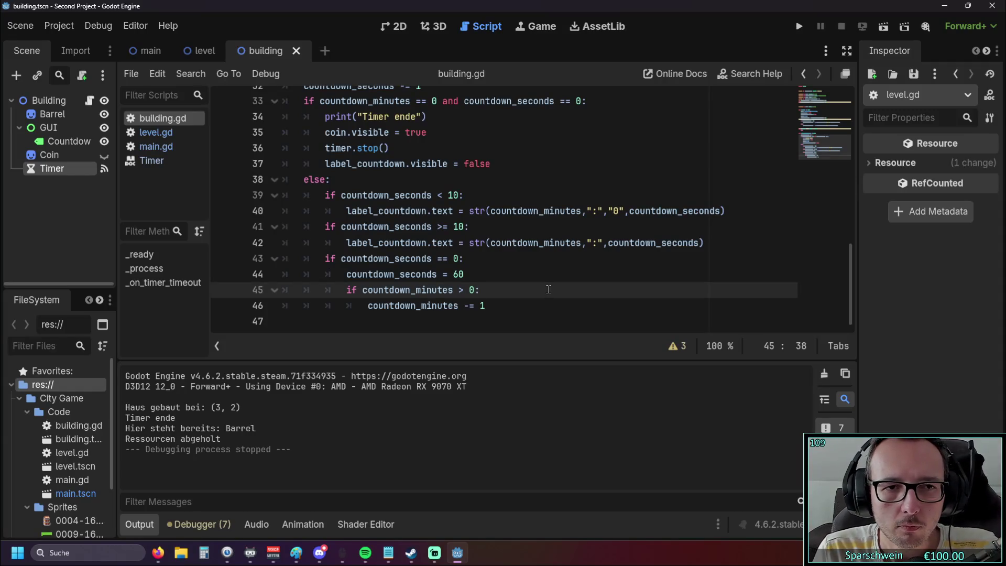
{"action": "scroll", "coordinate": [497, 246], "scroll_direction": "up", "scroll_amount": 4}
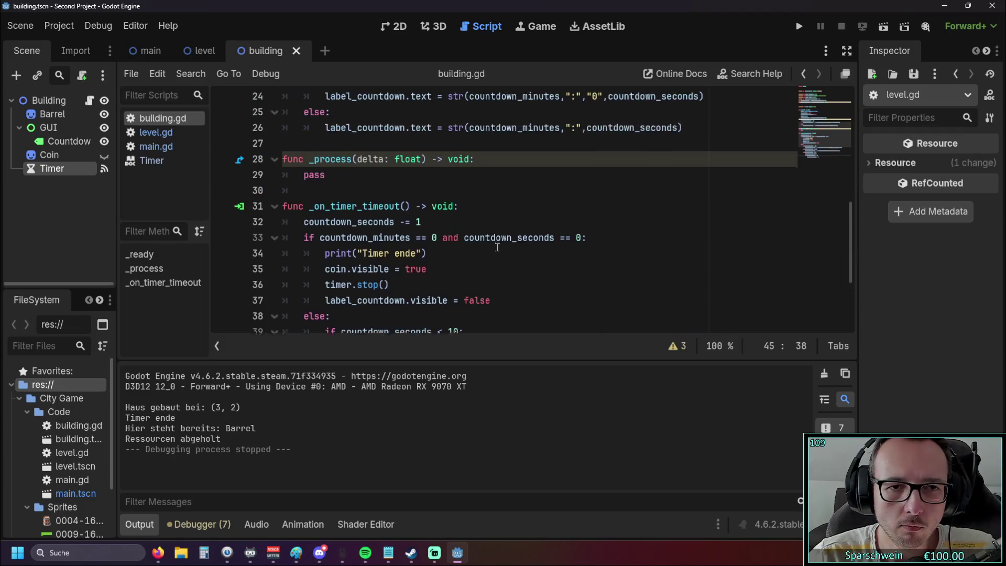
{"action": "scroll", "coordinate": [453, 256], "scroll_direction": "up", "scroll_amount": 3}
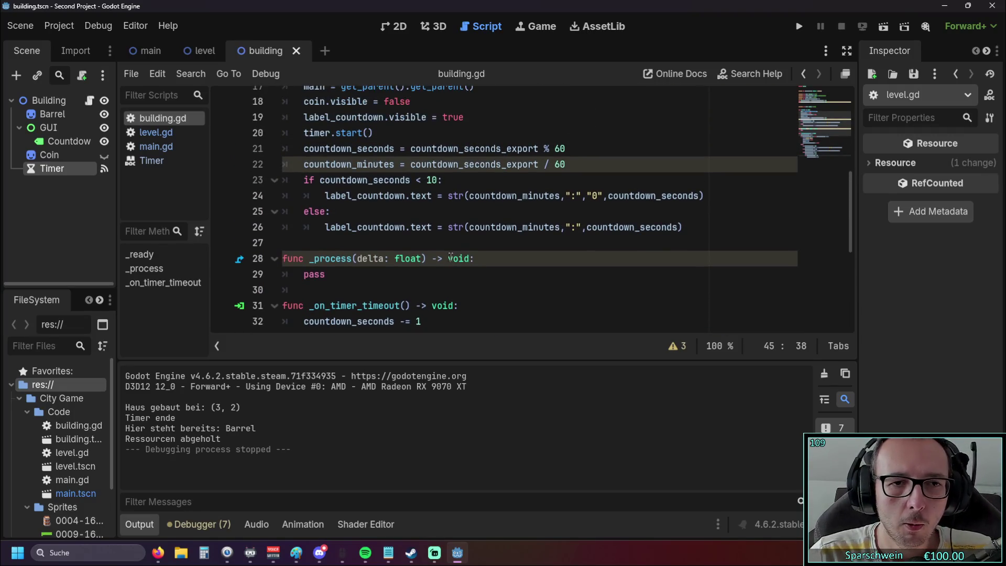
{"action": "scroll", "coordinate": [451, 255], "scroll_direction": "down", "scroll_amount": 1}
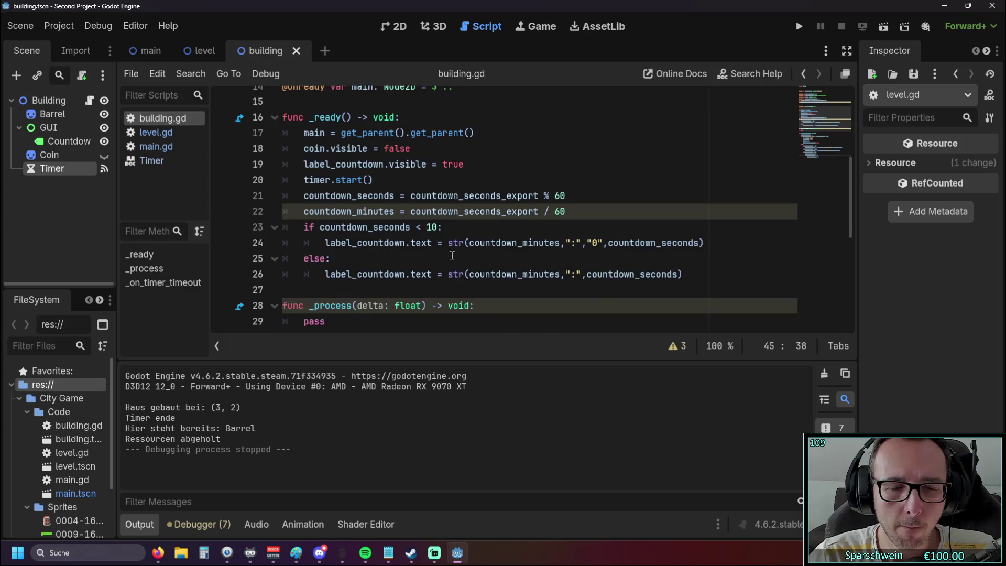
{"action": "scroll", "coordinate": [461, 241], "scroll_direction": "down", "scroll_amount": 3}
{"action": "scroll", "coordinate": [464, 240], "scroll_direction": "up", "scroll_amount": 1}
{"action": "scroll", "coordinate": [469, 238], "scroll_direction": "down", "scroll_amount": 1}
{"action": "scroll", "coordinate": [469, 237], "scroll_direction": "down", "scroll_amount": 3}
{"action": "scroll", "coordinate": [482, 239], "scroll_direction": "up", "scroll_amount": 6}
{"action": "scroll", "coordinate": [493, 239], "scroll_direction": "up", "scroll_amount": 2}
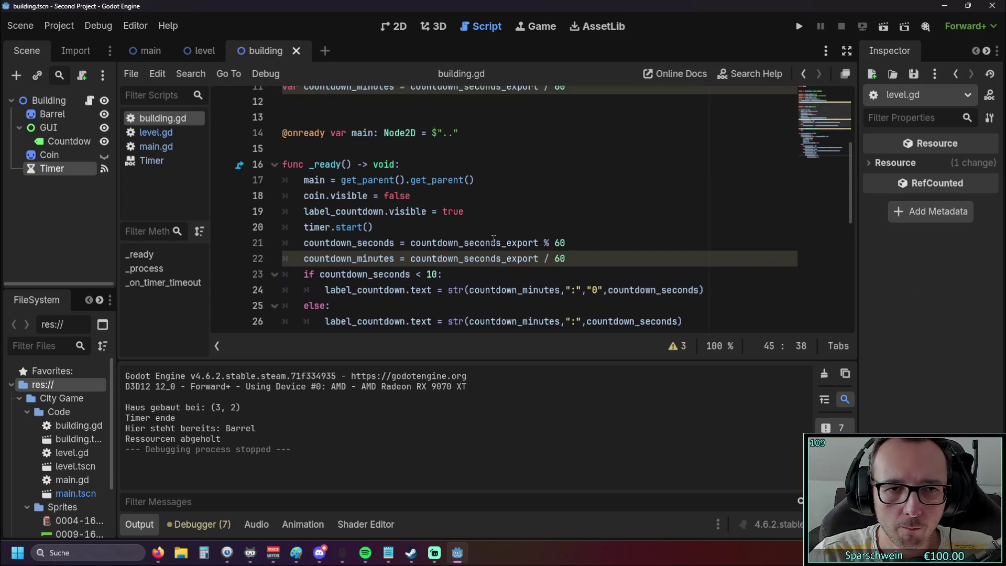
{"action": "scroll", "coordinate": [488, 233], "scroll_direction": "down", "scroll_amount": 1}
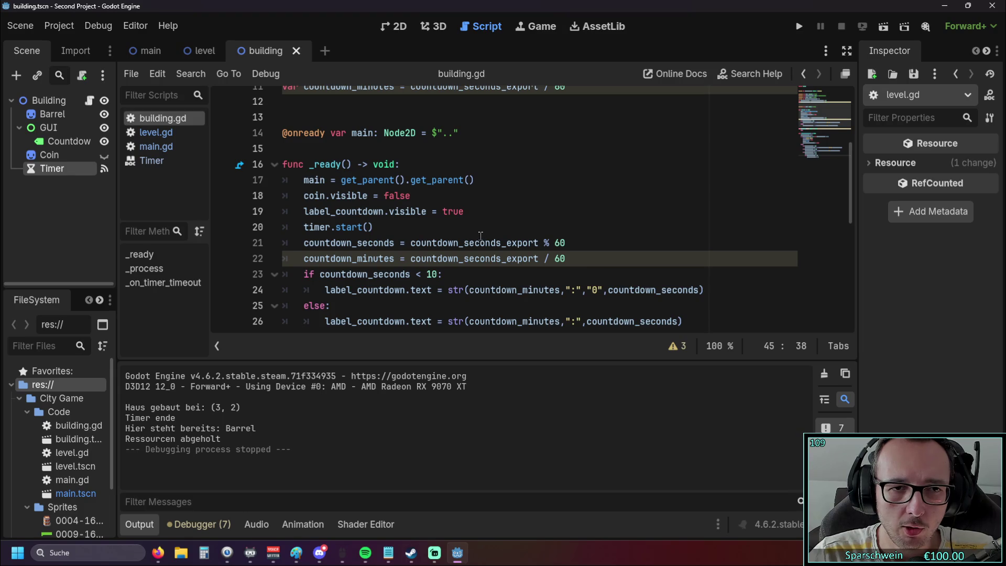
{"action": "scroll", "coordinate": [350, 164], "scroll_direction": "up", "scroll_amount": 1}
{"action": "scroll", "coordinate": [350, 164], "scroll_direction": "down", "scroll_amount": 1}
{"action": "left_click", "coordinate": [199, 51]}
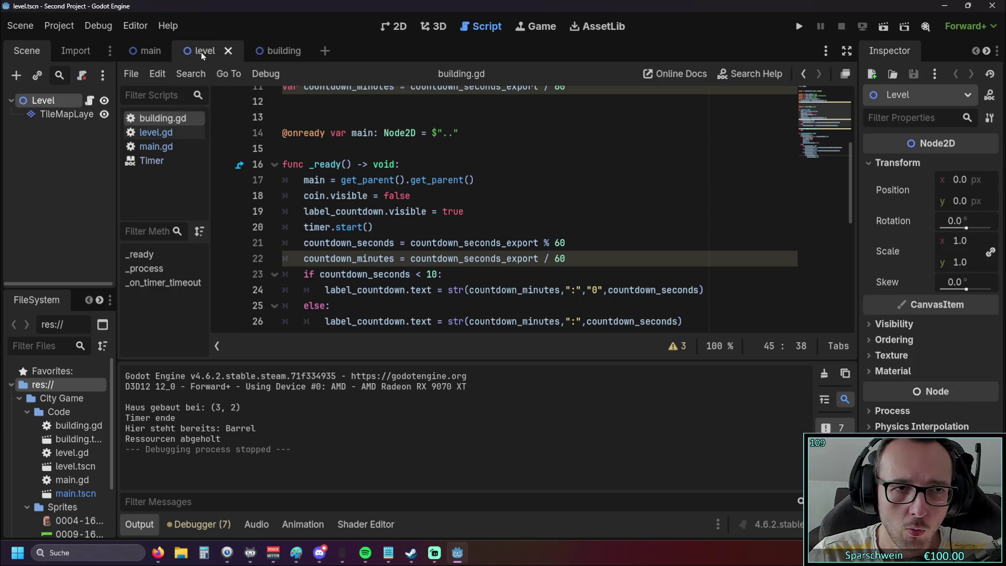
Open level.gd and locate the HOLZ reward call on line 62 in the pickup branch.
{"action": "left_click", "coordinate": [265, 51]}
{"action": "left_click", "coordinate": [199, 51]}
{"action": "left_click", "coordinate": [264, 50]}
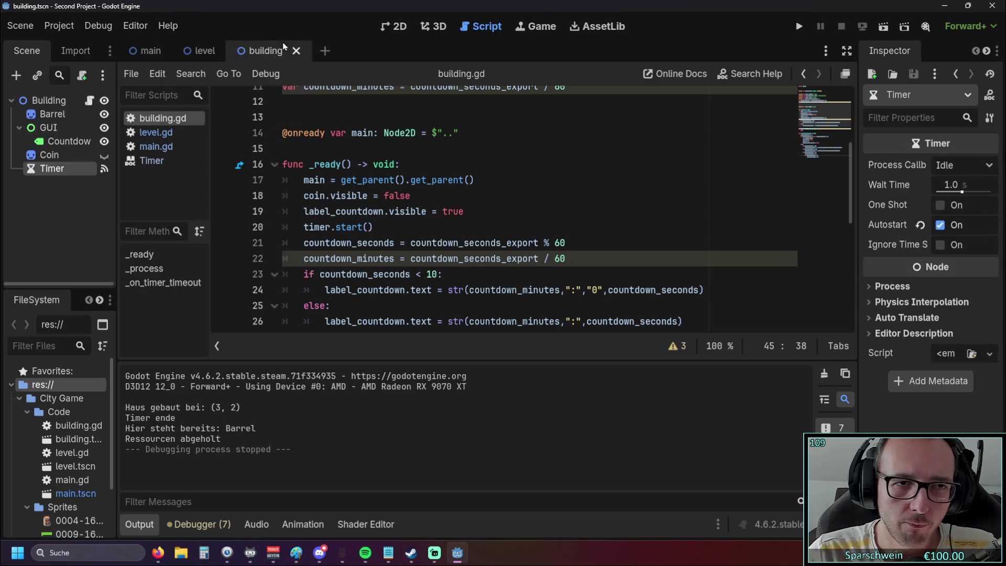
{"action": "left_click", "coordinate": [156, 132]}
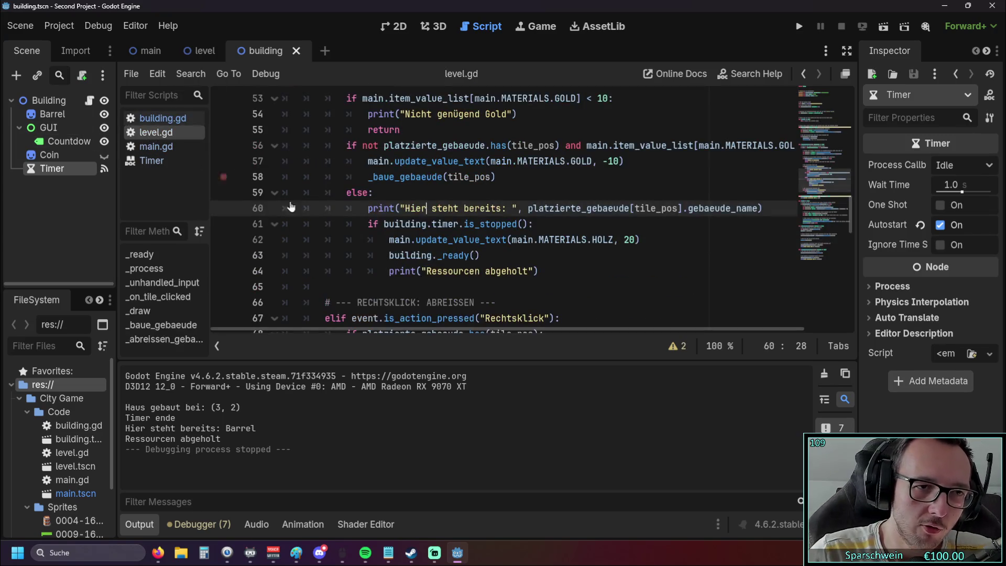
{"action": "left_click_drag", "start_coordinate": [389, 240], "coordinate": [640, 239]}
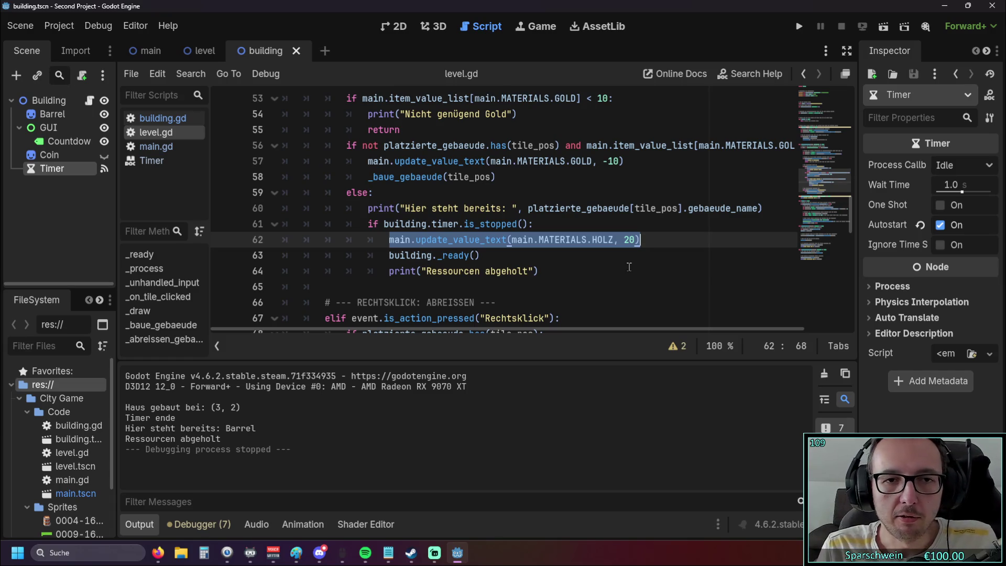
{"action": "left_click", "coordinate": [629, 267]}
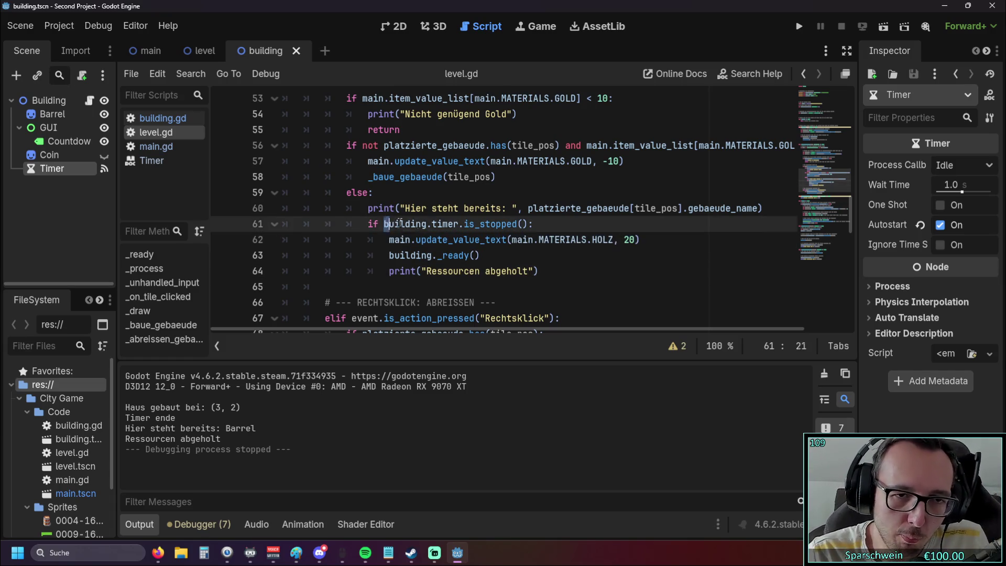
{"action": "left_click_drag", "start_coordinate": [382, 224], "coordinate": [535, 224]}
{"action": "left_click", "coordinate": [576, 291]}
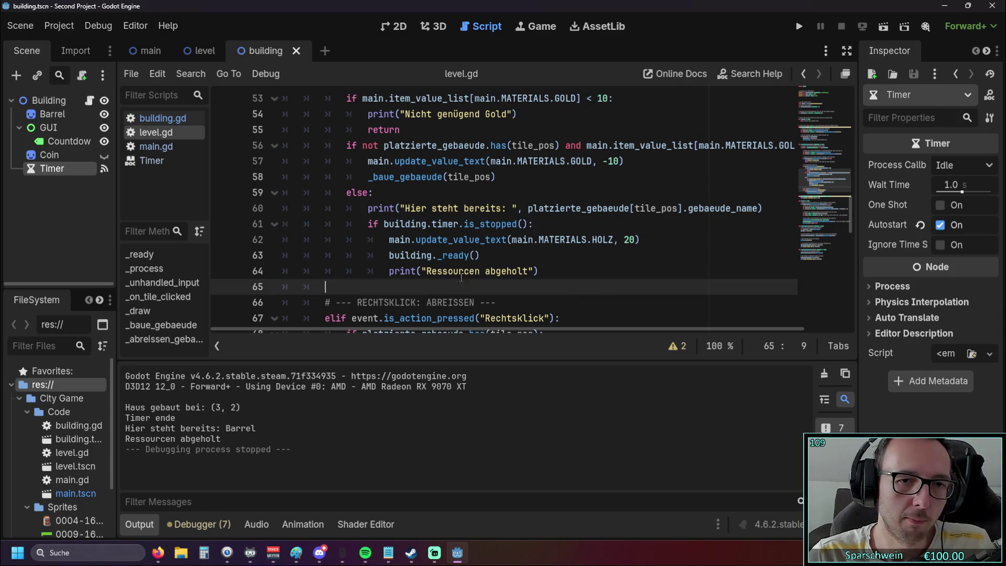
Cut the update_value_text(HOLZ, 20) line out of level.gd and remove the leftover empty line.
{"action": "left_click_drag", "start_coordinate": [389, 255], "coordinate": [473, 255]}
{"action": "left_click", "coordinate": [481, 255]}
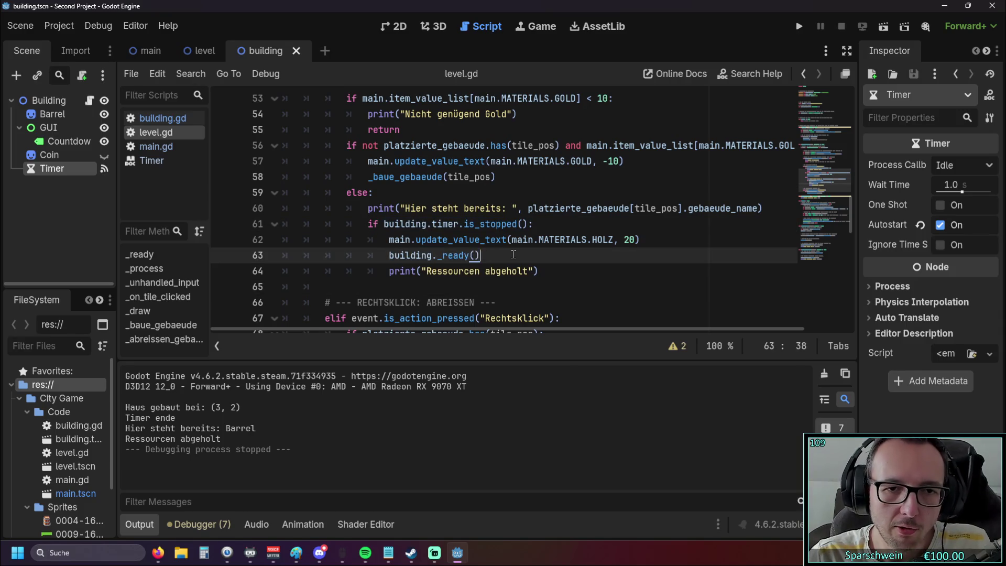
{"action": "mouse_move", "coordinate": [481, 256]}
{"action": "left_mouse_down"}
{"action": "mouse_move", "coordinate": [388, 256]}
{"action": "mouse_move", "coordinate": [482, 256]}
{"action": "mouse_move", "coordinate": [399, 255]}
{"action": "left_mouse_up"}
{"action": "left_click", "coordinate": [439, 255]}
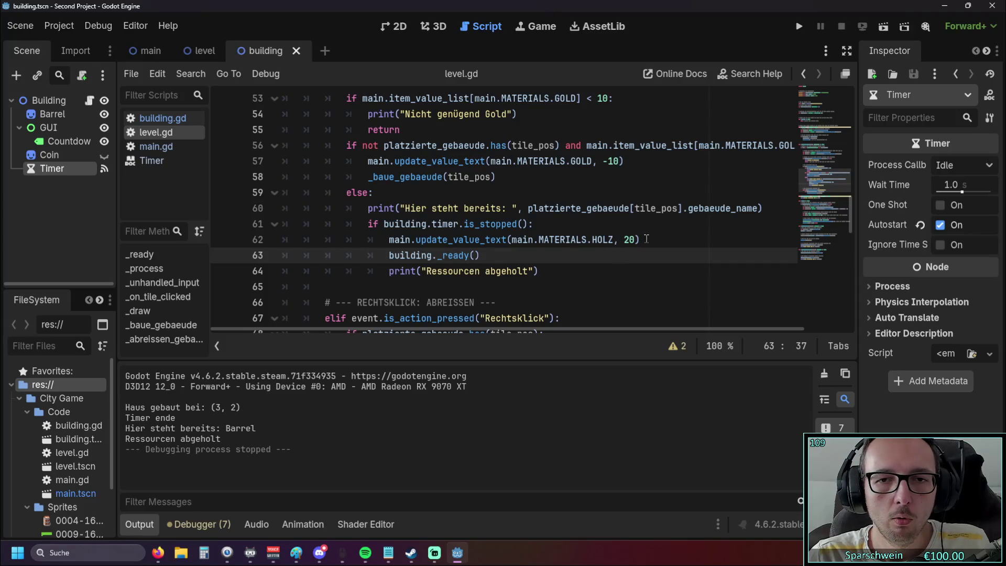
{"action": "left_click_drag", "start_coordinate": [640, 239], "coordinate": [246, 239]}
{"action": "key", "text": "ctrl+c"}
{"action": "key", "text": "BackSpace"}
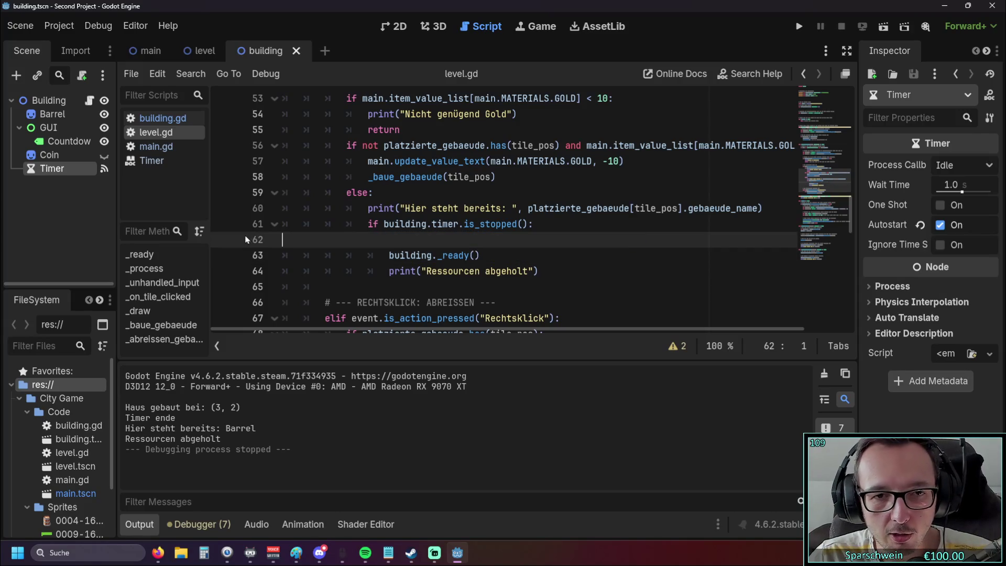
{"action": "key", "text": "BackSpace"}
Paste the HOLZ +20 call on a new line after main = get_parent().get_parent() in building.gd's _ready.
{"action": "left_click", "coordinate": [157, 118]}
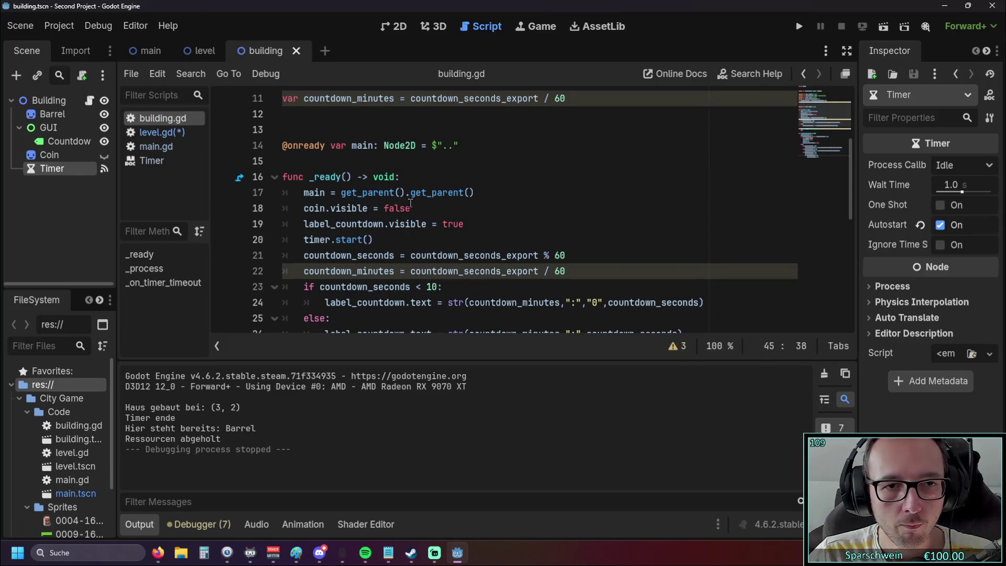
{"action": "left_click", "coordinate": [480, 196]}
{"action": "key", "text": "Return"}
{"action": "key", "text": "ctrl+v"}
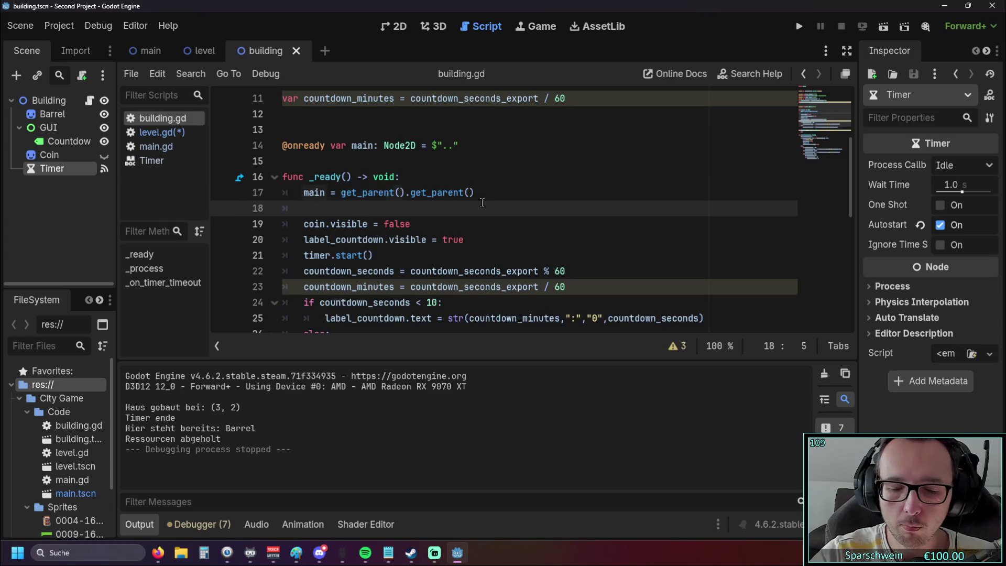
{"action": "left_click", "coordinate": [410, 212]}
{"action": "key", "text": "BackSpace"}
{"action": "key", "text": "BackSpace"}
{"action": "key", "text": "BackSpace"}
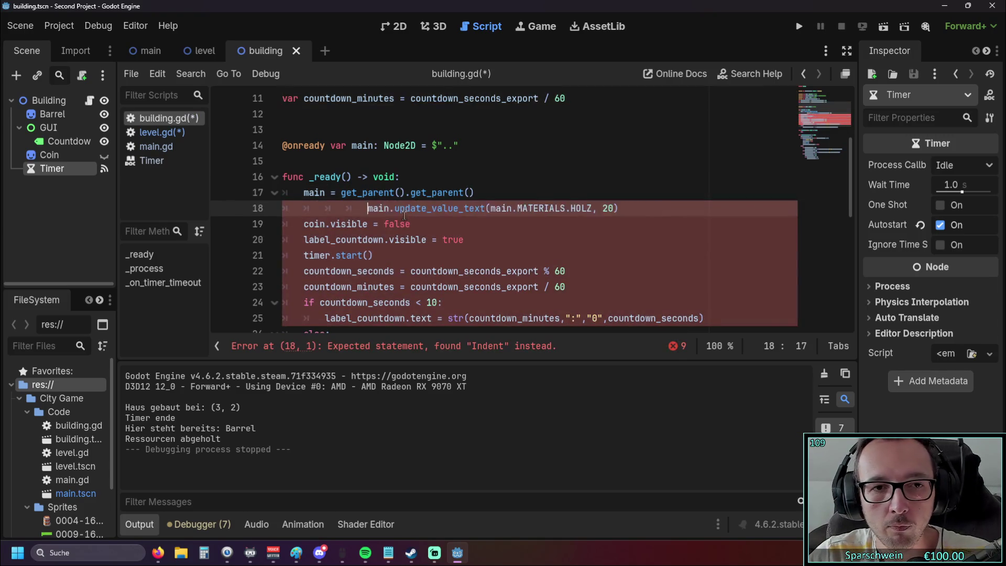
Run the game to test the relocated HOLZ reward.
{"action": "scroll", "coordinate": [437, 237], "scroll_direction": "up", "scroll_amount": 4}
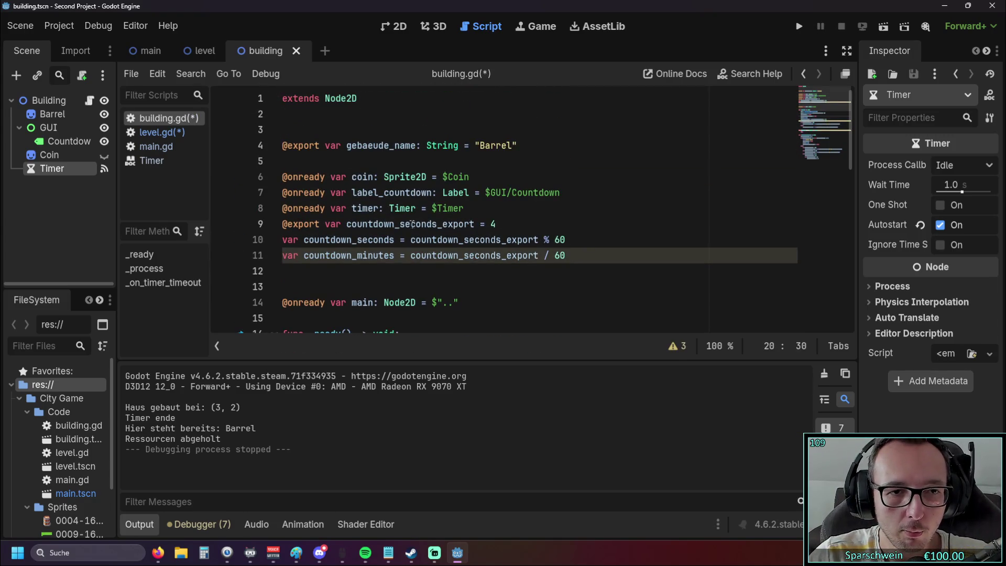
{"action": "left_click", "coordinate": [283, 302]}
{"action": "scroll", "coordinate": [329, 232], "scroll_direction": "down", "scroll_amount": 2}
{"action": "scroll", "coordinate": [329, 164], "scroll_direction": "up", "scroll_amount": 2}
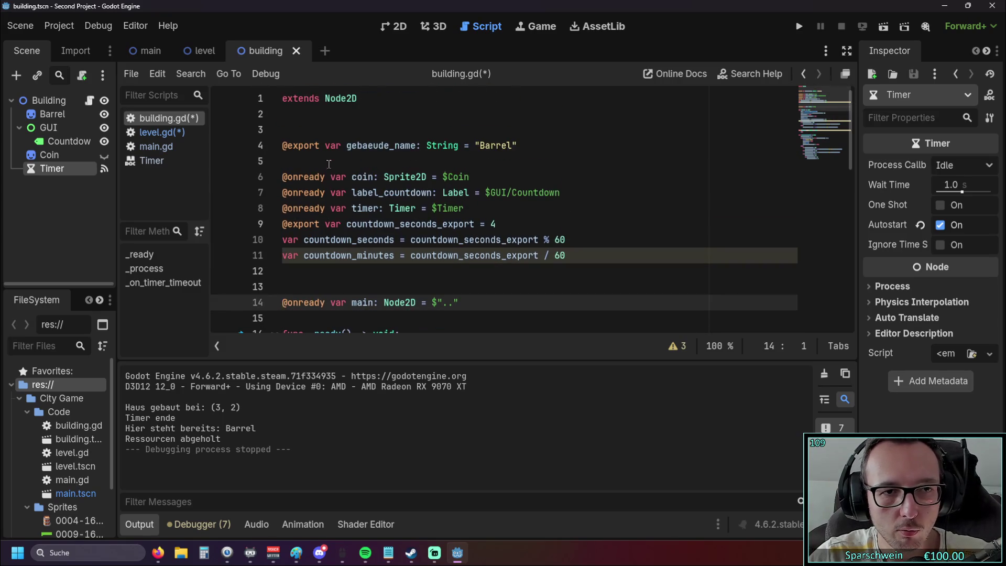
{"action": "scroll", "coordinate": [325, 163], "scroll_direction": "down", "scroll_amount": 2}
{"action": "scroll", "coordinate": [323, 163], "scroll_direction": "down", "scroll_amount": 3}
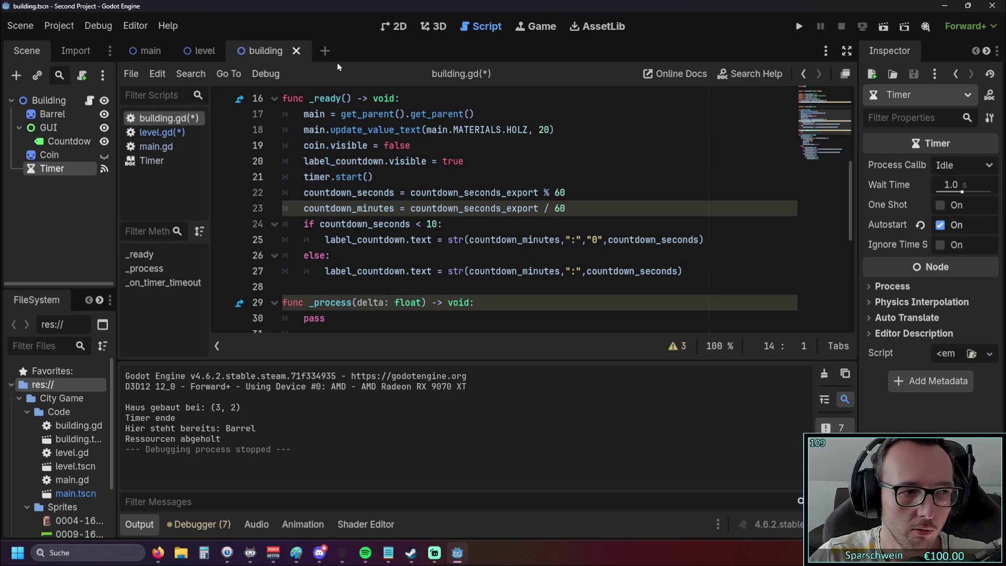
{"action": "left_click", "coordinate": [799, 27]}
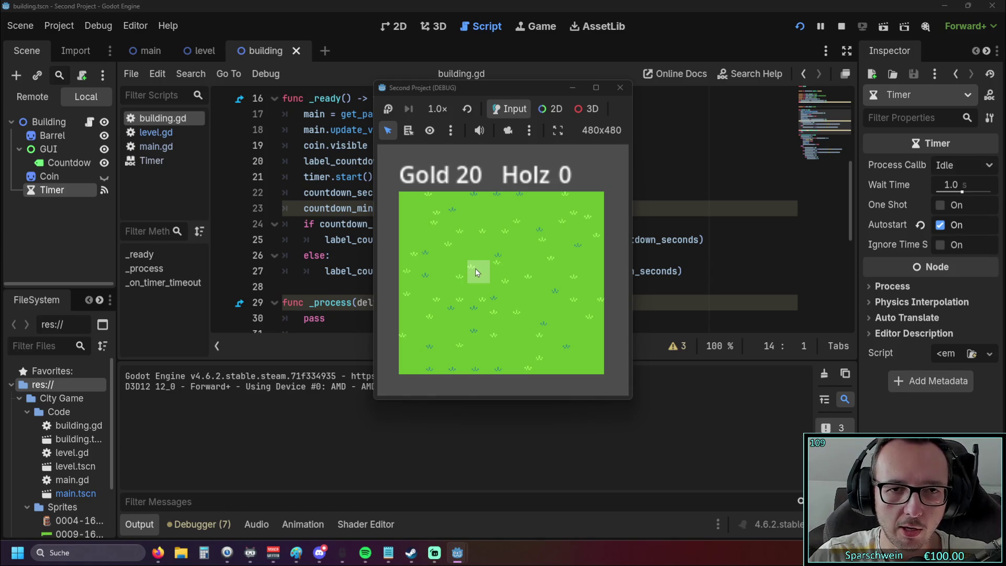
Build a barrel on a grass tile, collect its wood and gold twice, then stop with F8.
{"action": "left_click", "coordinate": [475, 268]}
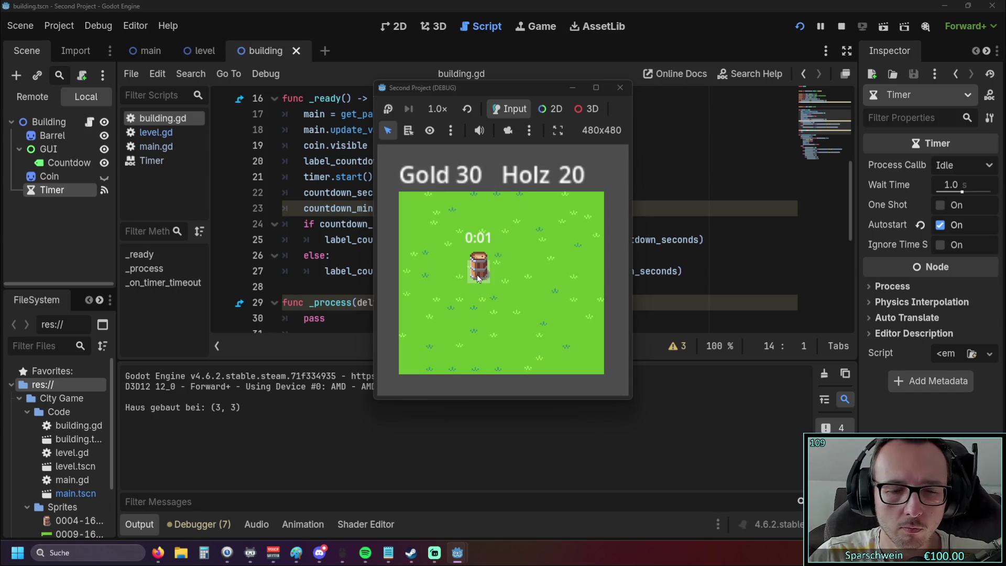
{"action": "left_click", "coordinate": [477, 275]}
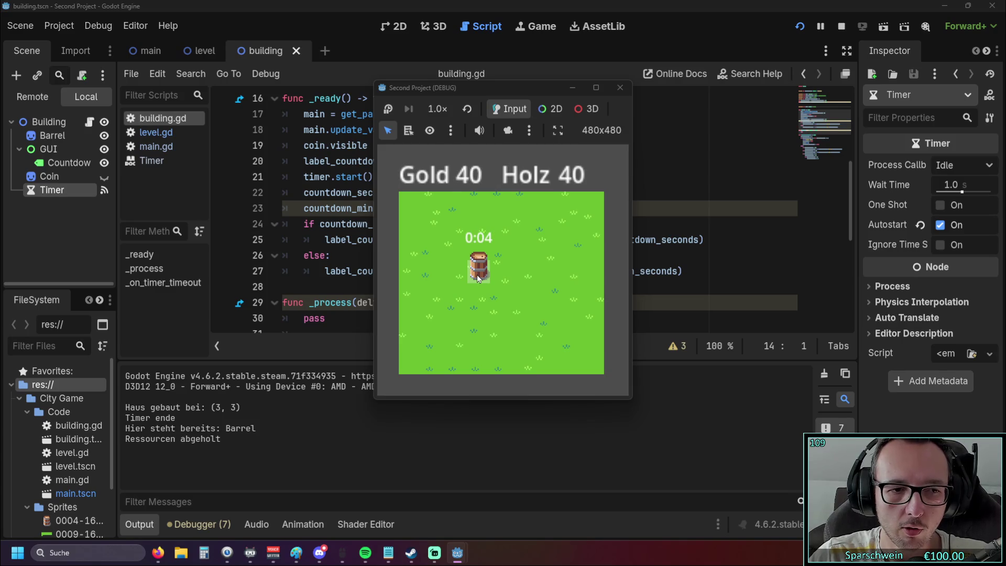
{"action": "left_click", "coordinate": [473, 276]}
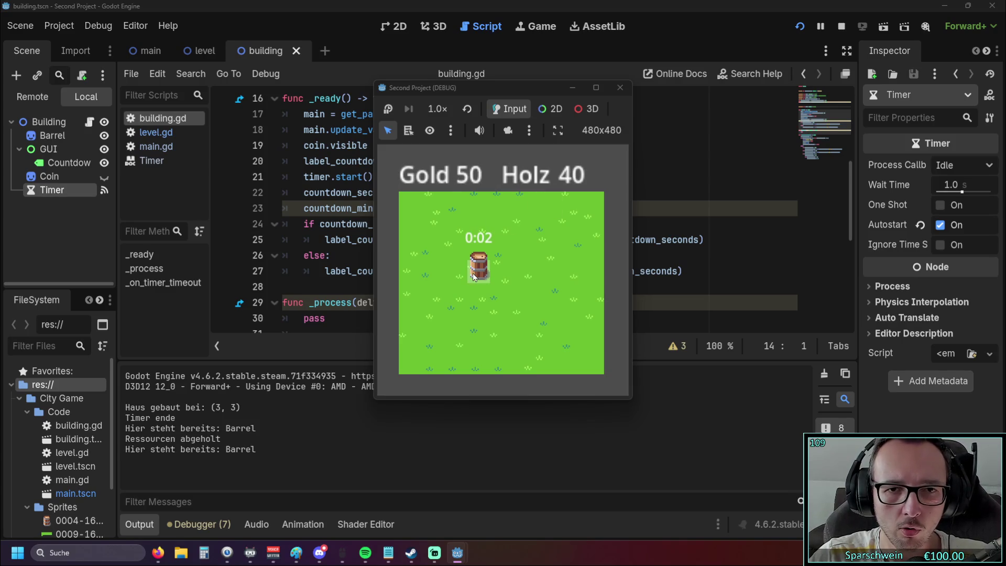
{"action": "left_click", "coordinate": [472, 273]}
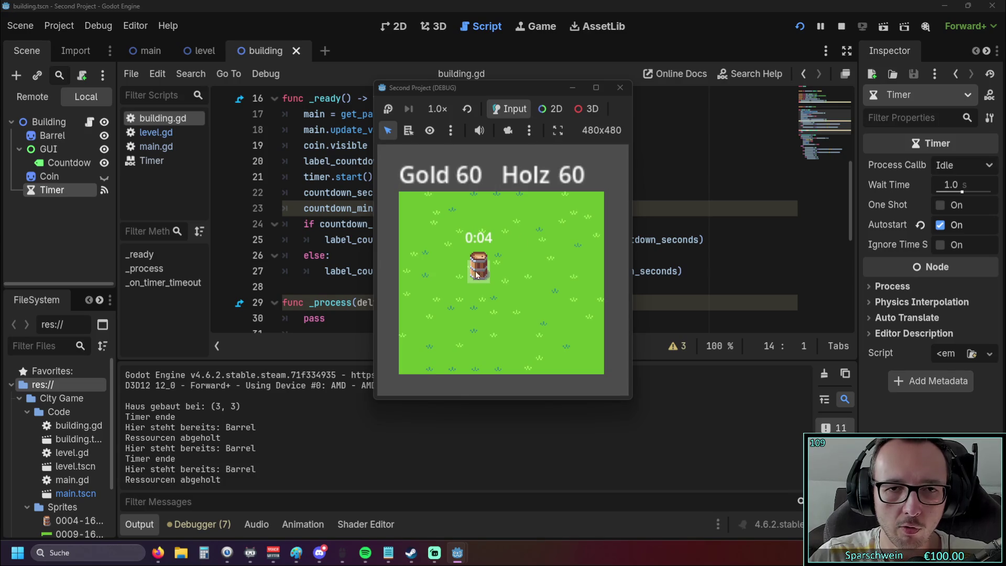
{"action": "key", "text": "F8"}
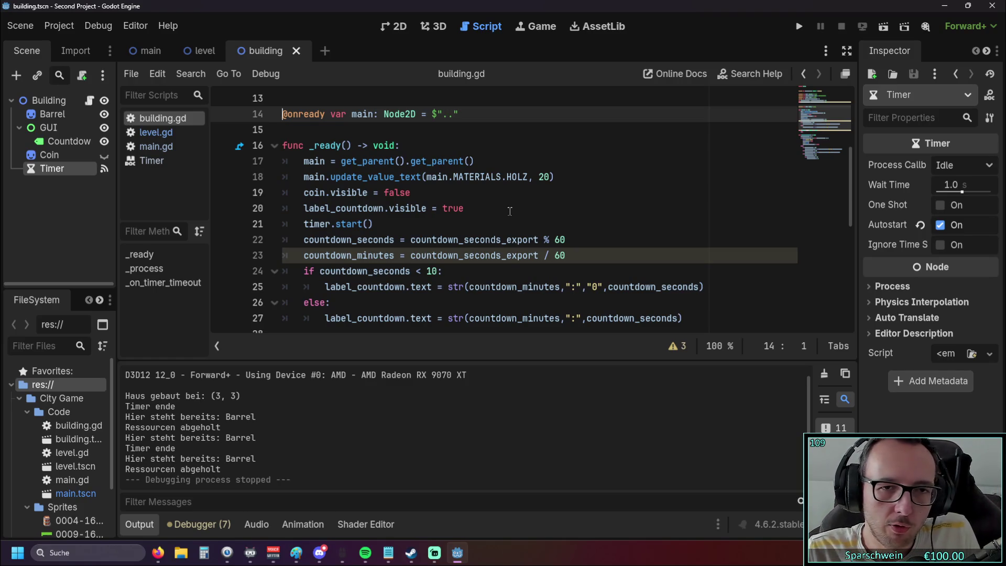
Insert an unindented empty line after line 47's countdown_minutes decrement in building.gd.
{"action": "scroll", "coordinate": [510, 211], "scroll_direction": "down", "scroll_amount": 7}
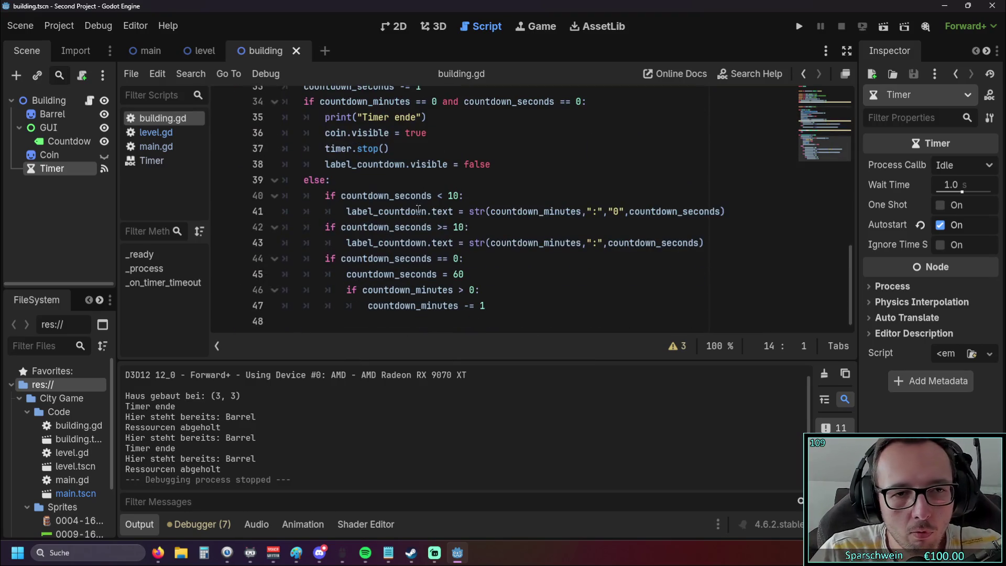
{"action": "left_click", "coordinate": [493, 306]}
{"action": "scroll", "coordinate": [487, 298], "scroll_direction": "up", "scroll_amount": 11}
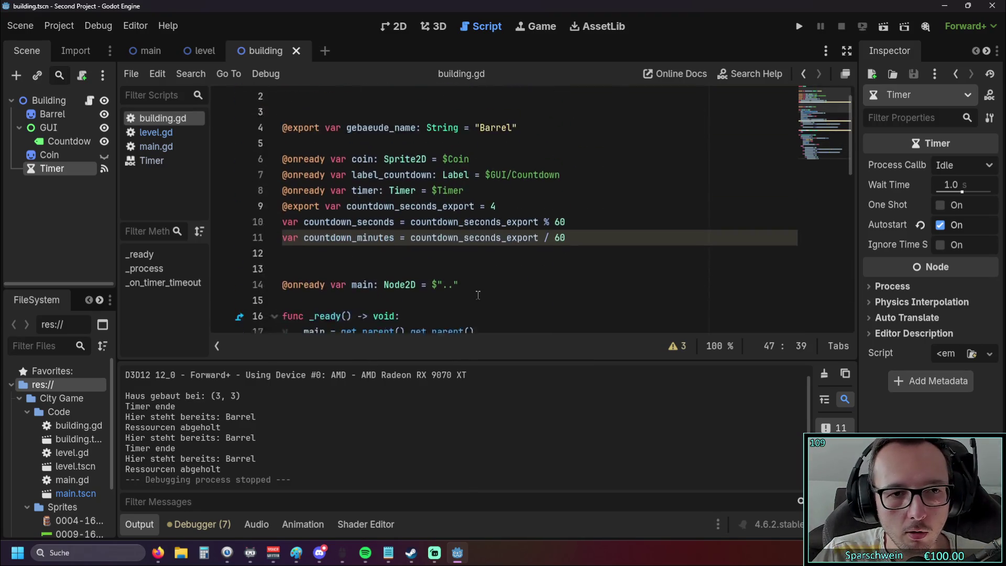
{"action": "scroll", "coordinate": [476, 292], "scroll_direction": "down", "scroll_amount": 11}
{"action": "key", "text": "Return"}
{"action": "key", "text": "Return"}
{"action": "key", "text": "BackSpace"}
{"action": "key", "text": "BackSpace"}
{"action": "key", "text": "BackSpace"}
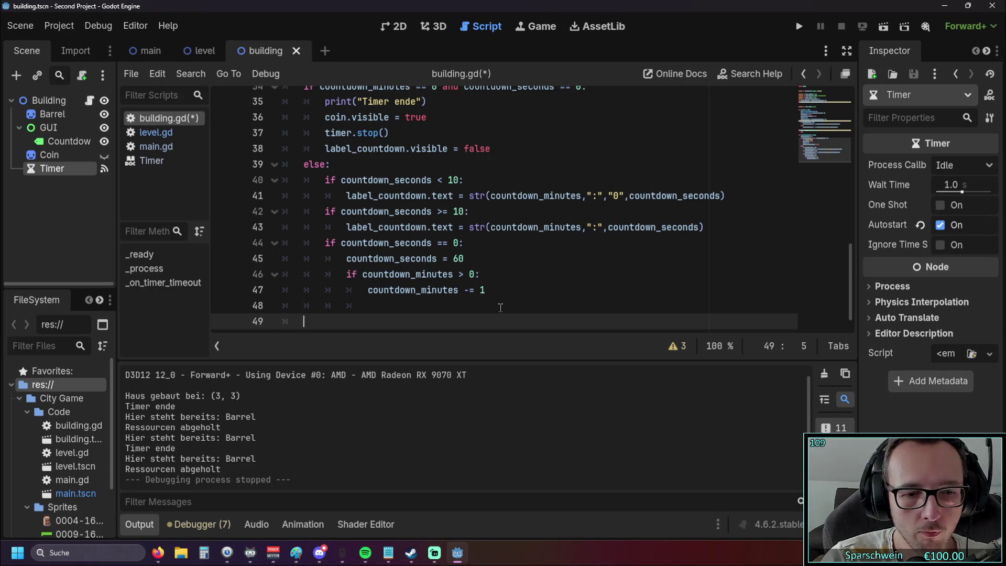
Write the function header func get_ressource(): on line 49.
{"action": "type", "text": "unc"}
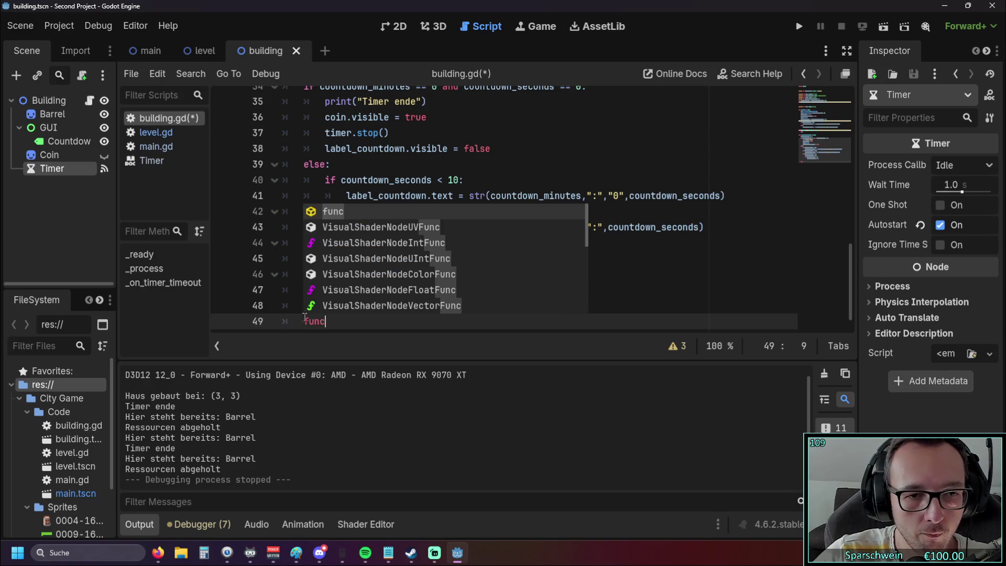
{"action": "key", "text": "Escape"}
{"action": "key", "text": "BackSpace"}
{"action": "scroll", "coordinate": [319, 325], "scroll_direction": "up", "scroll_amount": 3}
{"action": "scroll", "coordinate": [325, 309], "scroll_direction": "down", "scroll_amount": 4}
{"action": "left_click", "coordinate": [328, 306]}
{"action": "type", "text": "get_res"}
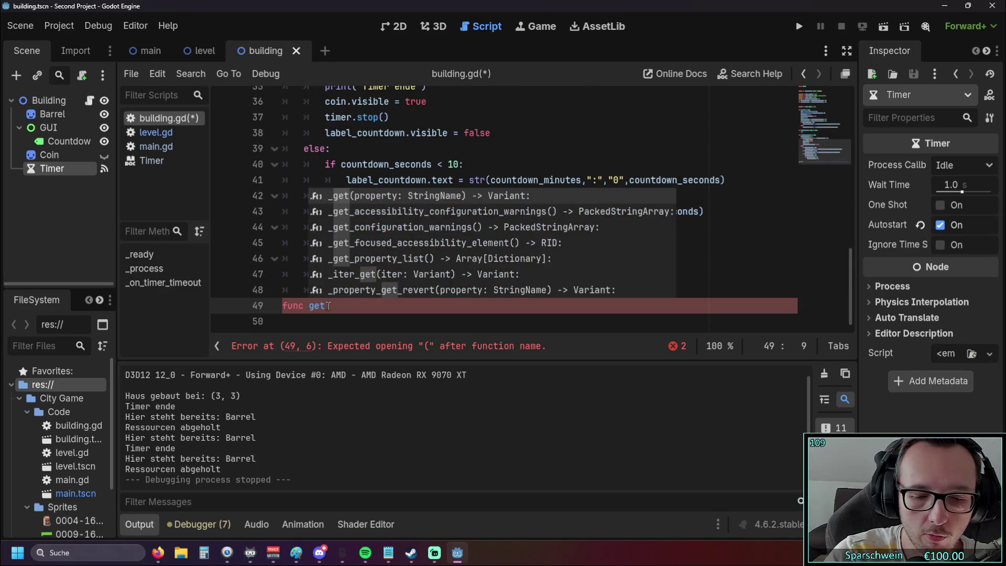
{"action": "type", "text": "source"}
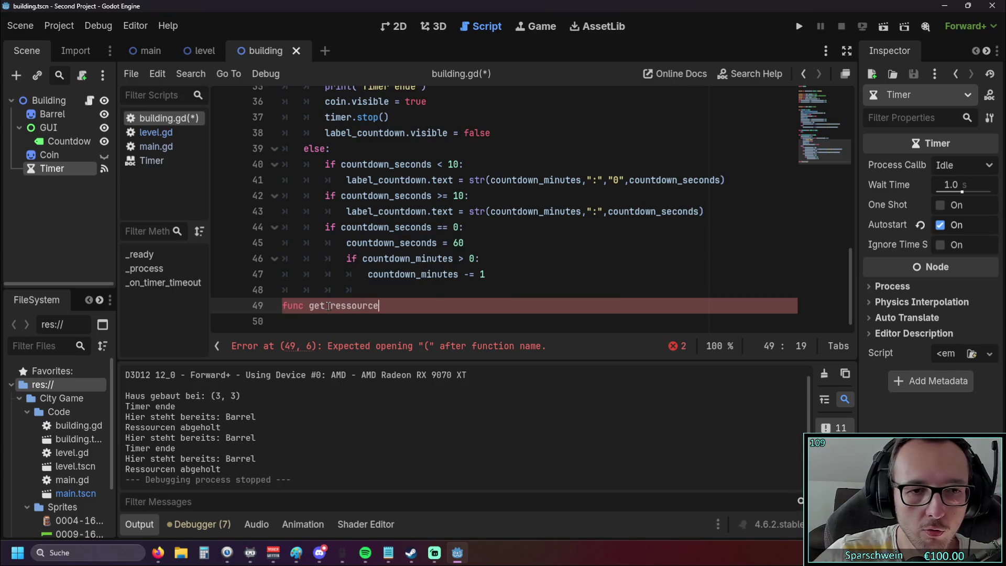
{"action": "type", "text": "()"}
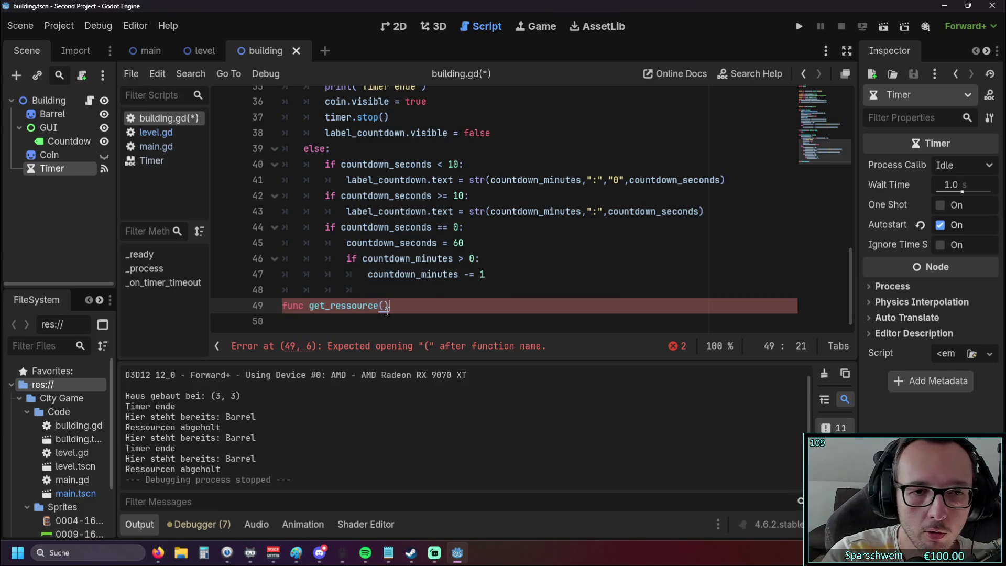
{"action": "type", "text": ":"}
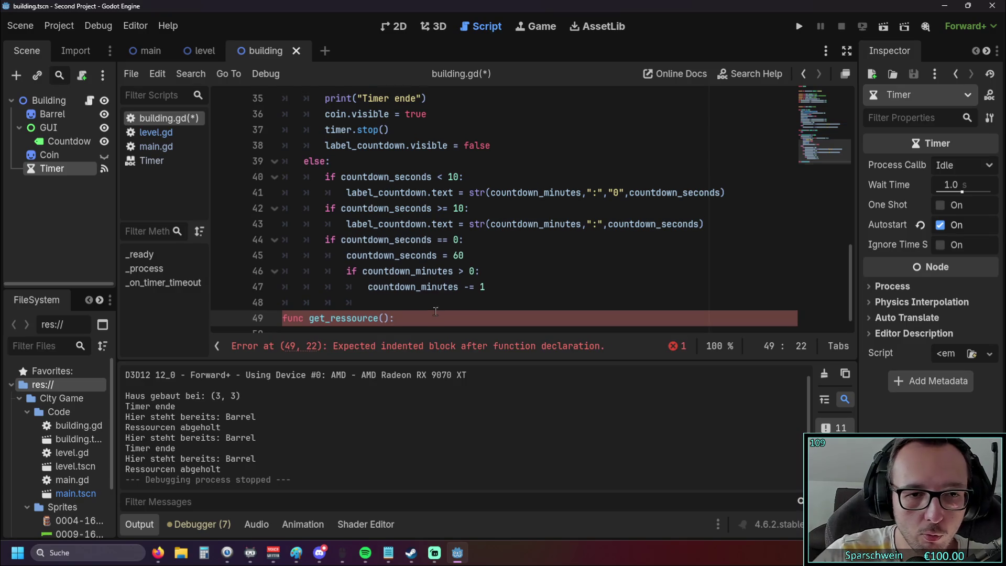
{"action": "key", "text": "Return"}
Briefly rename the function to recieve_ressource, revert to get_ressource, and indent the body line.
{"action": "left_click", "coordinate": [416, 275]}
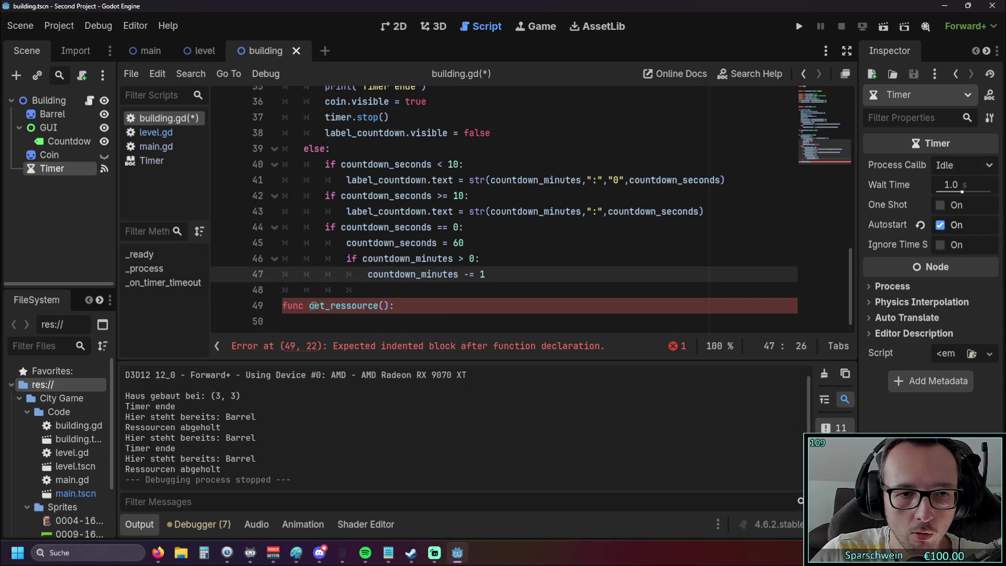
{"action": "left_click_drag", "start_coordinate": [309, 306], "coordinate": [326, 305]}
{"action": "type", "text": "recieve"}
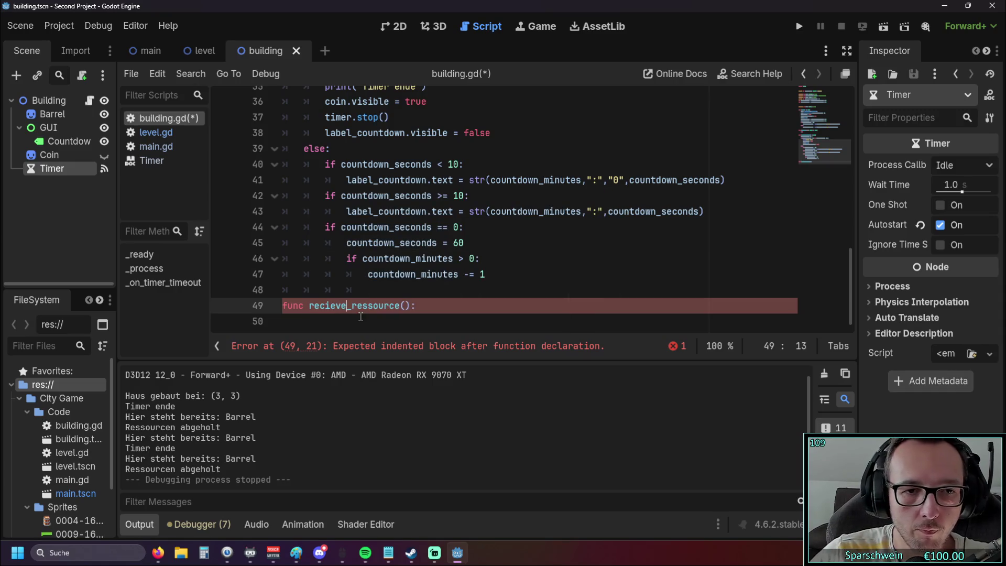
{"action": "left_click", "coordinate": [431, 289]}
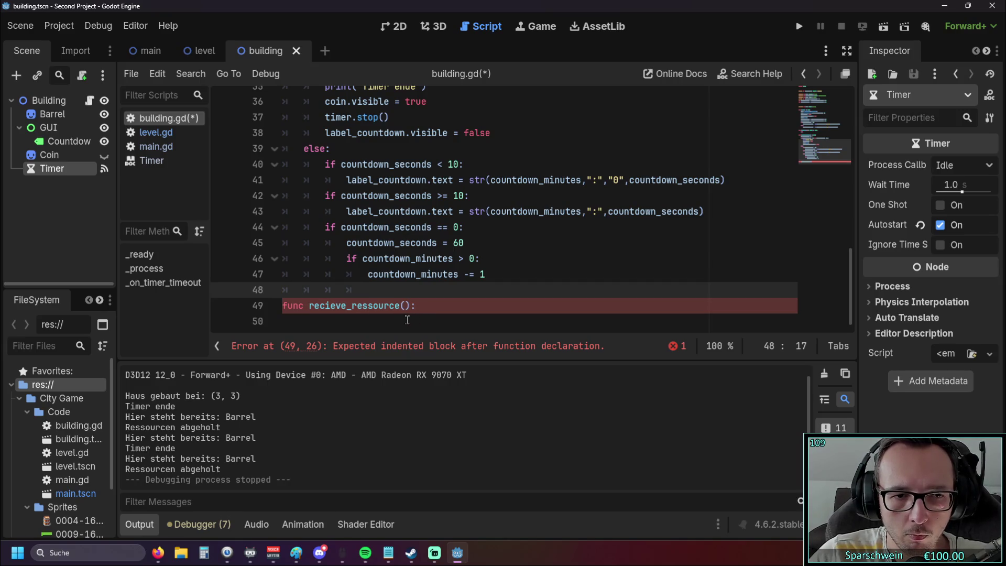
{"action": "left_click_drag", "start_coordinate": [349, 309], "coordinate": [310, 309]}
{"action": "type", "text": "get"}
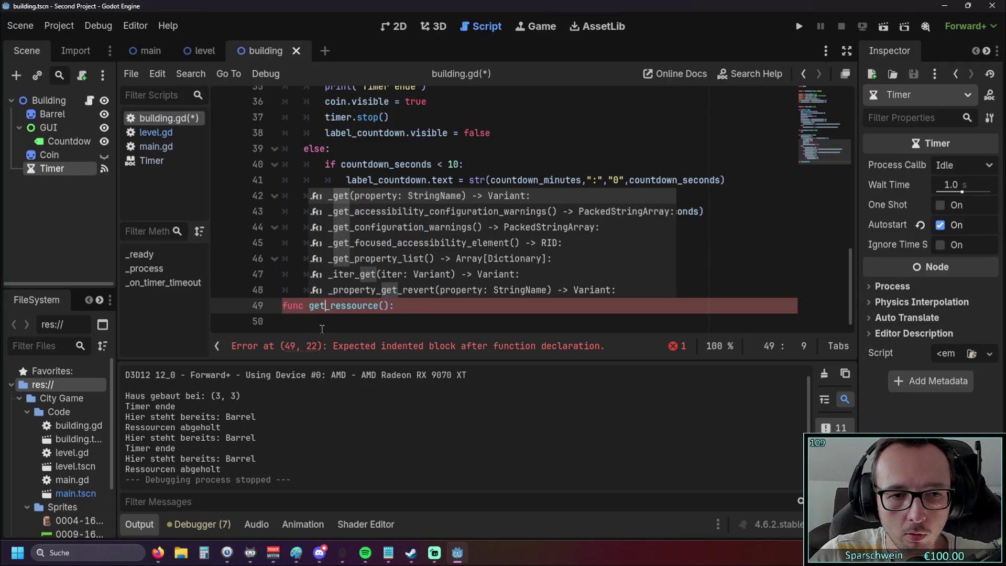
{"action": "left_click", "coordinate": [332, 322]}
{"action": "key", "text": "Tab"}
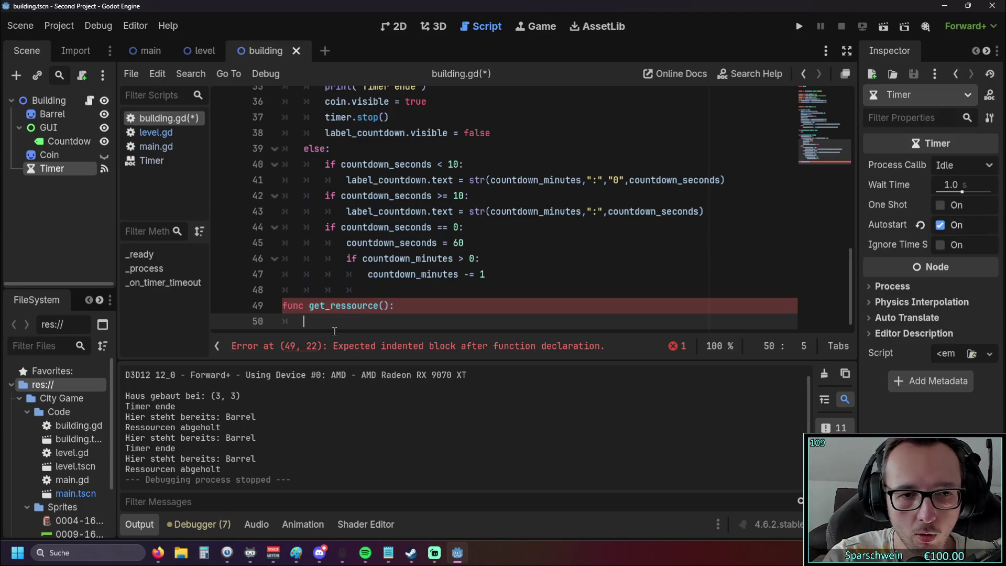
Paste main.update_value_text(main.MATERIALS.HOLZ, 20) as the function body, indented once.
{"action": "scroll", "coordinate": [335, 325], "scroll_direction": "up", "scroll_amount": 2}
{"action": "scroll", "coordinate": [336, 325], "scroll_direction": "down", "scroll_amount": 2}
{"action": "type", "text": "main.update_value_text(main.MATERIALS.HOLZ, 20)"}
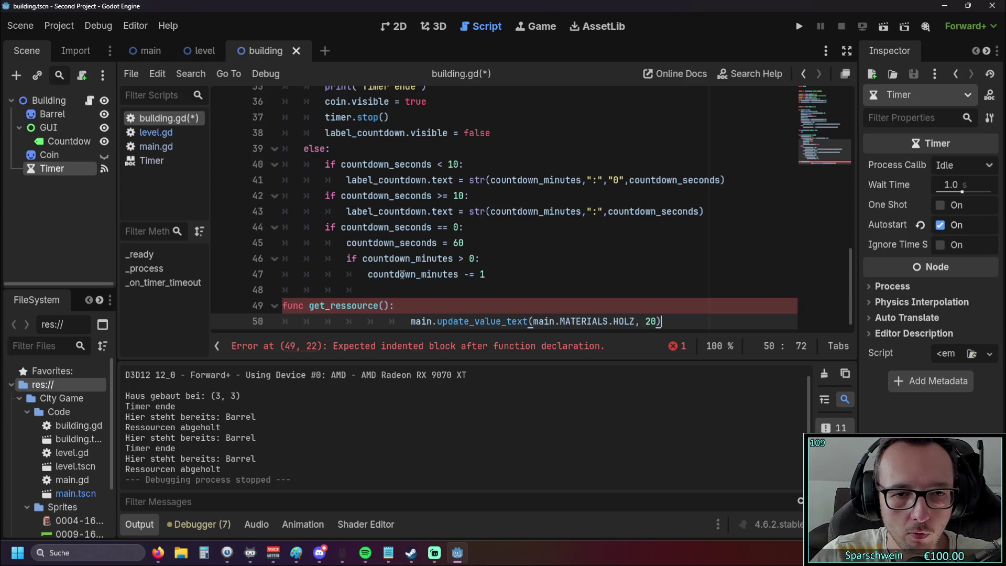
{"action": "key", "text": "BackSpace"}
{"action": "key", "text": "BackSpace"}
{"action": "key", "text": "BackSpace"}
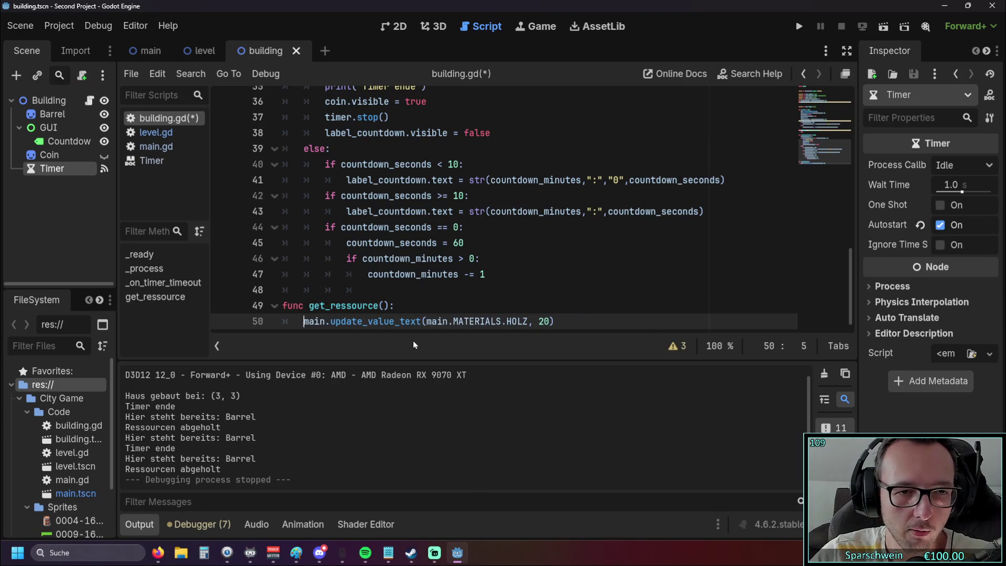
{"action": "left_click", "coordinate": [426, 298]}
{"action": "left_click", "coordinate": [300, 322]}
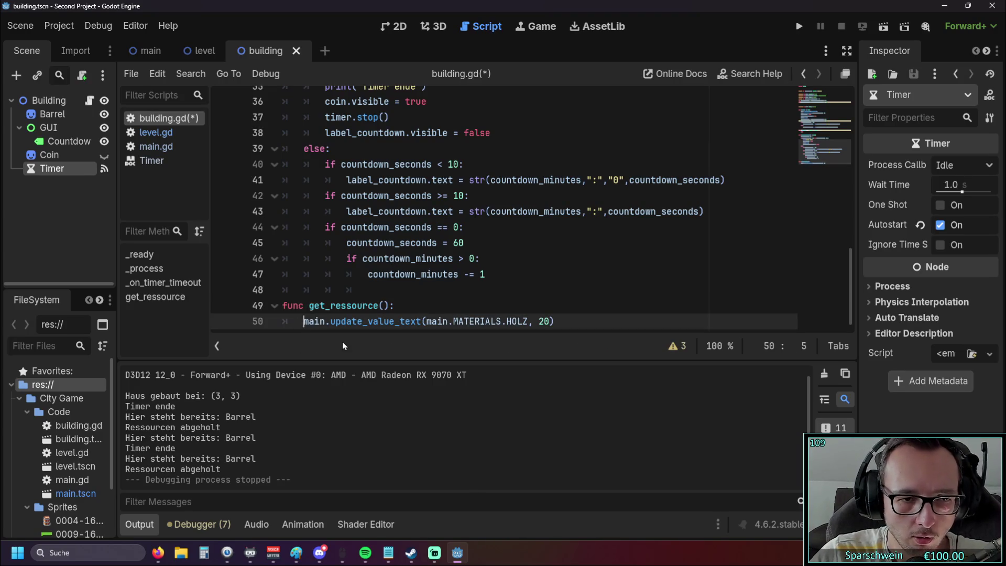
{"action": "left_click", "coordinate": [585, 306]}
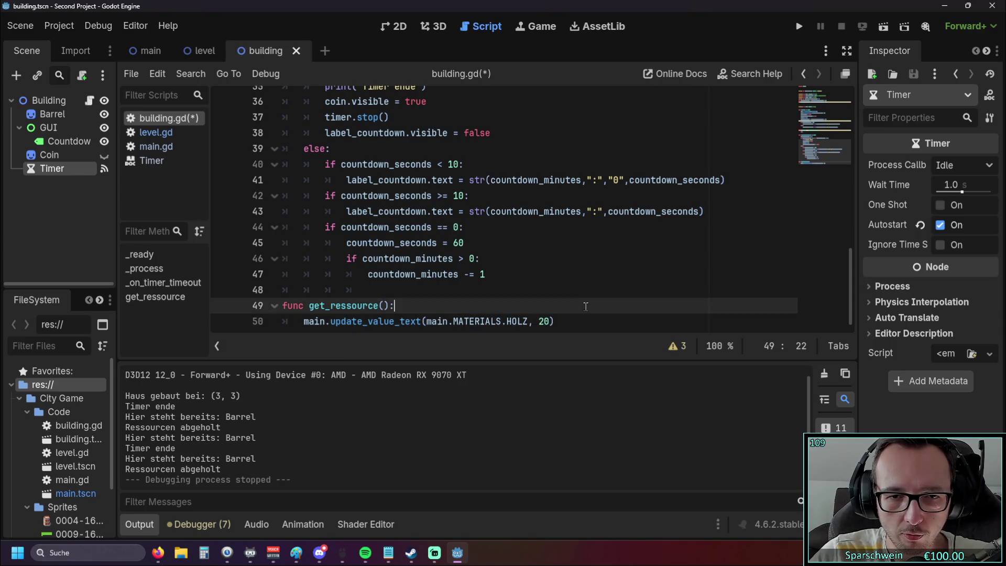
{"action": "scroll", "coordinate": [557, 305], "scroll_direction": "up", "scroll_amount": 10}
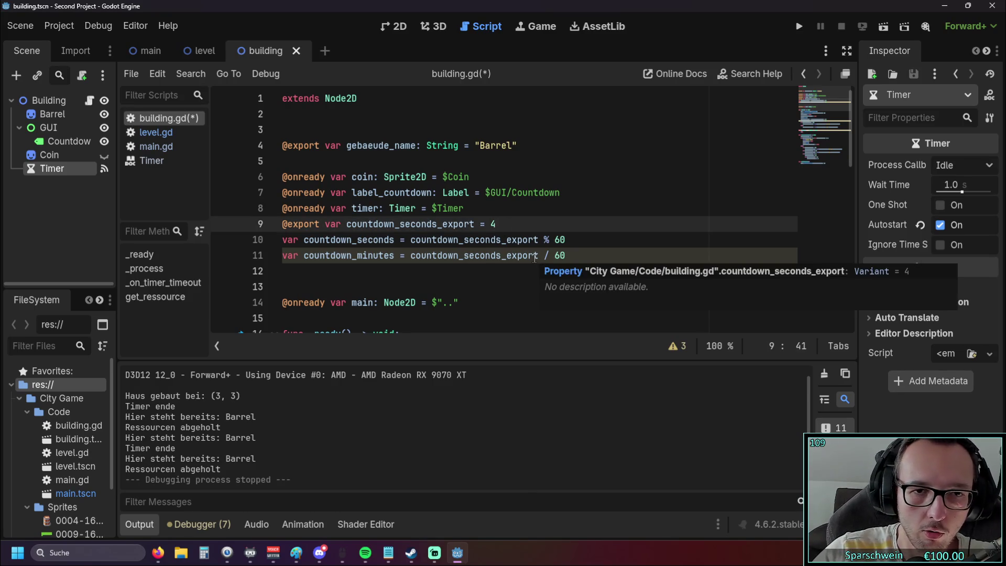
{"action": "left_click", "coordinate": [454, 209]}
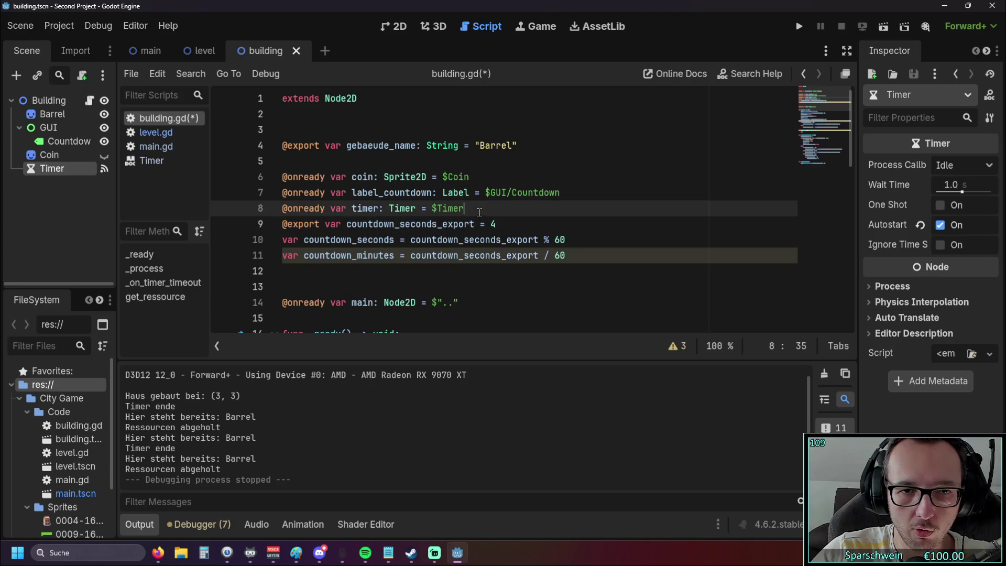
{"action": "left_click", "coordinate": [576, 255]}
{"action": "key", "text": "Return"}
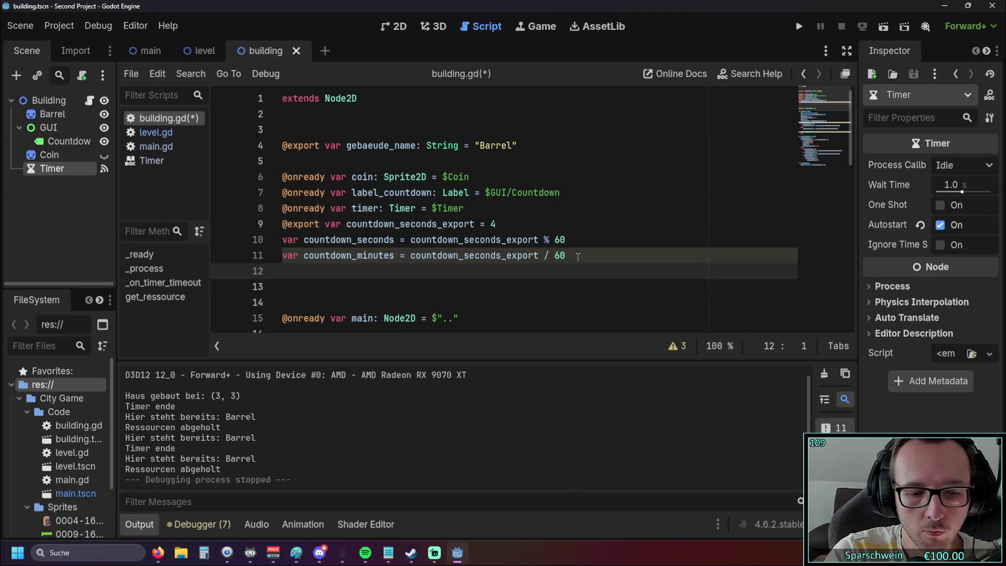
{"action": "type", "text": "@export"}
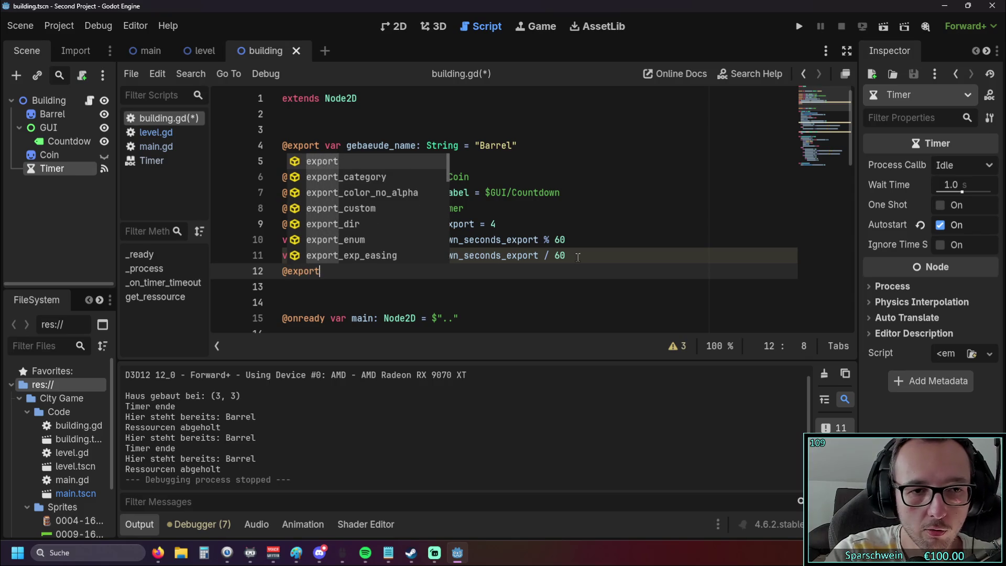
{"action": "key", "text": "Escape"}
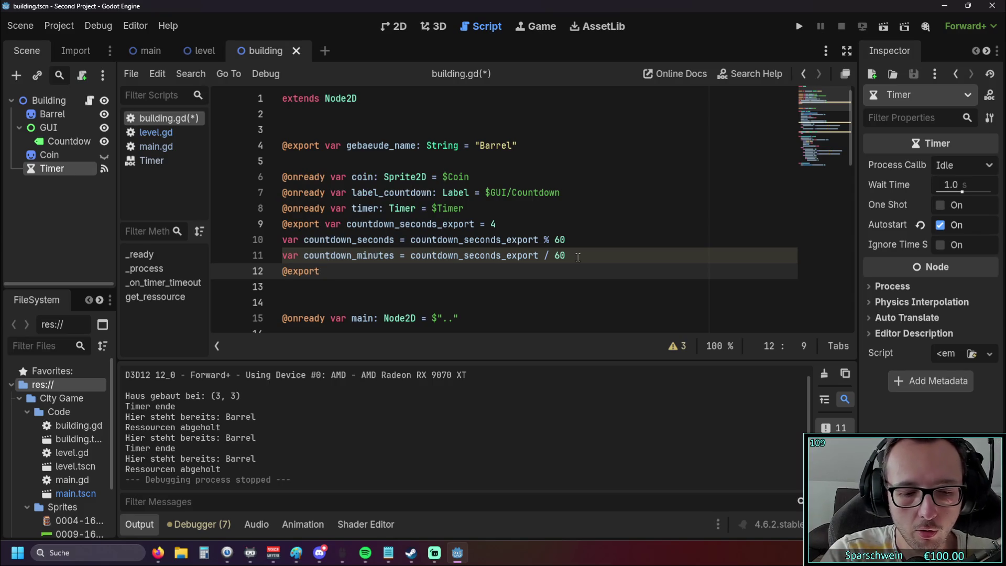
{"action": "type", "text": "var"}
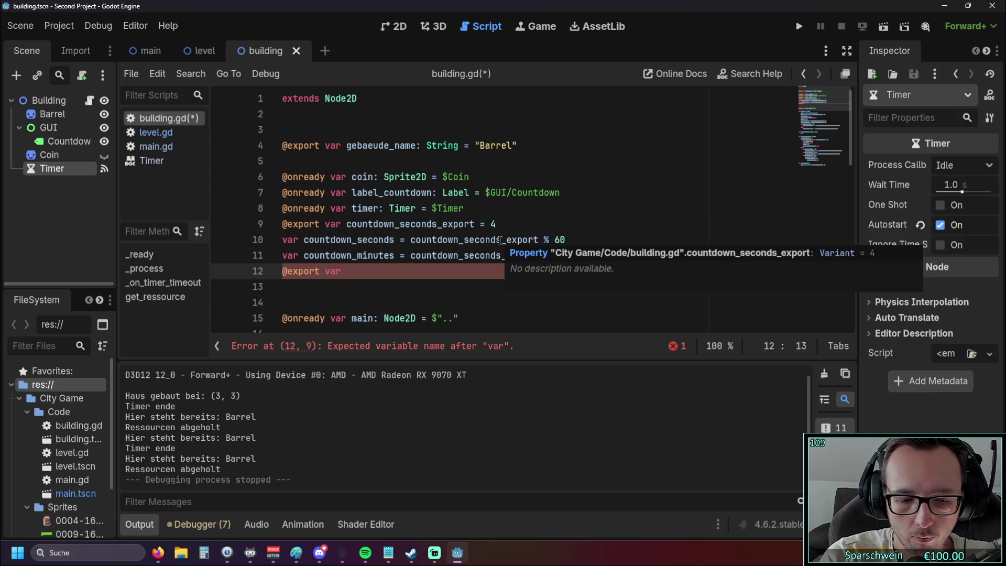
{"action": "type", "text": "material "}
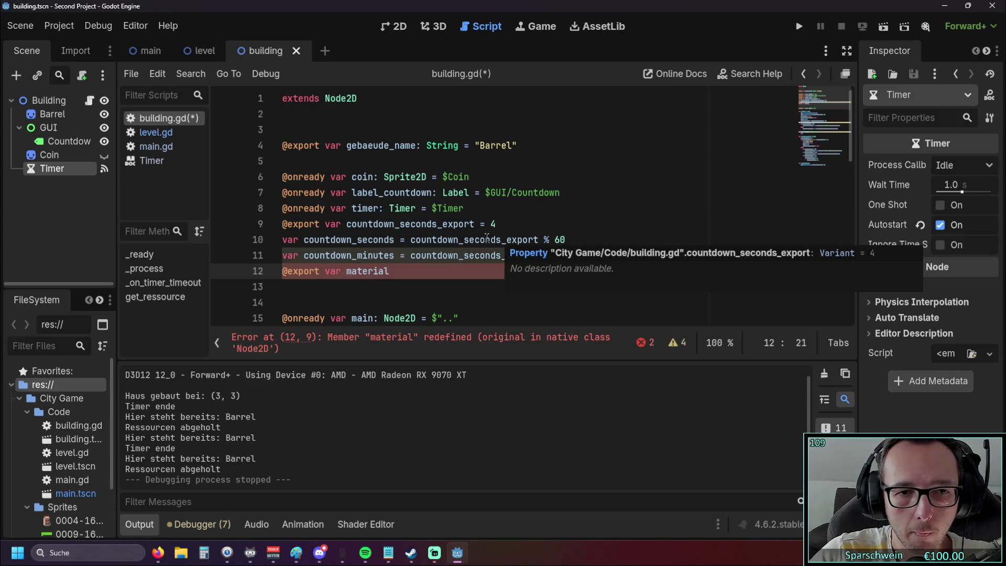
{"action": "type", "text": "= 20"}
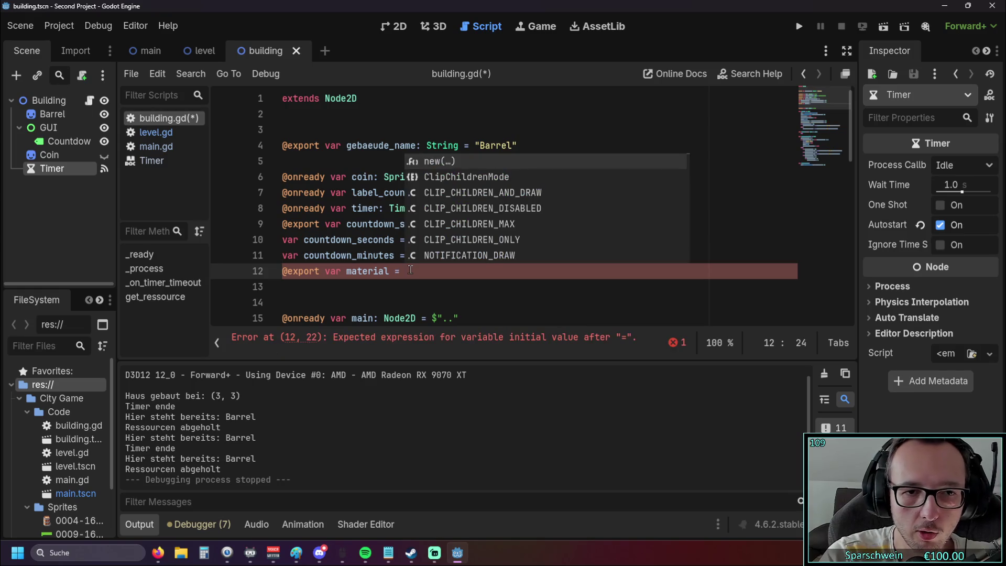
{"action": "left_click", "coordinate": [434, 294]}
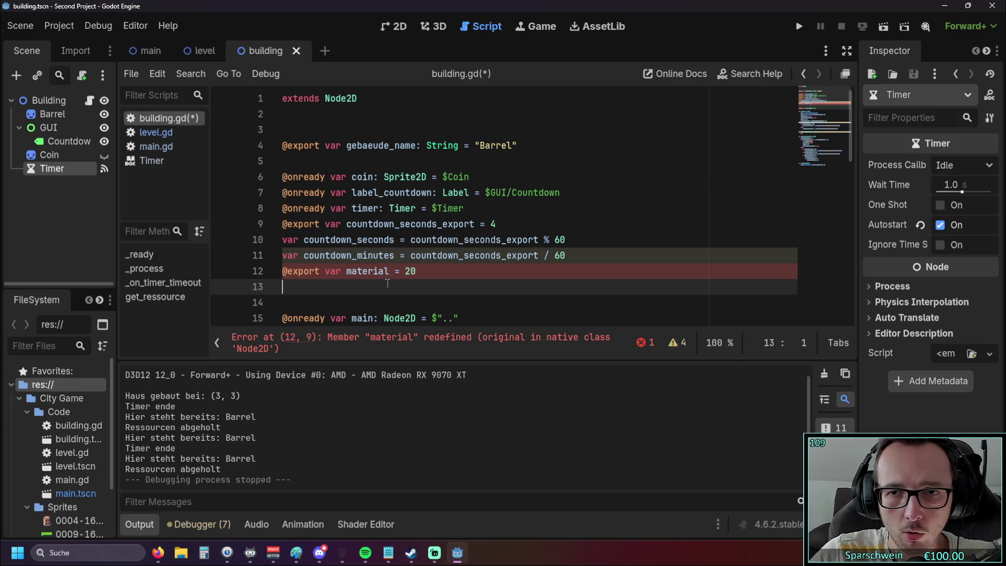
Rename the variable to resource and start a new @ annotation line below it.
{"action": "double_click", "coordinate": [351, 273]}
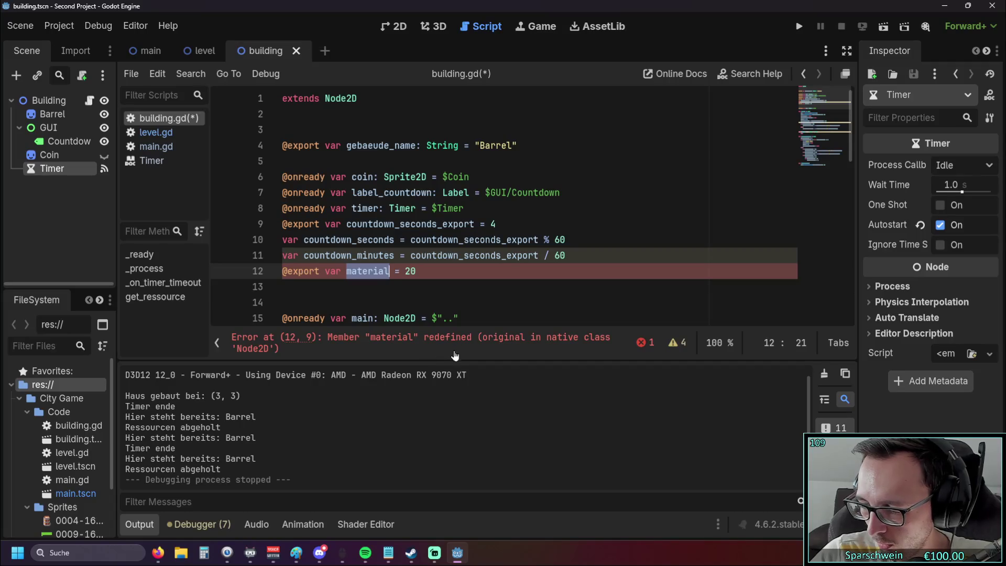
{"action": "type", "text": "ressour"}
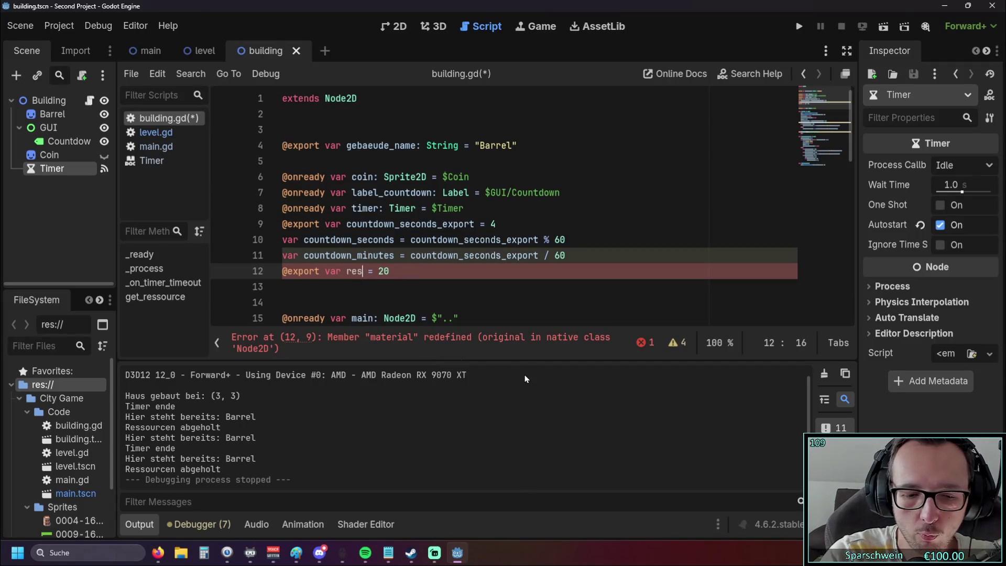
{"action": "key", "text": "BackSpace"}
{"action": "key", "text": "BackSpace"}
{"action": "key", "text": "BackSpace"}
{"action": "type", "text": "ource"}
{"action": "left_click", "coordinate": [430, 288]}
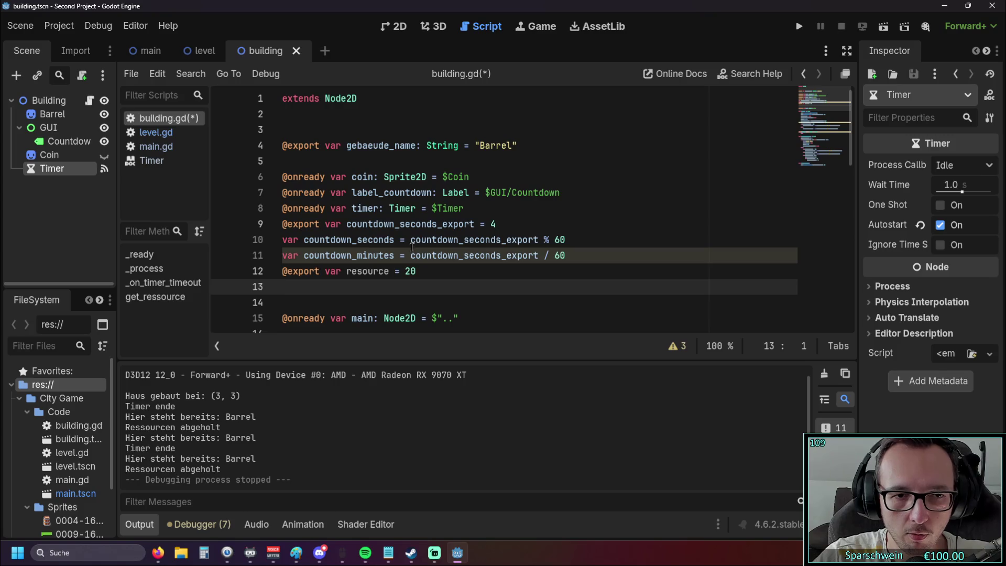
{"action": "left_click", "coordinate": [424, 271]}
{"action": "key", "text": "Return"}
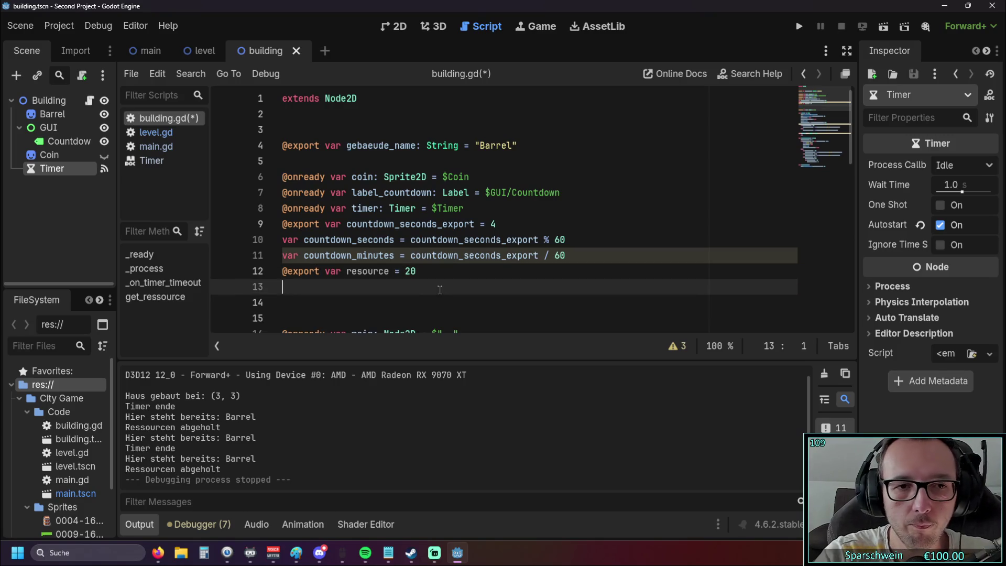
{"action": "type", "text": "@"}
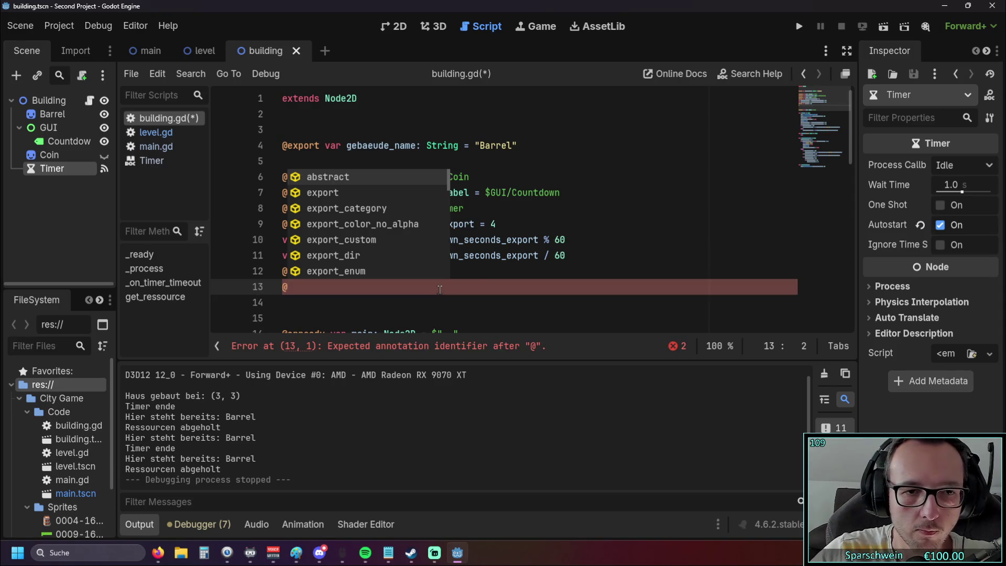
{"action": "left_click", "coordinate": [439, 290]}
{"action": "type", "text": "export"}
{"action": "key", "text": "Escape"}
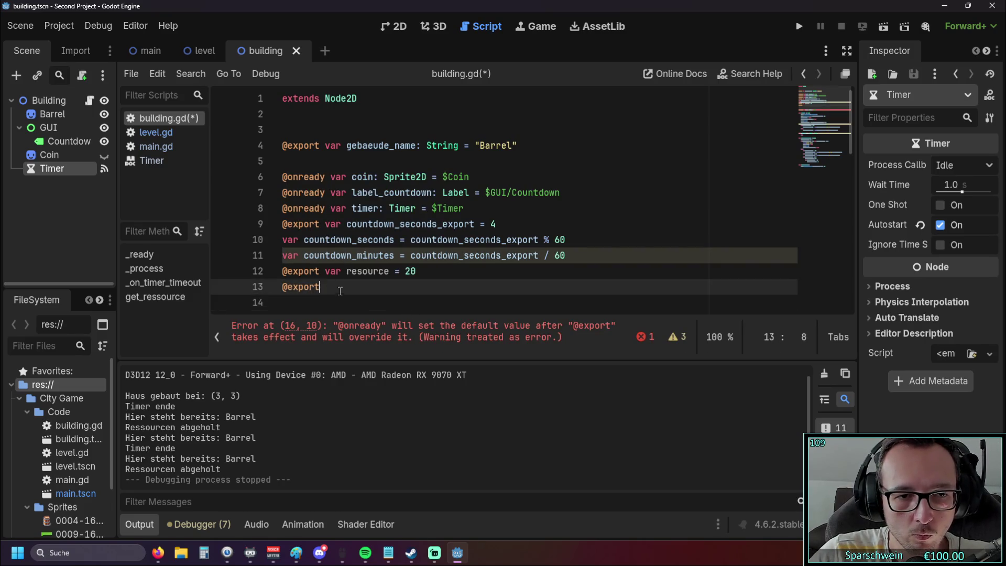
{"action": "type", "text": "var re"}
{"action": "left_click", "coordinate": [389, 271]}
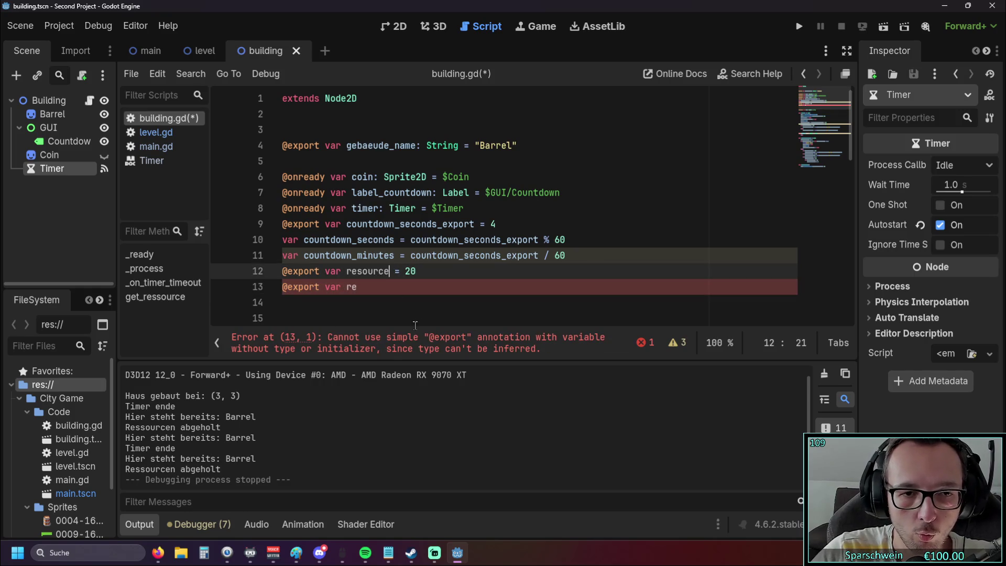
{"action": "type", "text": "_value"}
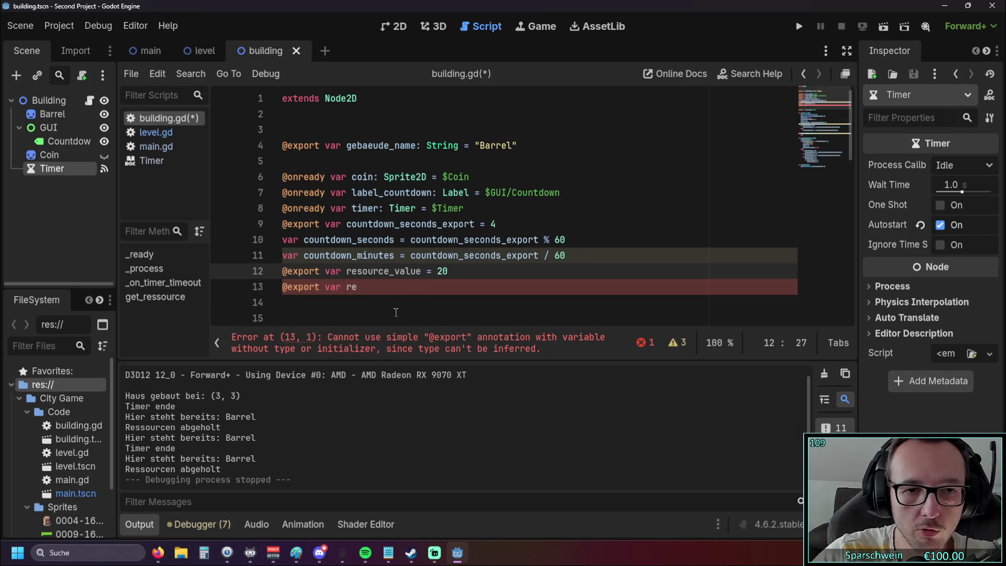
{"action": "key", "text": "Down"}
{"action": "type", "text": "source_"}
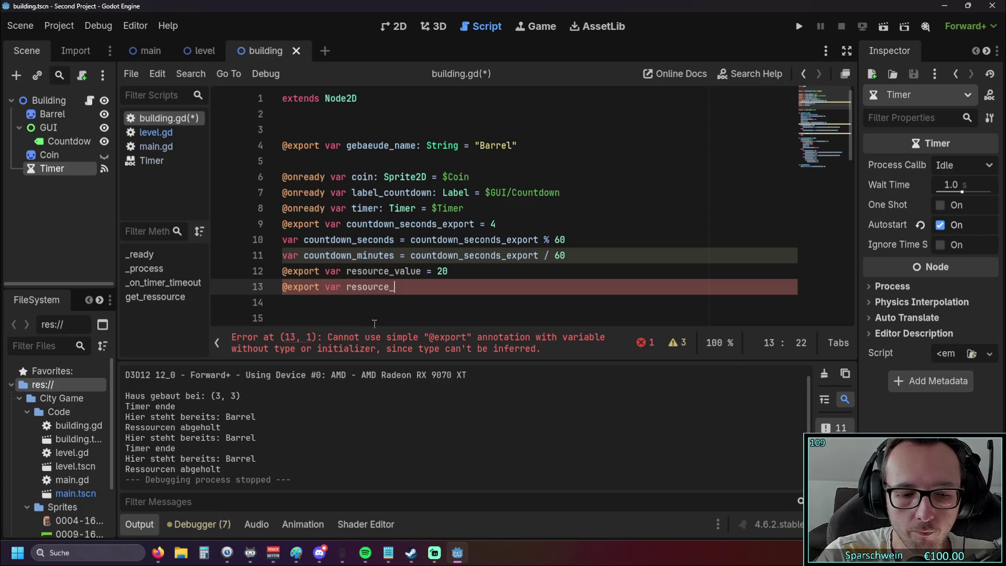
{"action": "type", "text": "type = "}
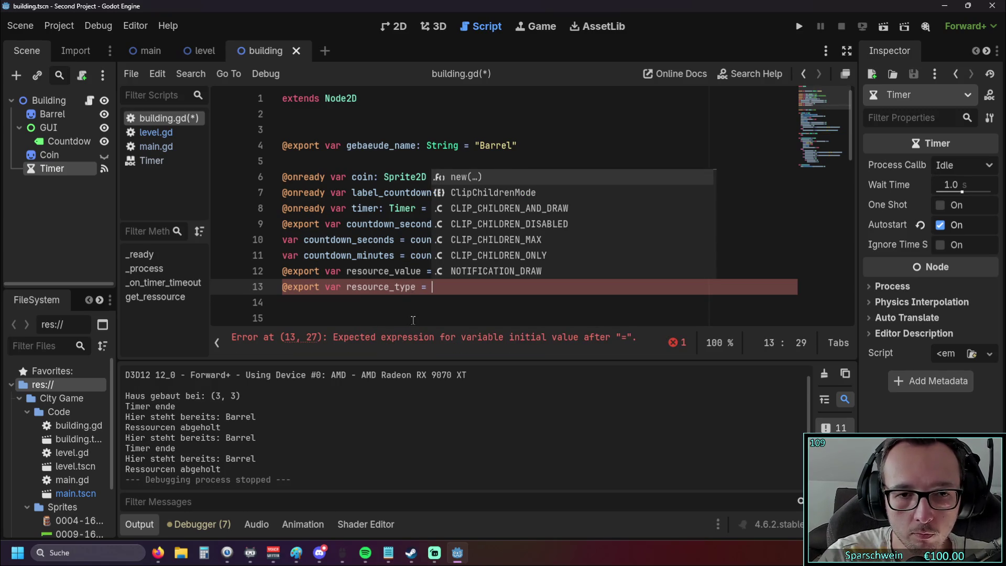
{"action": "type", "text": "holz"}
{"action": "left_click", "coordinate": [412, 255]}
Wrap holz in quotes and capitalise it to "Holz".
{"action": "left_click", "coordinate": [453, 286]}
{"action": "double_click", "coordinate": [445, 287]}
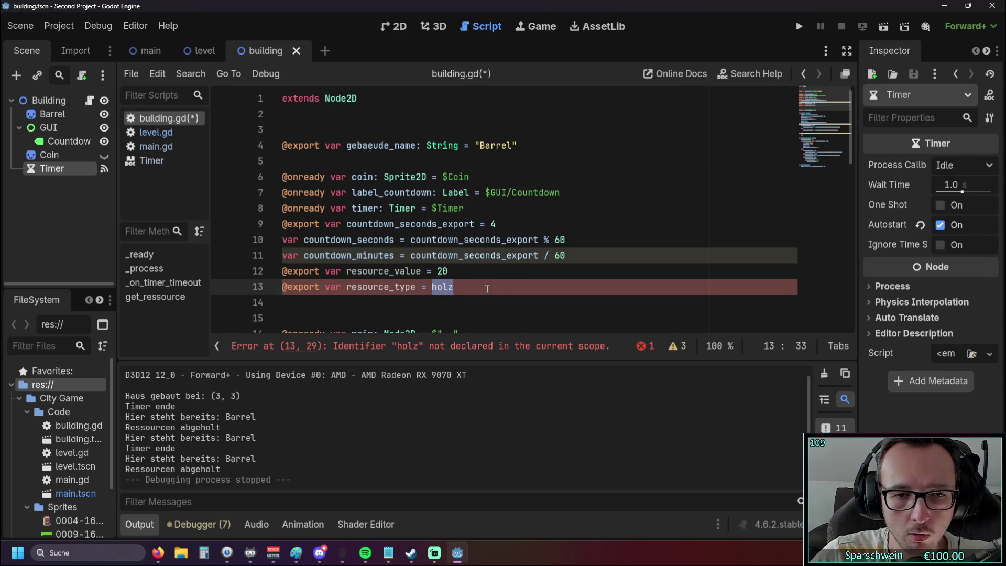
{"action": "left_click", "coordinate": [448, 301]}
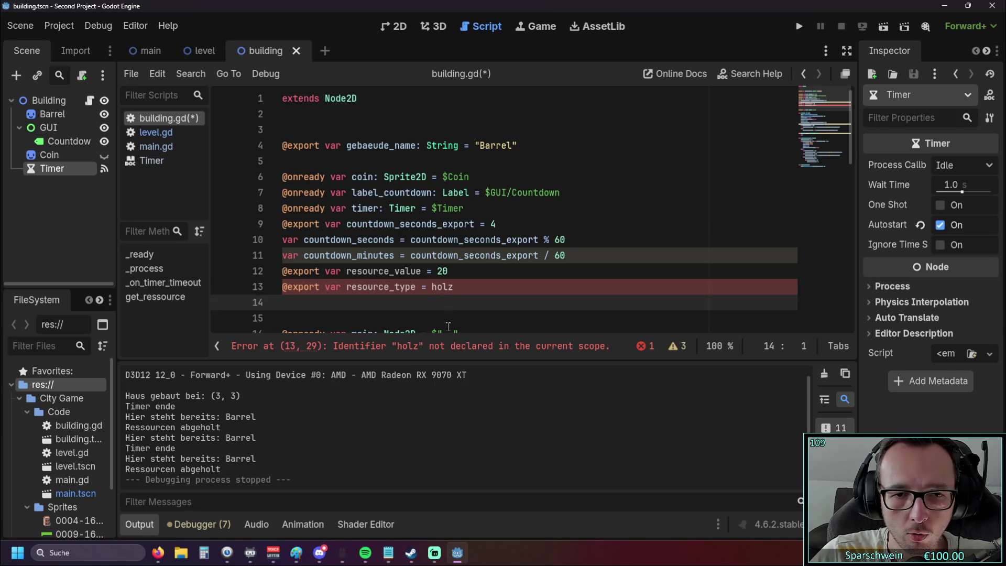
{"action": "scroll", "coordinate": [447, 299], "scroll_direction": "down", "scroll_amount": 2}
{"action": "scroll", "coordinate": [447, 299], "scroll_direction": "up", "scroll_amount": 1}
{"action": "scroll", "coordinate": [451, 299], "scroll_direction": "down", "scroll_amount": 8}
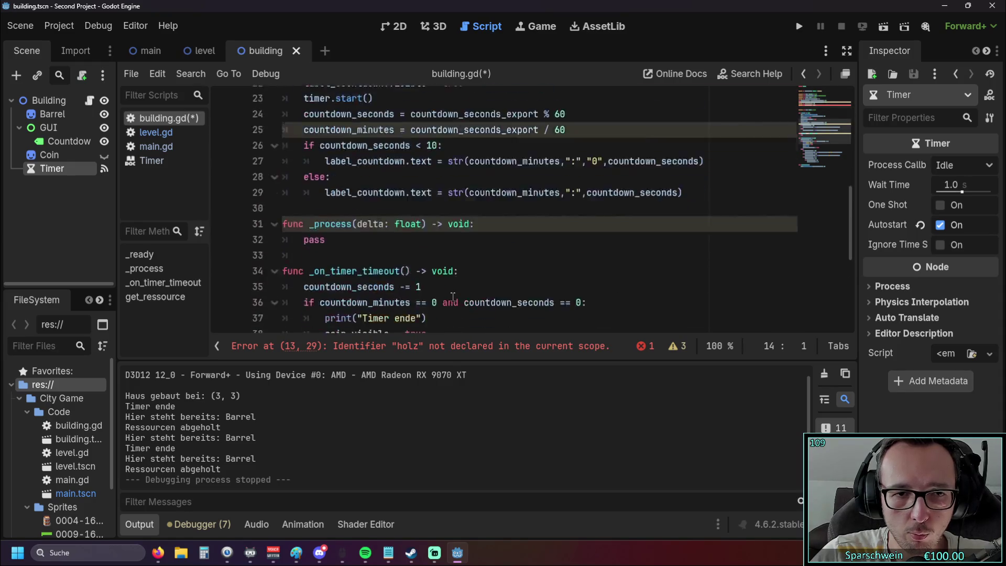
{"action": "scroll", "coordinate": [458, 299], "scroll_direction": "up", "scroll_amount": 9}
{"action": "scroll", "coordinate": [458, 298], "scroll_direction": "down", "scroll_amount": 2}
{"action": "scroll", "coordinate": [458, 299], "scroll_direction": "up", "scroll_amount": 1}
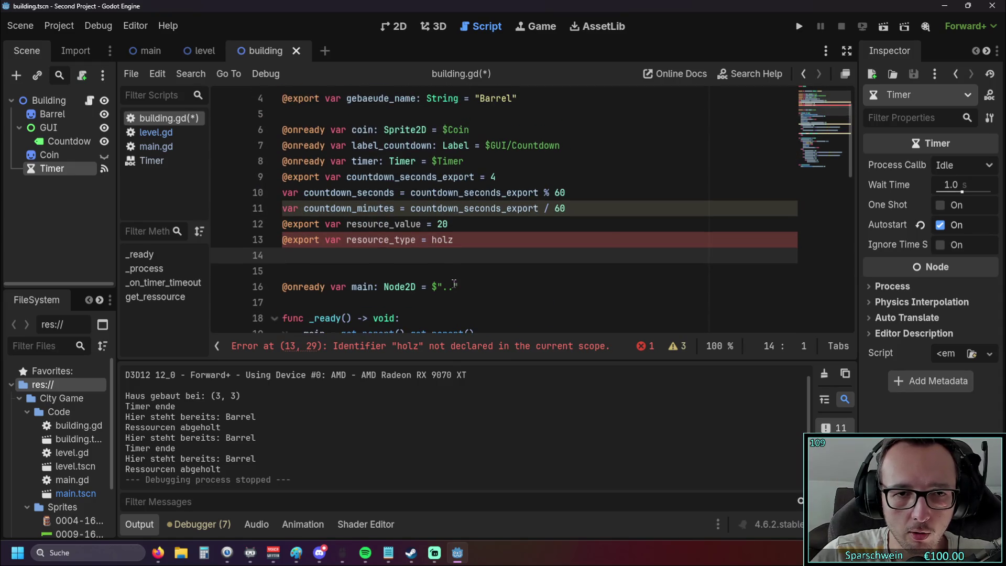
{"action": "left_click", "coordinate": [432, 241]}
{"action": "type", "text": "\""}
{"action": "left_click", "coordinate": [454, 241]}
{"action": "type", "text": "\""}
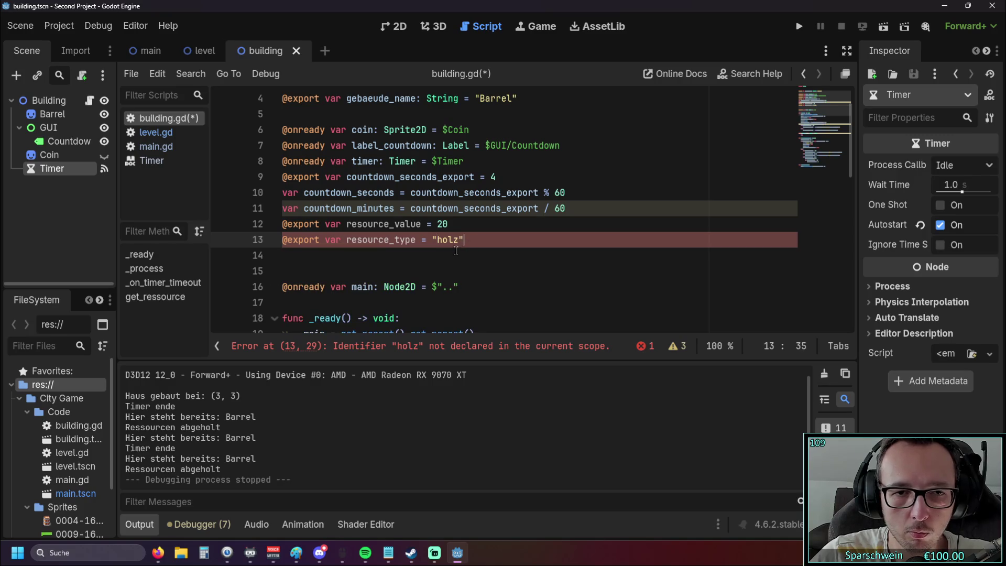
{"action": "left_click", "coordinate": [443, 240]}
{"action": "key", "text": "BackSpace"}
{"action": "type", "text": "H"}
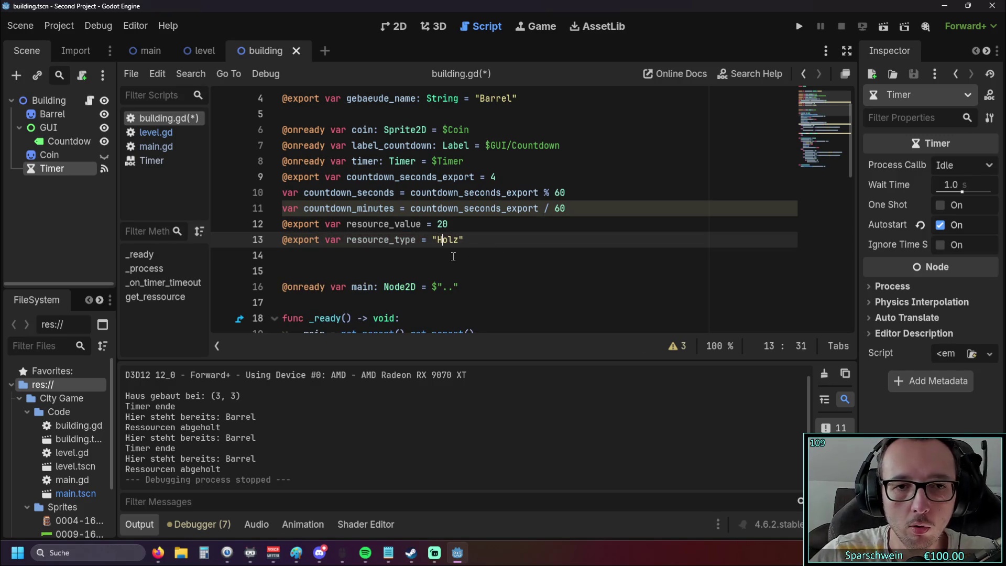
{"action": "left_click", "coordinate": [468, 265]}
Change the resource_type string to uppercase "HOLZ".
{"action": "scroll", "coordinate": [470, 258], "scroll_direction": "down", "scroll_amount": 3}
{"action": "scroll", "coordinate": [470, 258], "scroll_direction": "down", "scroll_amount": 8}
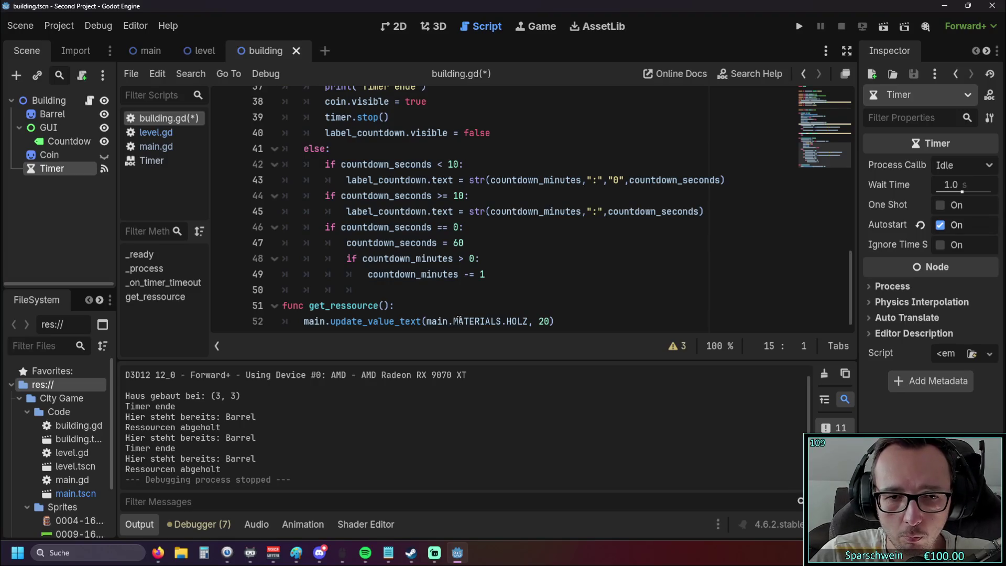
{"action": "scroll", "coordinate": [506, 304], "scroll_direction": "up", "scroll_amount": 10}
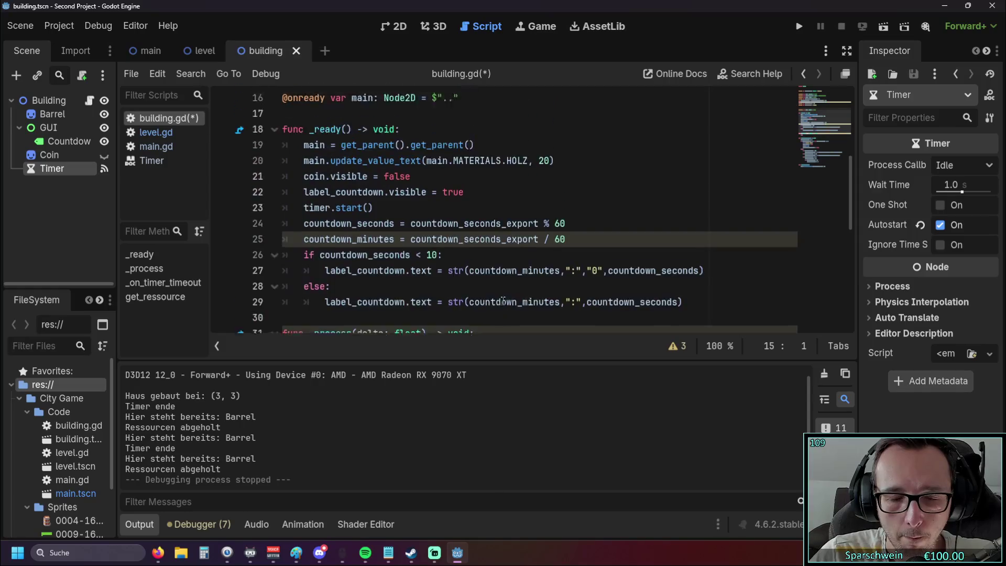
{"action": "key", "text": "Up"}
{"action": "key", "text": "Up"}
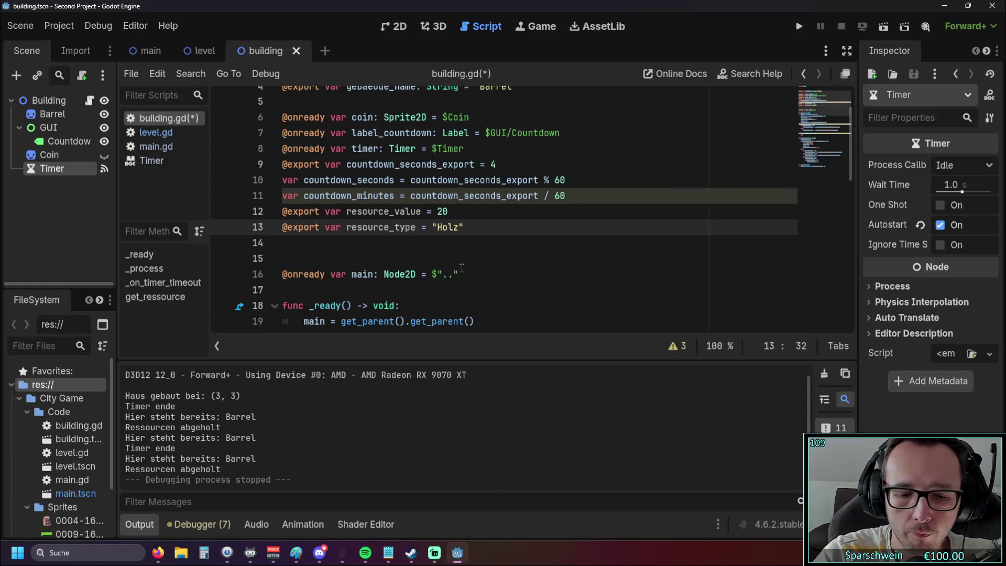
{"action": "key", "text": "Delete"}
{"action": "key", "text": "BackSpace"}
{"action": "type", "text": "OLZ"}
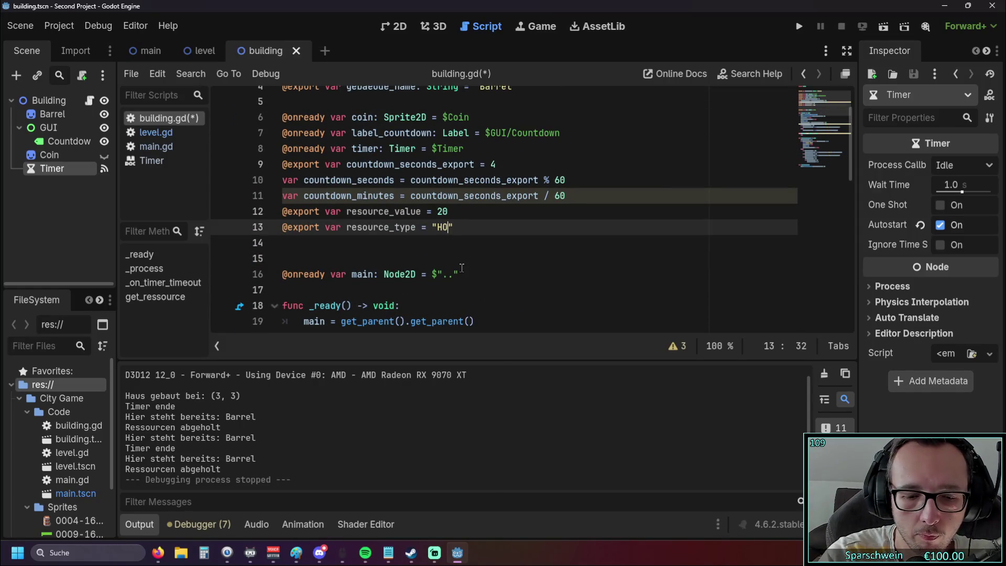
{"action": "left_click", "coordinate": [462, 254]}
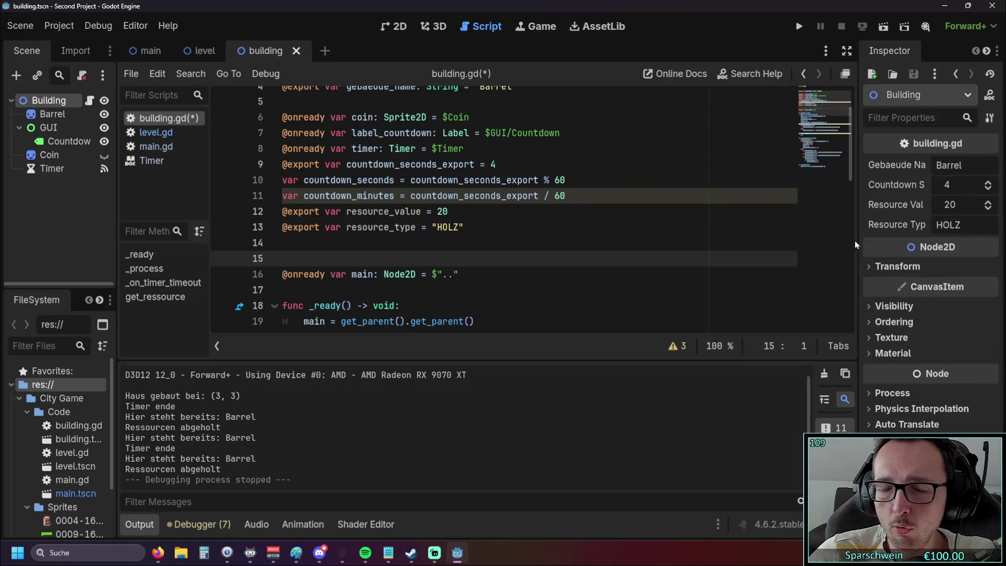
Copy the variable name resource_value from line 12.
{"action": "left_click", "coordinate": [484, 244]}
{"action": "scroll", "coordinate": [487, 247], "scroll_direction": "down", "scroll_amount": 10}
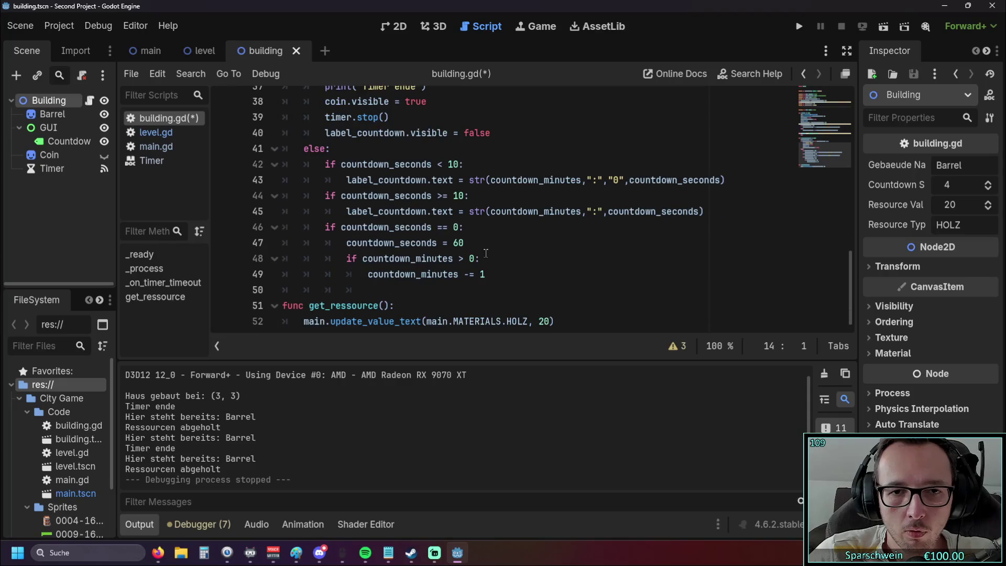
{"action": "scroll", "coordinate": [512, 288], "scroll_direction": "up", "scroll_amount": 11}
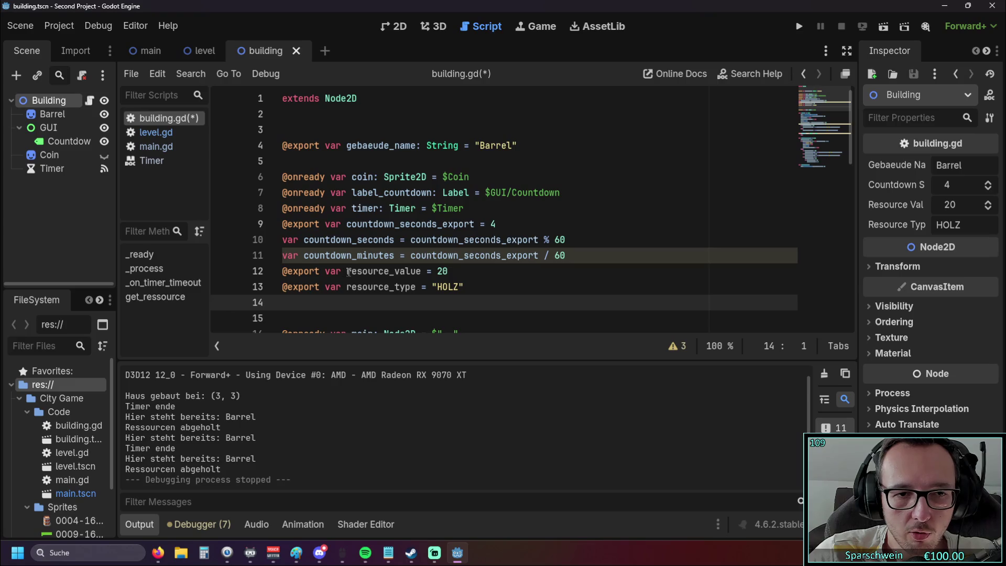
{"action": "left_click", "coordinate": [347, 270]}
{"action": "left_click_drag", "start_coordinate": [346, 270], "coordinate": [420, 271]}
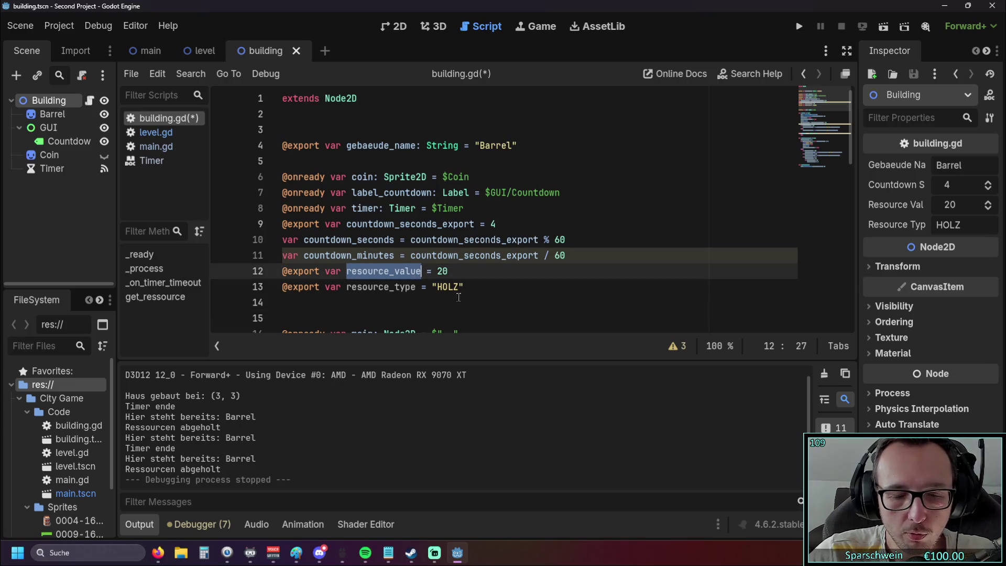
{"action": "key", "text": "ctrl+c"}
Replace 20 with resource_value and HOLZ with resource_type in line 52's update call.
{"action": "scroll", "coordinate": [456, 297], "scroll_direction": "down", "scroll_amount": 11}
{"action": "double_click", "coordinate": [542, 321]}
{"action": "key", "text": "ctrl+v"}
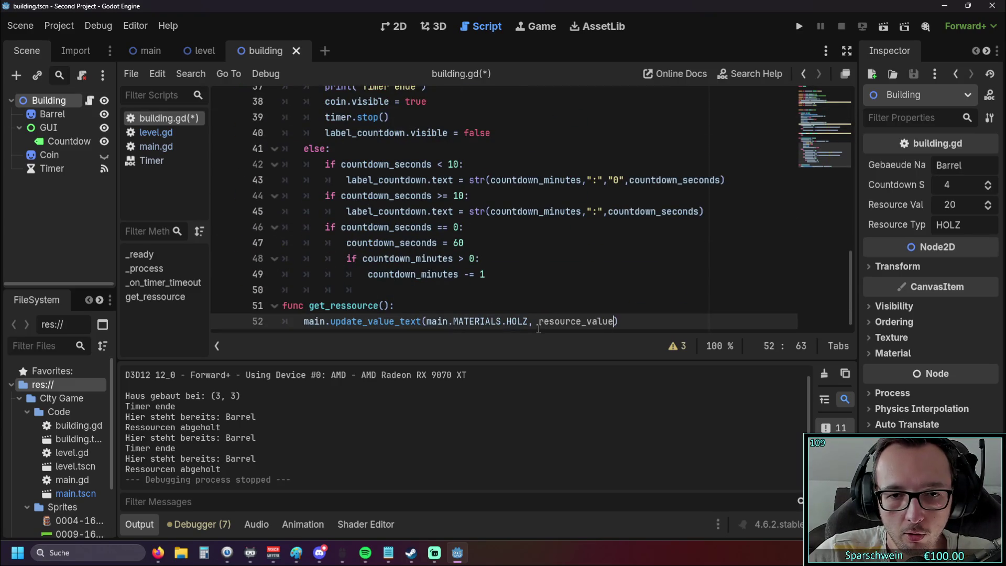
{"action": "double_click", "coordinate": [513, 321]}
{"action": "key", "text": "ctrl+v"}
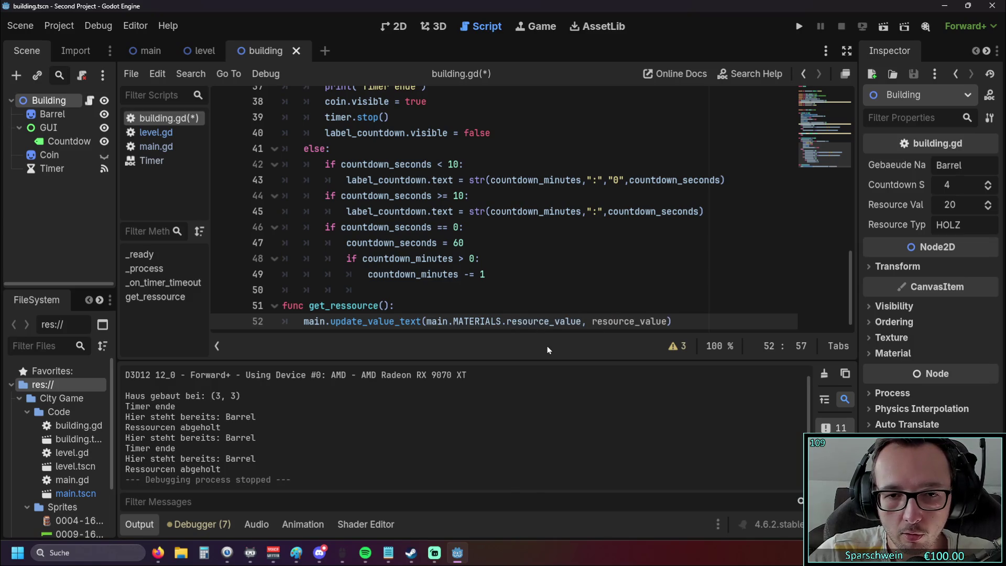
{"action": "key", "text": "BackSpace"}
{"action": "key", "text": "BackSpace"}
{"action": "key", "text": "BackSpace"}
{"action": "type", "text": "type"}
{"action": "left_click", "coordinate": [533, 290]}
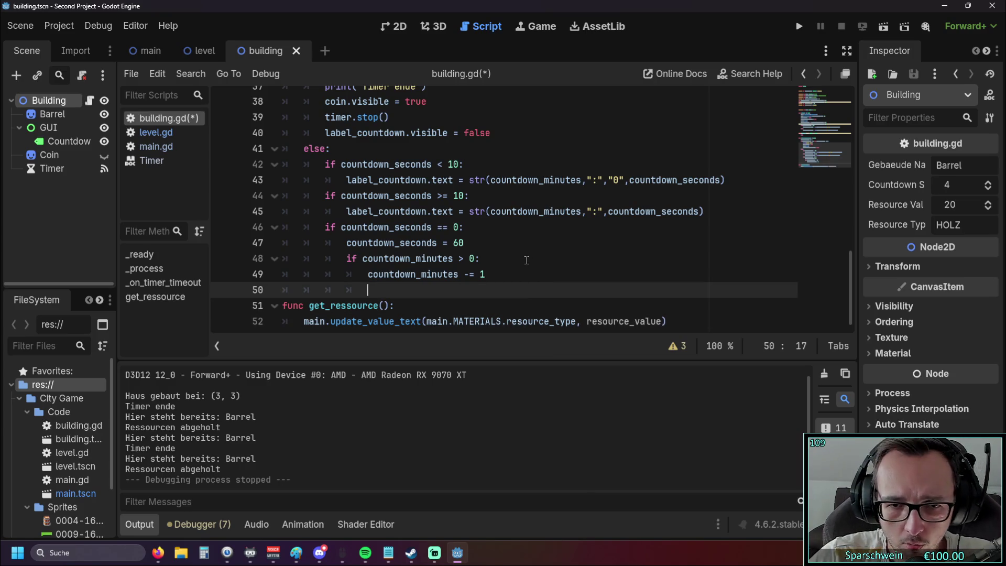
{"action": "scroll", "coordinate": [519, 260], "scroll_direction": "up", "scroll_amount": 12}
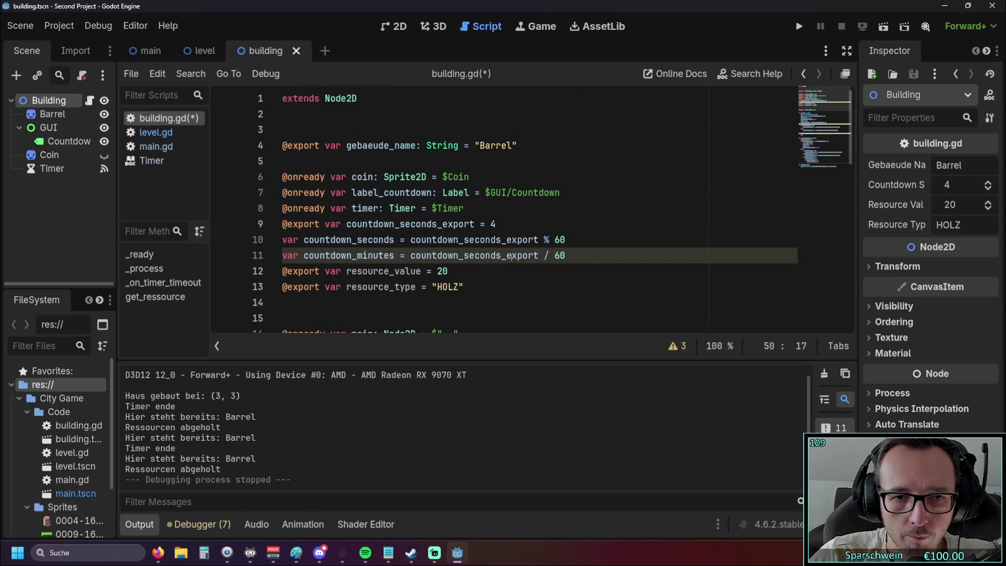
{"action": "scroll", "coordinate": [512, 257], "scroll_direction": "down", "scroll_amount": 1}
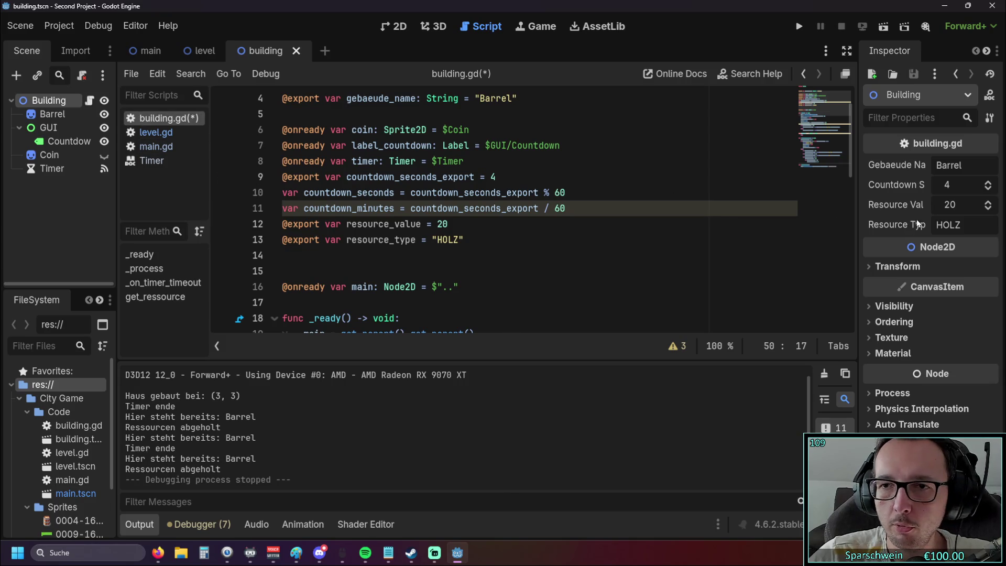
Test-run the game, building and collecting a barrel so Holz reaches 40, then stop and select line 20.
{"action": "left_click", "coordinate": [800, 27]}
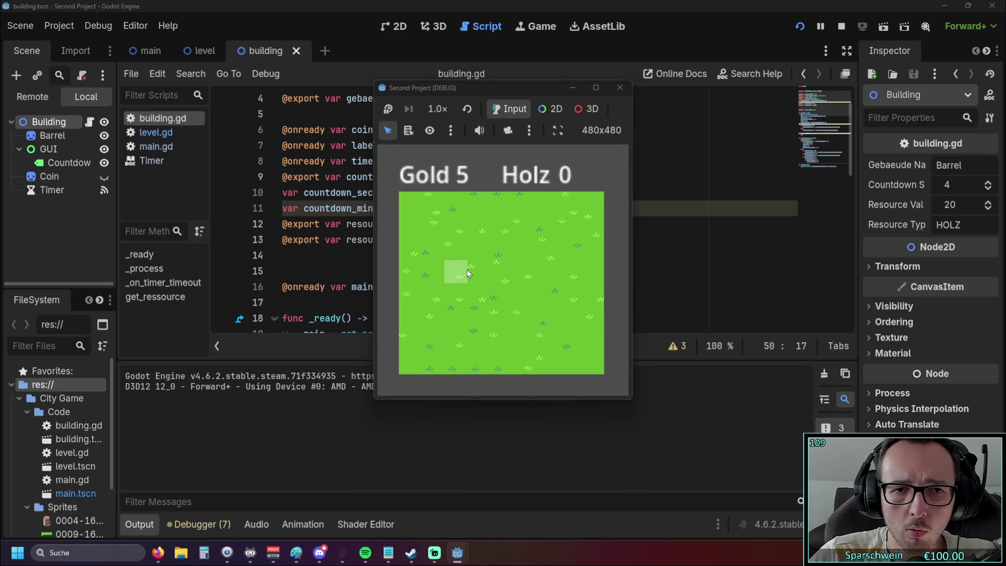
{"action": "left_click", "coordinate": [461, 269]}
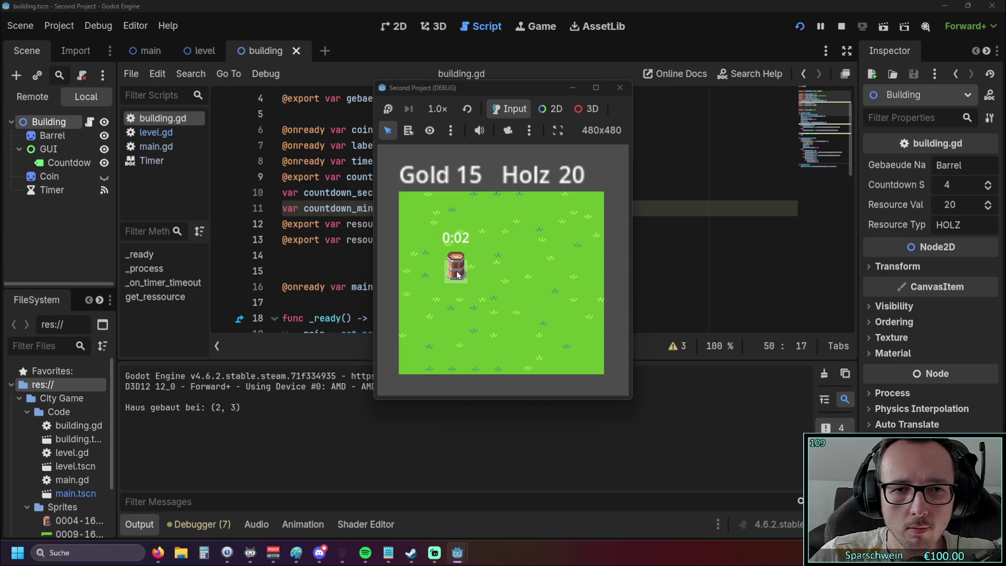
{"action": "left_click", "coordinate": [455, 273]}
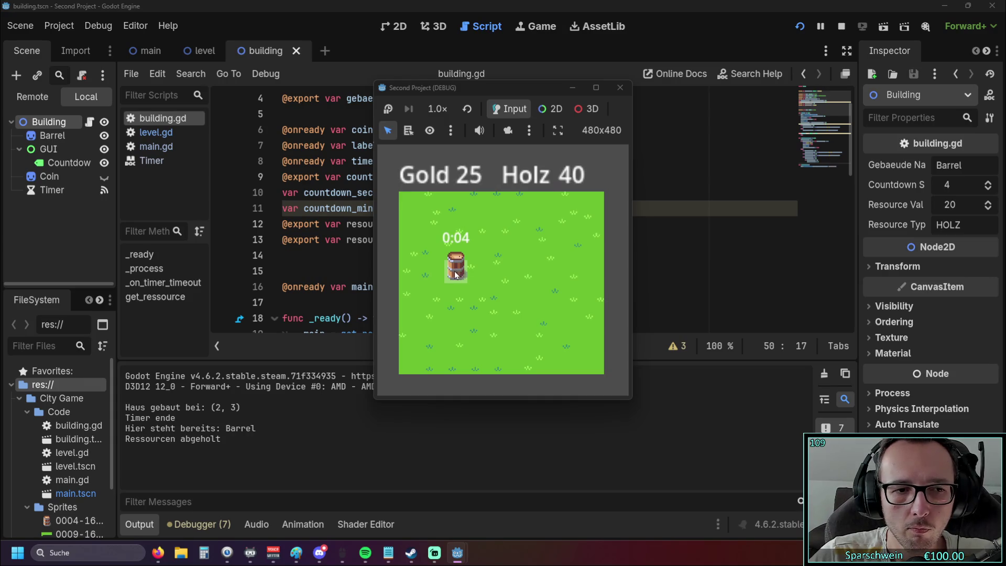
{"action": "left_click", "coordinate": [611, 93]}
{"action": "scroll", "coordinate": [367, 209], "scroll_direction": "down", "scroll_amount": 3}
{"action": "left_click", "coordinate": [248, 210]}
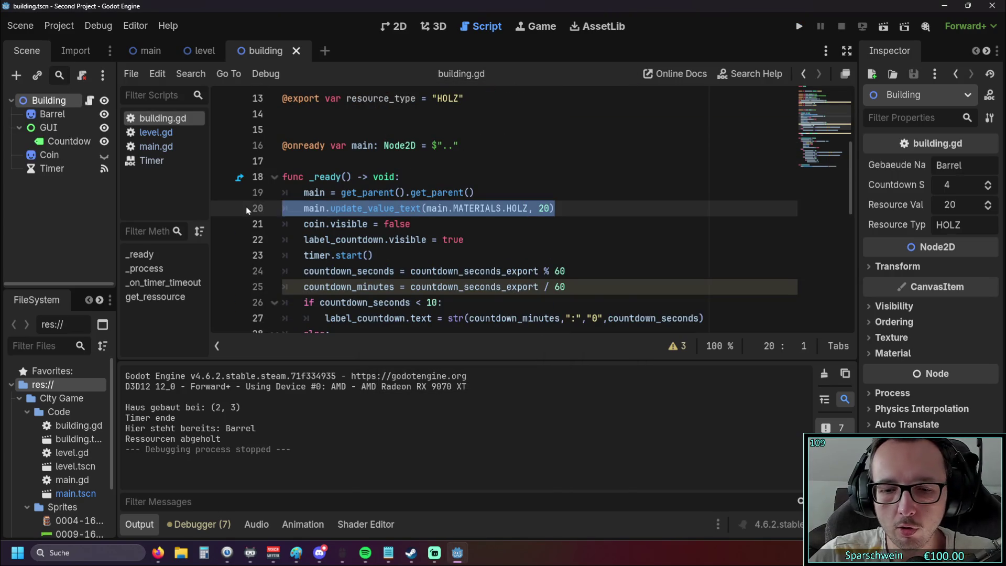
Delete the update_value_text line from _ready in building.gd.
{"action": "key", "text": "Delete"}
{"action": "scroll", "coordinate": [694, 121], "scroll_direction": "up", "scroll_amount": 2}
{"action": "scroll", "coordinate": [524, 209], "scroll_direction": "down", "scroll_amount": 10}
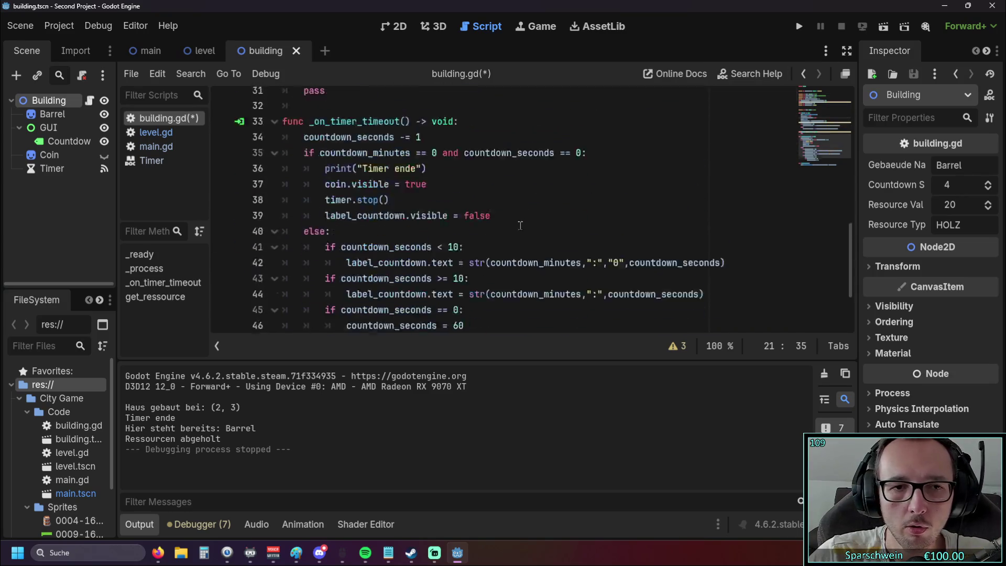
{"action": "mouse_move", "coordinate": [392, 290]}
{"action": "left_mouse_down"}
{"action": "mouse_move", "coordinate": [288, 290]}
{"action": "mouse_move", "coordinate": [309, 290]}
{"action": "left_mouse_up"}
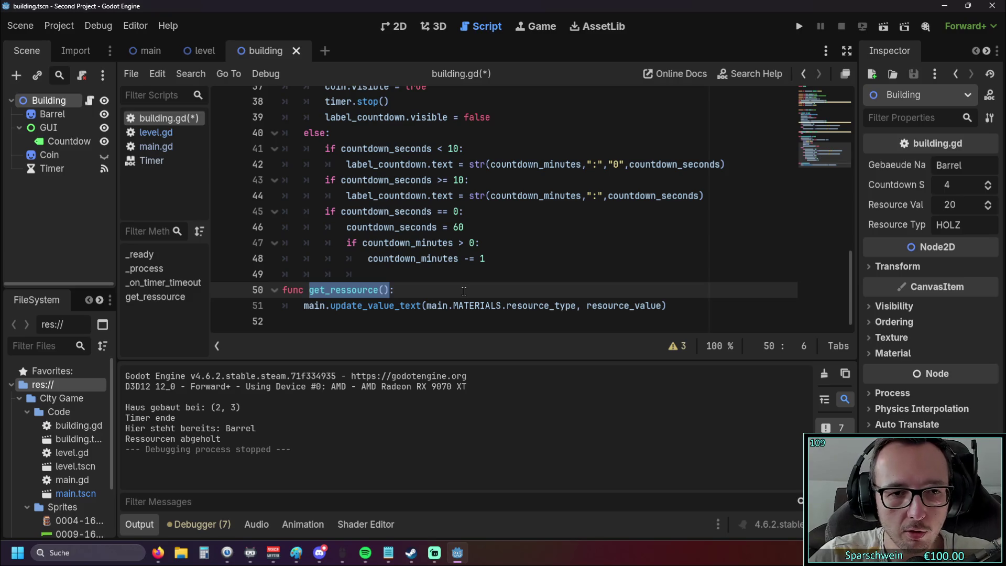
In level.gd, add building.get_ressource() above building._ready() and run the game again.
{"action": "left_click", "coordinate": [165, 136]}
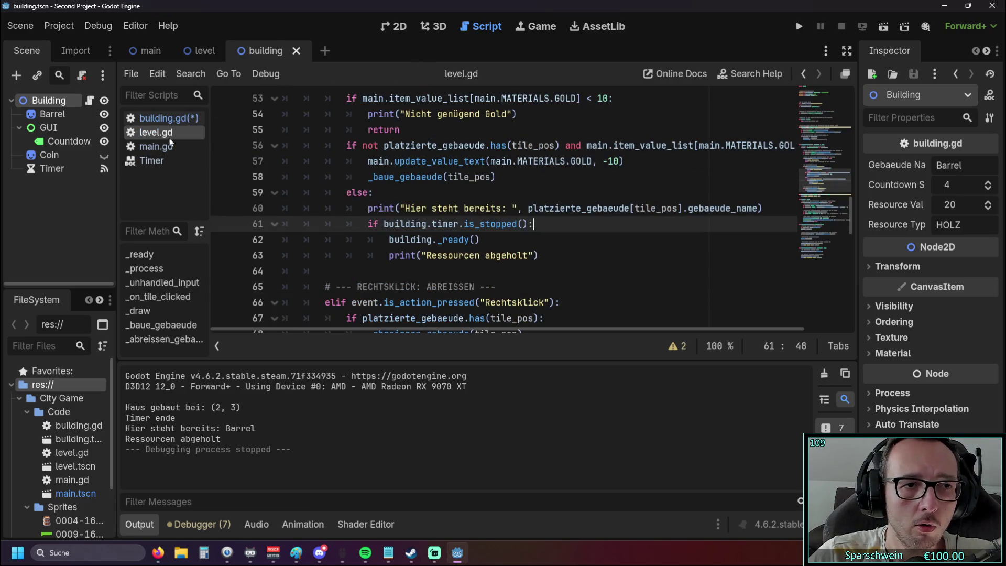
{"action": "key", "text": "Return"}
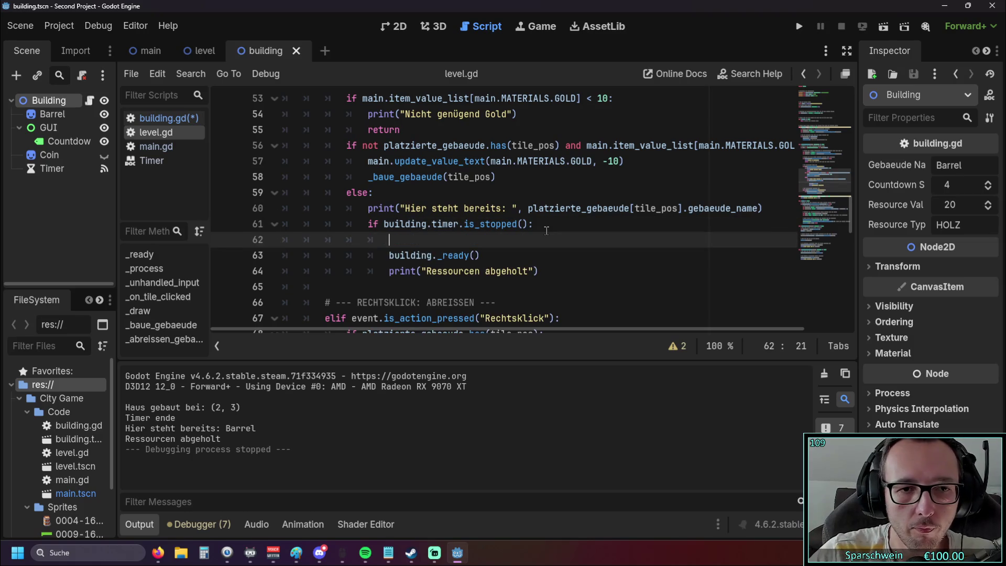
{"action": "type", "text": "building"}
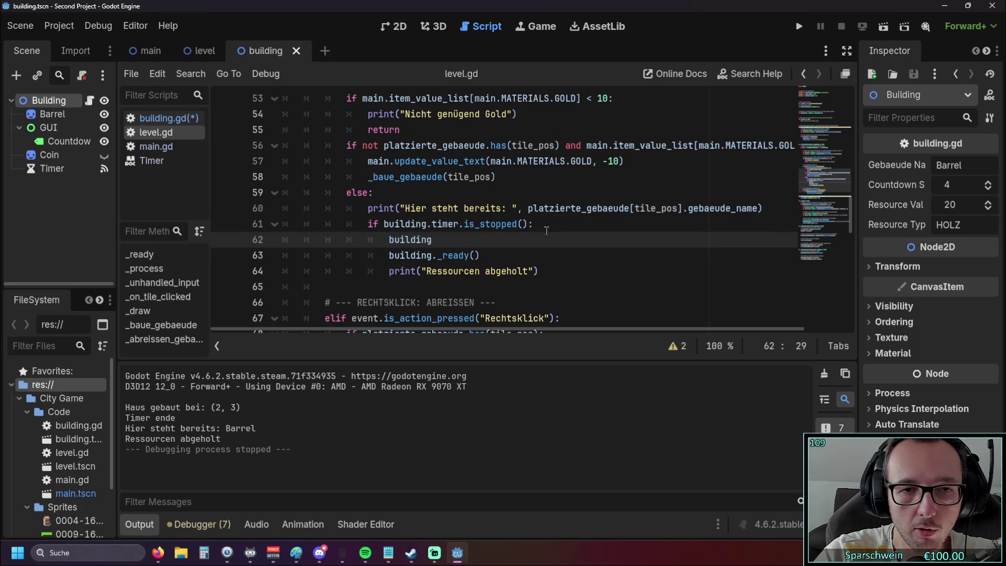
{"action": "type", "text": "."}
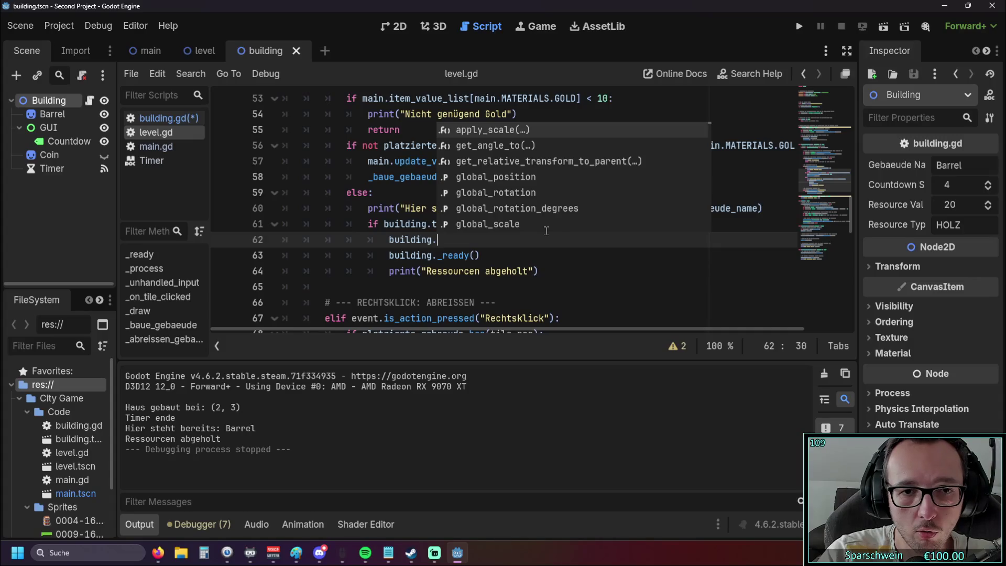
{"action": "type", "text": "get_res"}
{"action": "key", "text": "Return"}
{"action": "left_click", "coordinate": [516, 254]}
{"action": "left_click", "coordinate": [796, 27]}
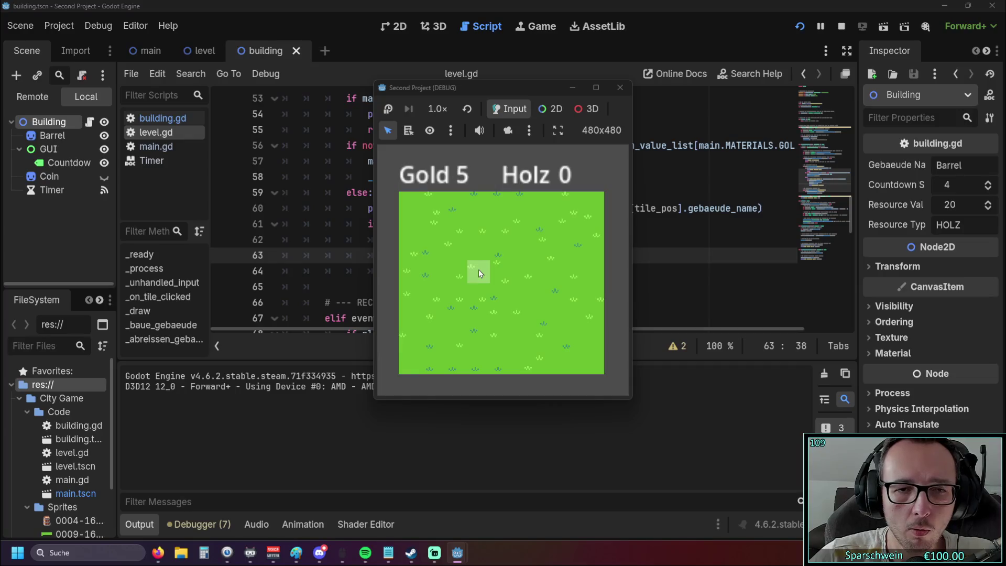
Place a barrel on a grass tile, triggering the invalid 'resource_type' Dictionary error at building.gd:51.
{"action": "left_click", "coordinate": [479, 272]}
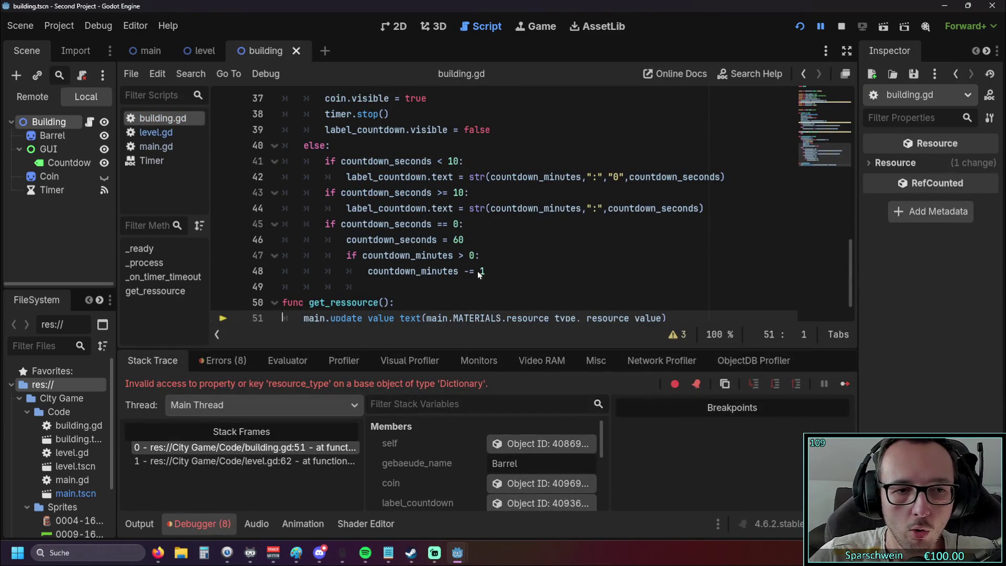
{"action": "scroll", "coordinate": [456, 265], "scroll_direction": "down", "scroll_amount": 1}
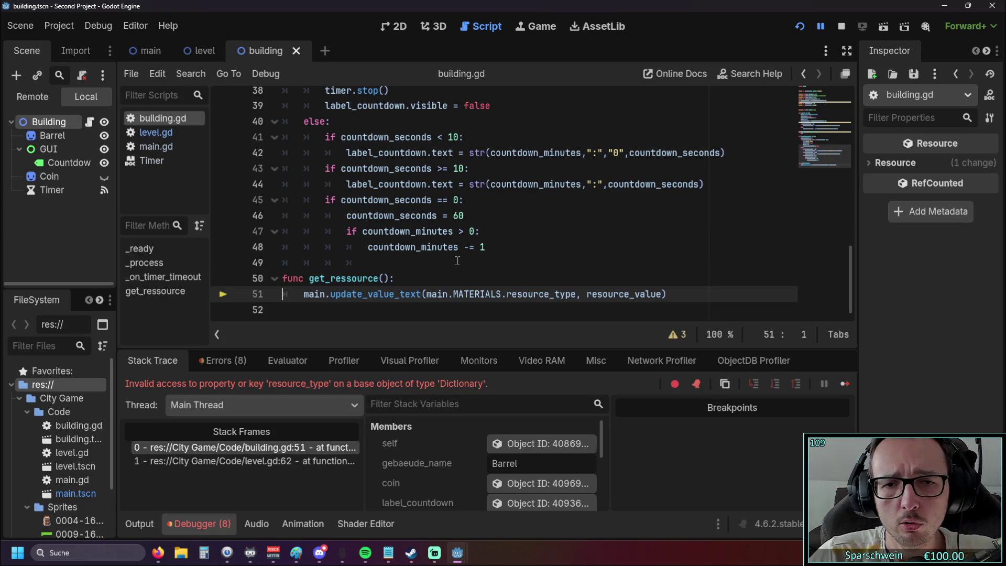
{"action": "scroll", "coordinate": [458, 262], "scroll_direction": "up", "scroll_amount": 6}
Remove the quotes around "HOLZ" on line 13 so it reads resource_type = HOLZ.
{"action": "scroll", "coordinate": [458, 262], "scroll_direction": "up", "scroll_amount": 5}
{"action": "left_click", "coordinate": [438, 216]}
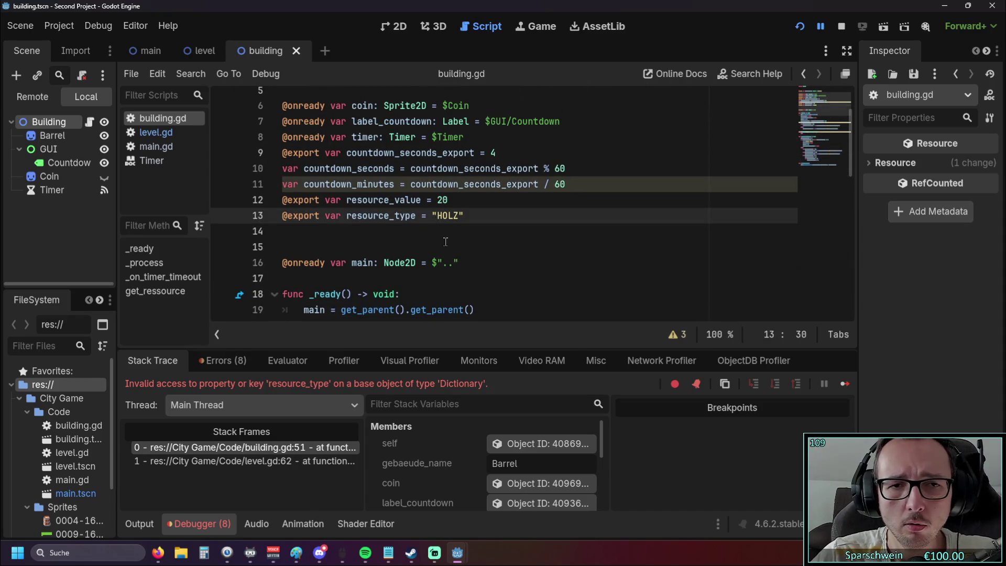
{"action": "key", "text": "BackSpace"}
{"action": "left_click", "coordinate": [476, 222]}
{"action": "key", "text": "BackSpace"}
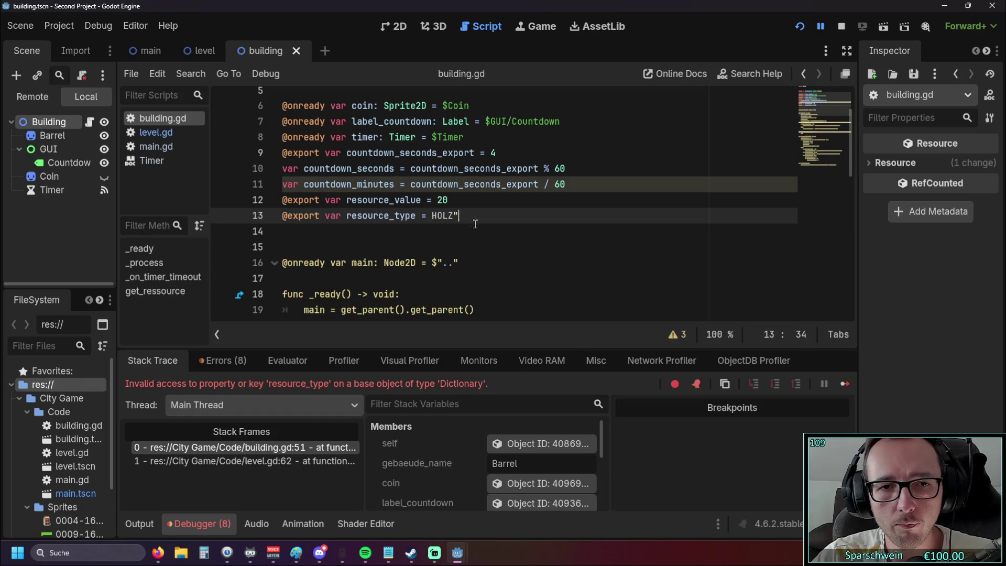
{"action": "left_click", "coordinate": [489, 246]}
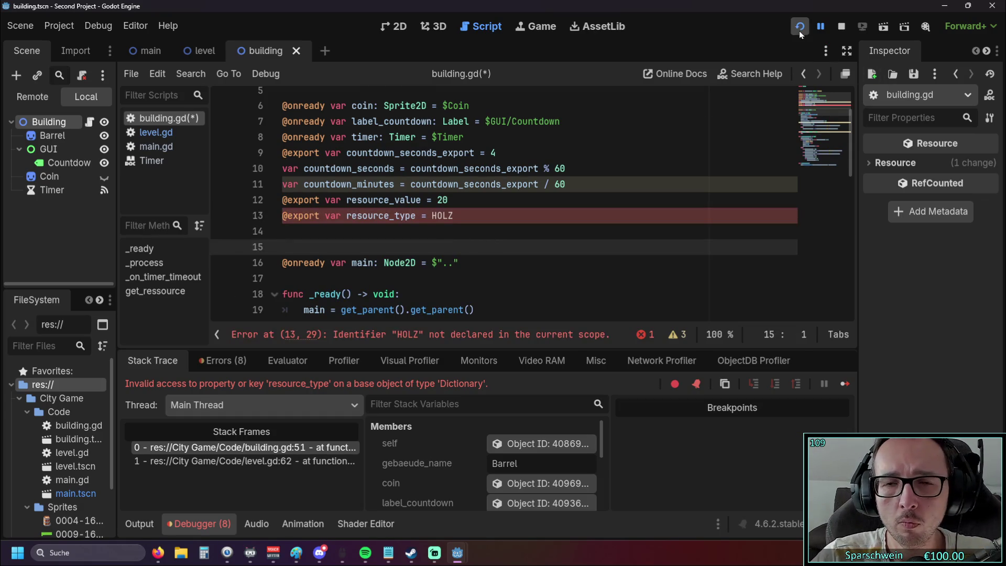
Try wrapping HOLZ in str(), then remove str() again to leave bare HOLZ.
{"action": "left_click", "coordinate": [431, 215]}
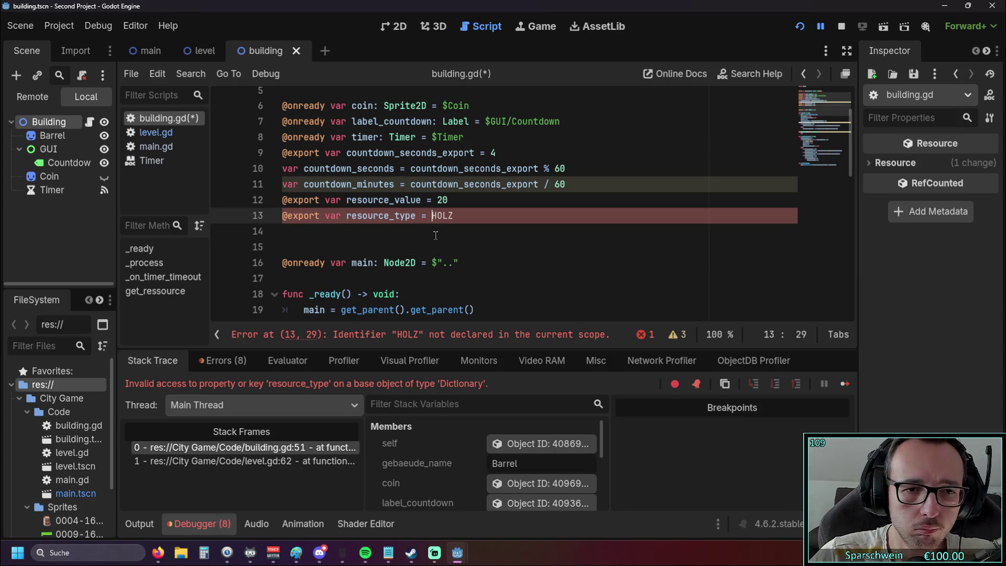
{"action": "type", "text": "str("}
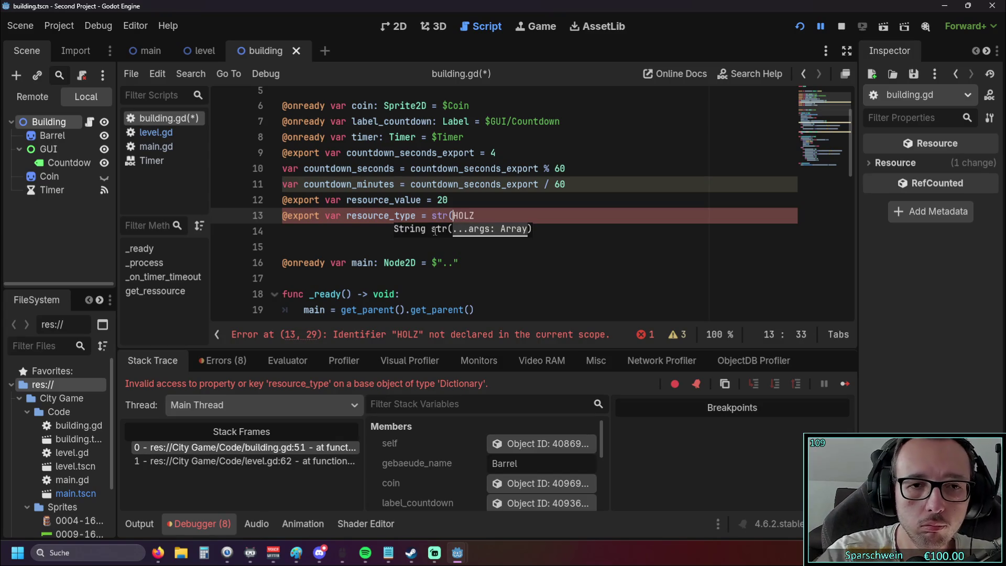
{"action": "left_click", "coordinate": [479, 215]}
{"action": "type", "text": ")"}
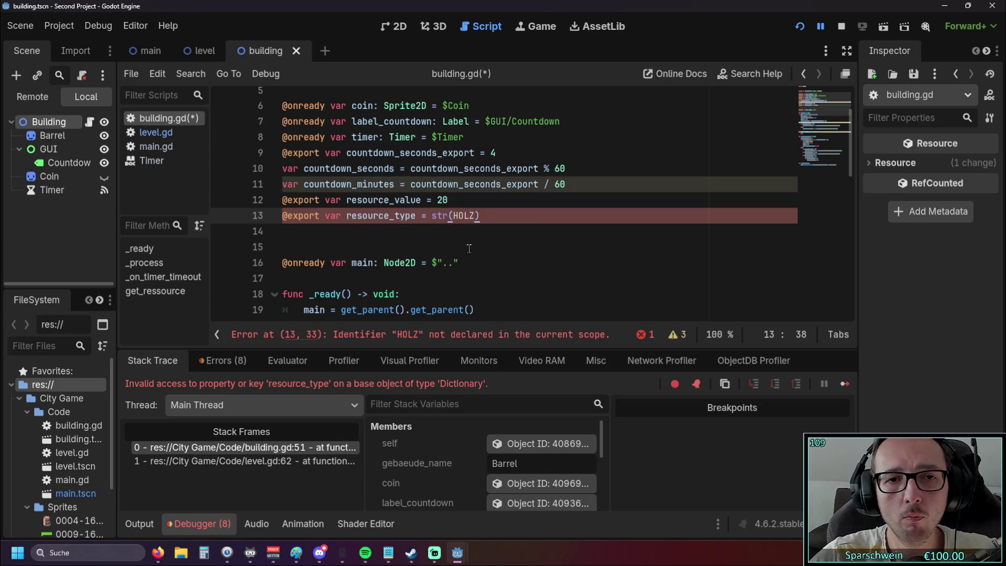
{"action": "left_click", "coordinate": [466, 244]}
{"action": "left_click", "coordinate": [458, 214]}
{"action": "key", "text": "BackSpace"}
{"action": "key", "text": "End"}
{"action": "key", "text": "BackSpace"}
{"action": "left_click", "coordinate": [448, 216]}
{"action": "key", "text": "BackSpace"}
{"action": "key", "text": "BackSpace"}
{"action": "key", "text": "BackSpace"}
{"action": "left_click", "coordinate": [487, 234]}
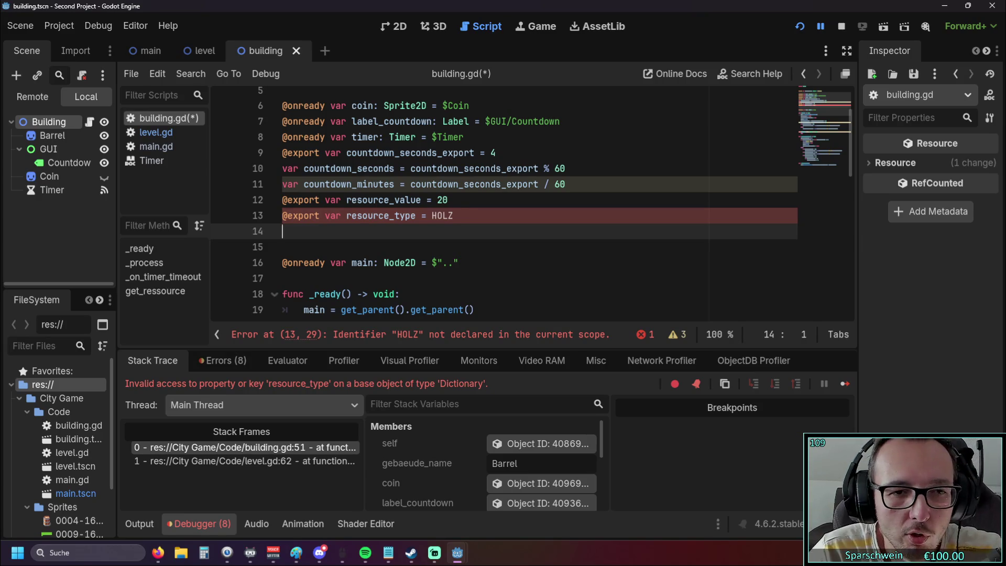
Switch back and forth between the main and building scenes to compare them.
{"action": "scroll", "coordinate": [416, 219], "scroll_direction": "down", "scroll_amount": 11}
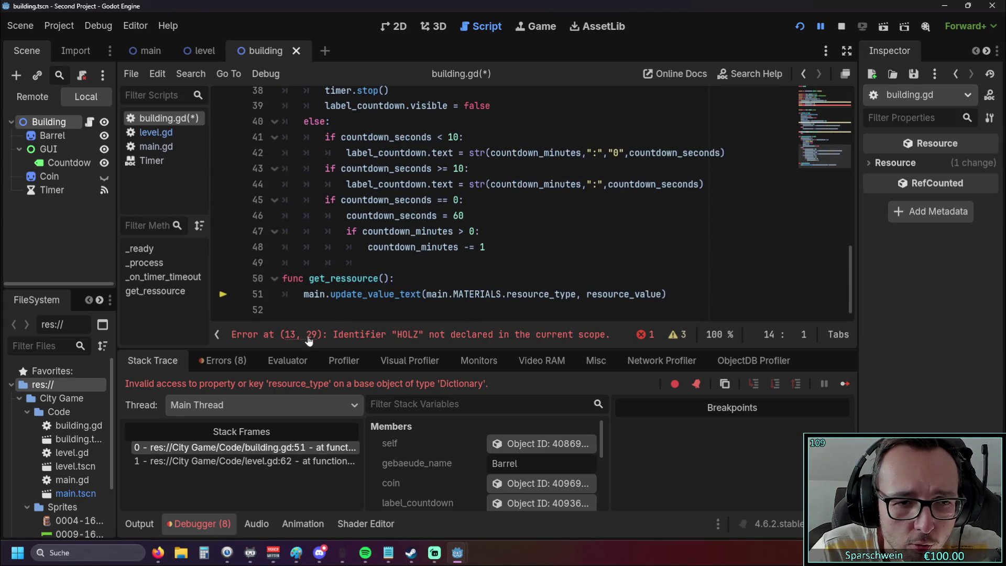
{"action": "scroll", "coordinate": [289, 288], "scroll_direction": "up", "scroll_amount": 10}
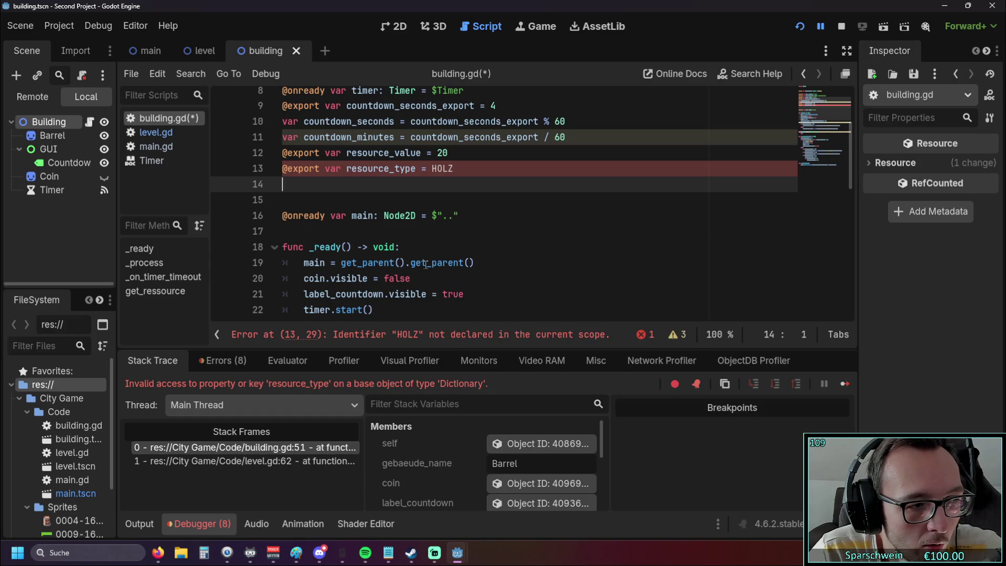
{"action": "scroll", "coordinate": [425, 264], "scroll_direction": "up", "scroll_amount": 1}
{"action": "scroll", "coordinate": [524, 272], "scroll_direction": "down", "scroll_amount": 10}
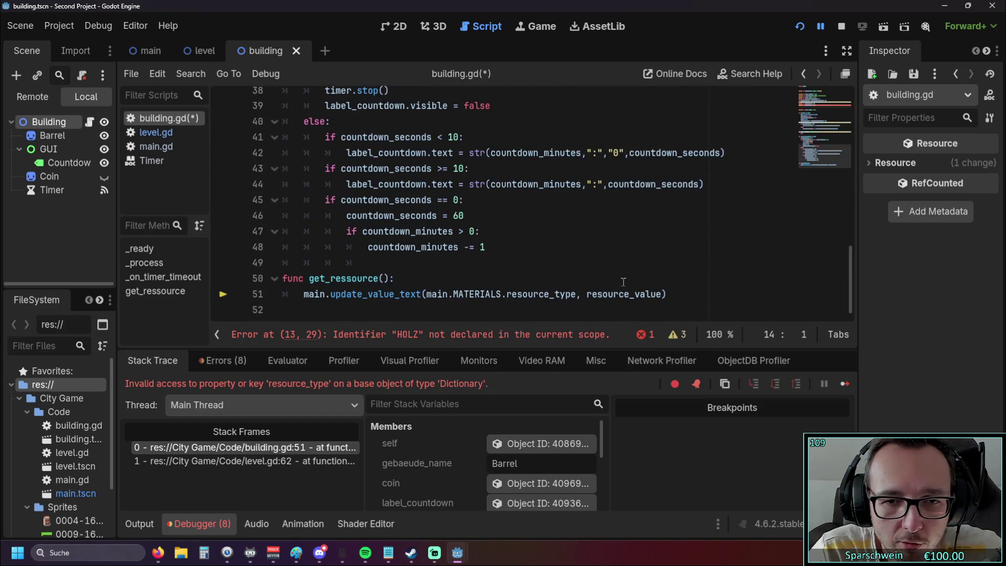
{"action": "scroll", "coordinate": [534, 213], "scroll_direction": "up", "scroll_amount": 12}
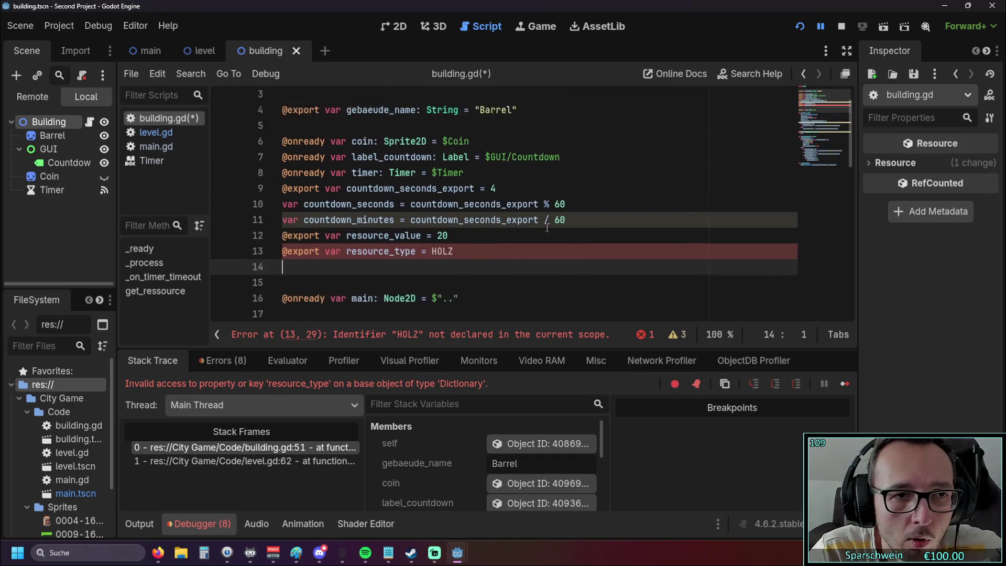
{"action": "scroll", "coordinate": [533, 213], "scroll_direction": "down", "scroll_amount": 12}
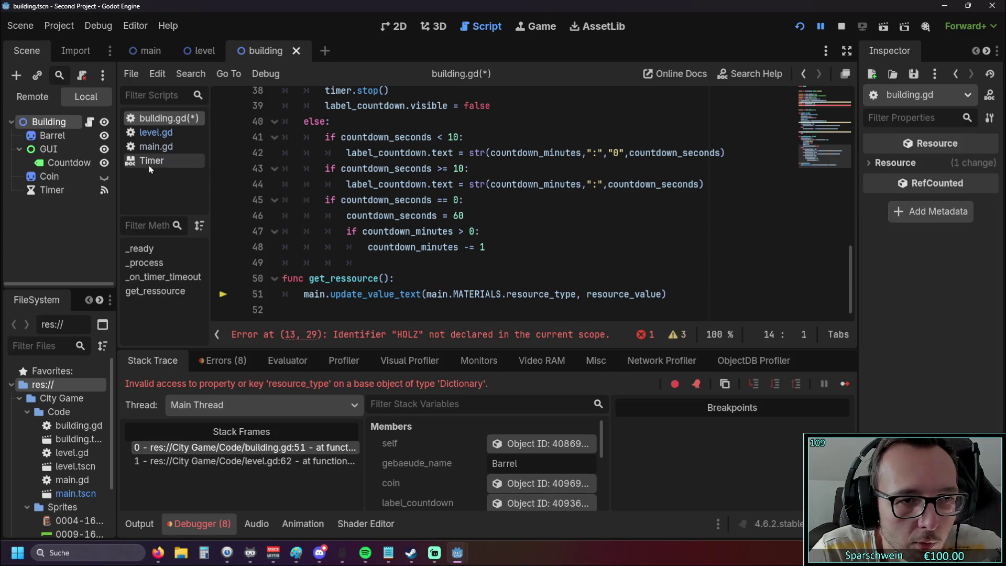
{"action": "left_click", "coordinate": [147, 50]}
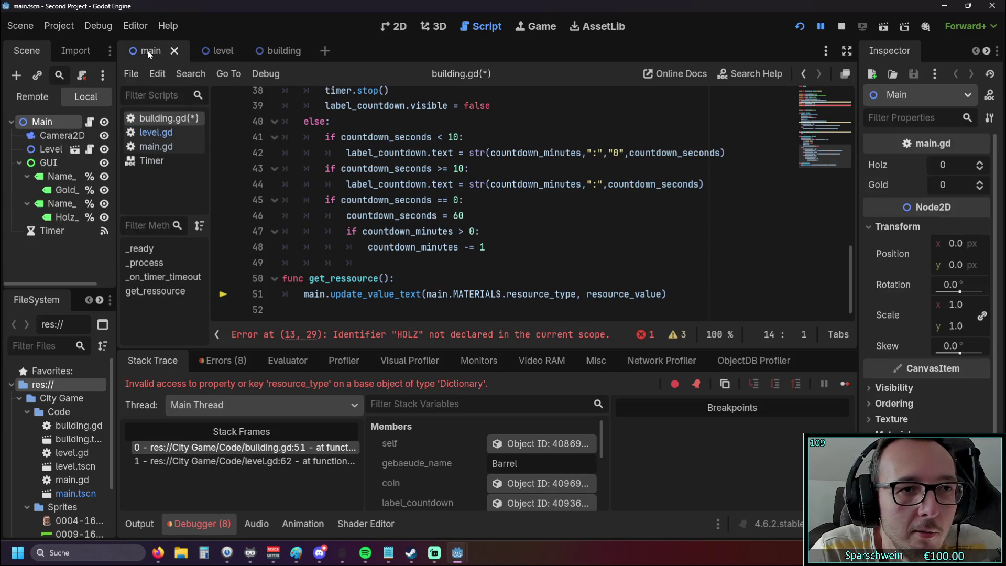
{"action": "left_click", "coordinate": [266, 50]}
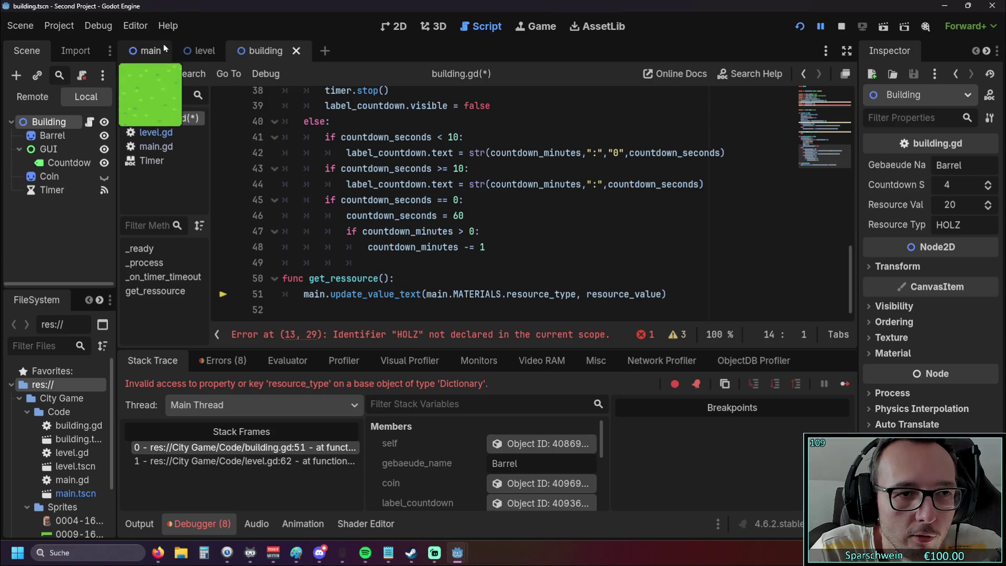
{"action": "left_click", "coordinate": [147, 51]}
{"action": "scroll", "coordinate": [350, 101], "scroll_direction": "up", "scroll_amount": 10}
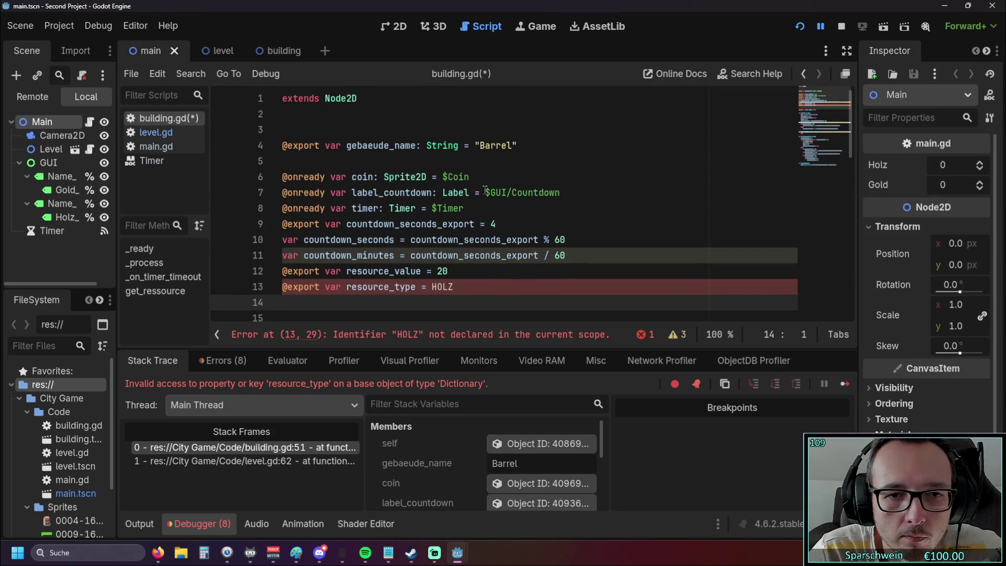
{"action": "scroll", "coordinate": [350, 101], "scroll_direction": "down", "scroll_amount": 6}
{"action": "left_click", "coordinate": [266, 50]}
{"action": "scroll", "coordinate": [350, 157], "scroll_direction": "up", "scroll_amount": 6}
Inspect HOLZ in main.gd's MATERIALS enum and item value list, then return to building.gd.
{"action": "left_click", "coordinate": [156, 146]}
{"action": "scroll", "coordinate": [474, 198], "scroll_direction": "up", "scroll_amount": 5}
{"action": "scroll", "coordinate": [474, 197], "scroll_direction": "up", "scroll_amount": 2}
{"action": "scroll", "coordinate": [471, 197], "scroll_direction": "down", "scroll_amount": 2}
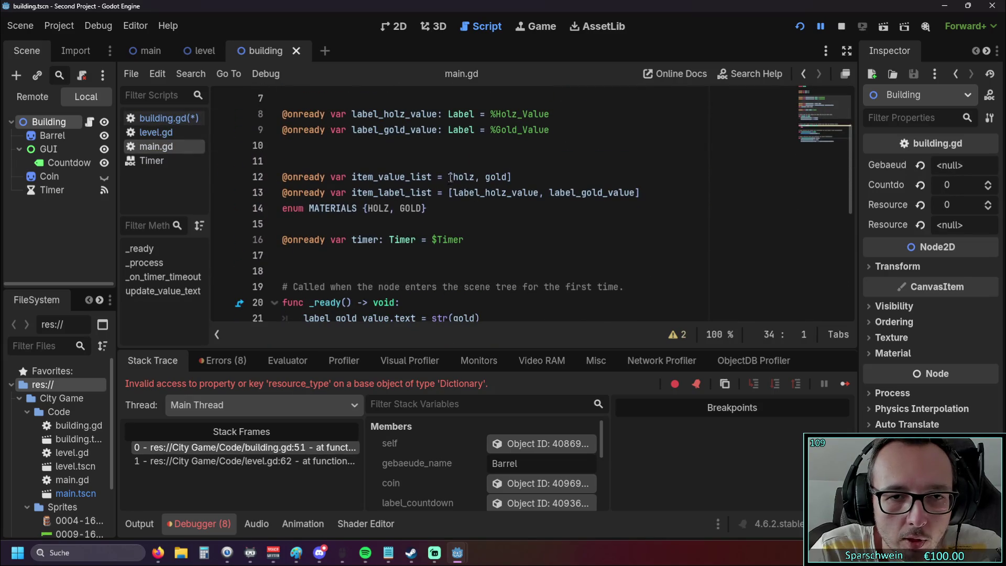
{"action": "double_click", "coordinate": [461, 177]}
{"action": "left_click", "coordinate": [463, 223]}
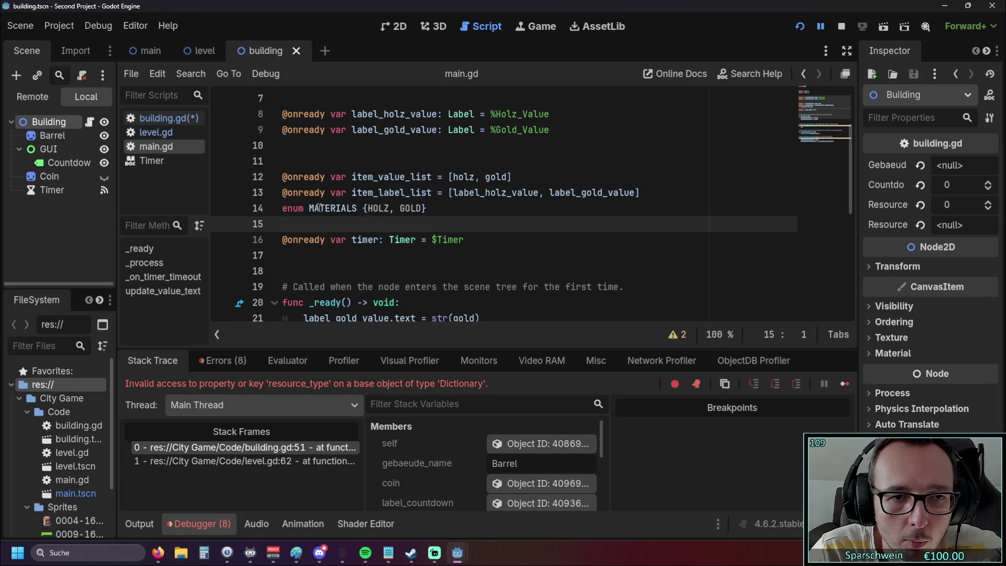
{"action": "double_click", "coordinate": [372, 208]}
{"action": "left_click", "coordinate": [410, 227]}
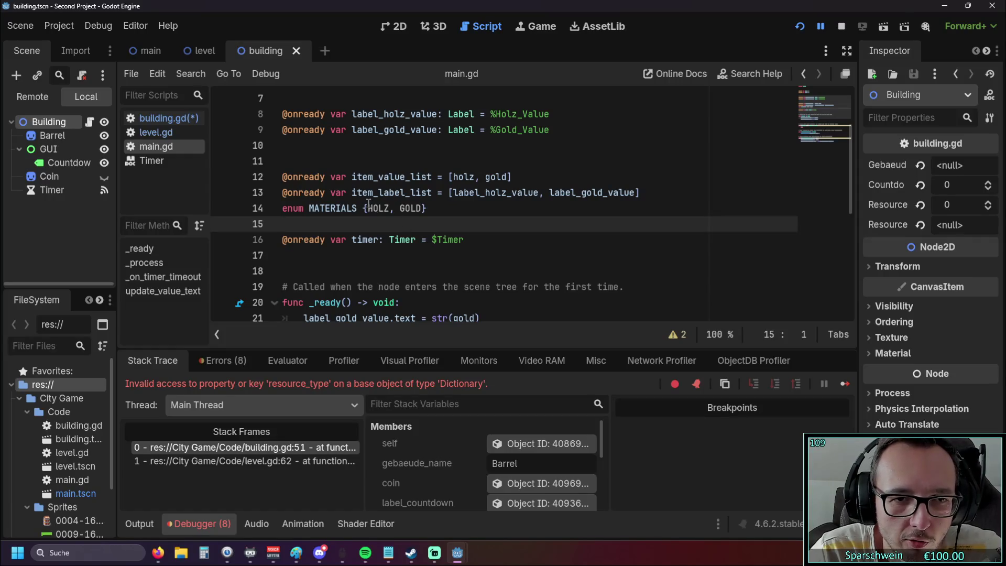
{"action": "double_click", "coordinate": [369, 208]}
{"action": "left_click", "coordinate": [390, 226]}
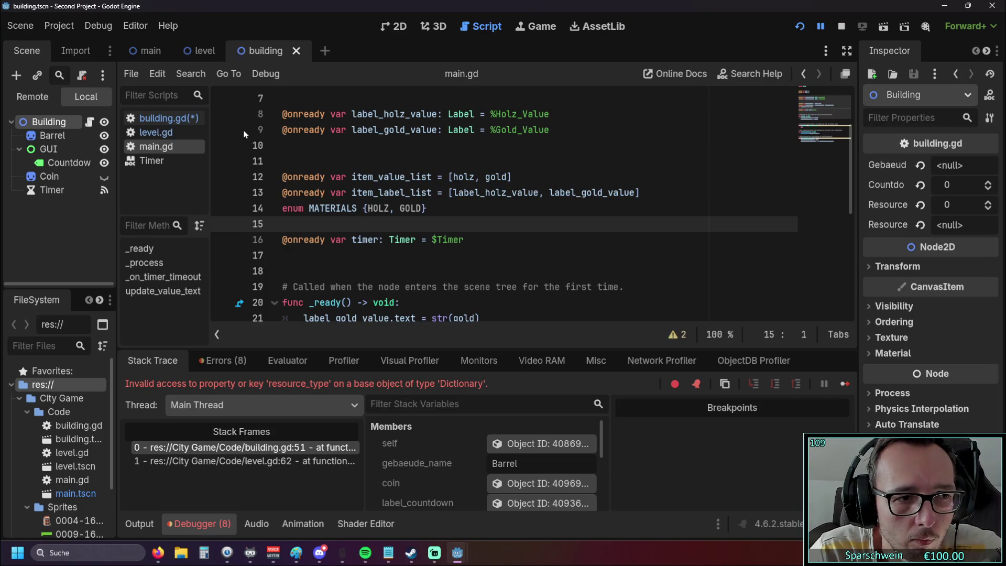
{"action": "left_click", "coordinate": [170, 119]}
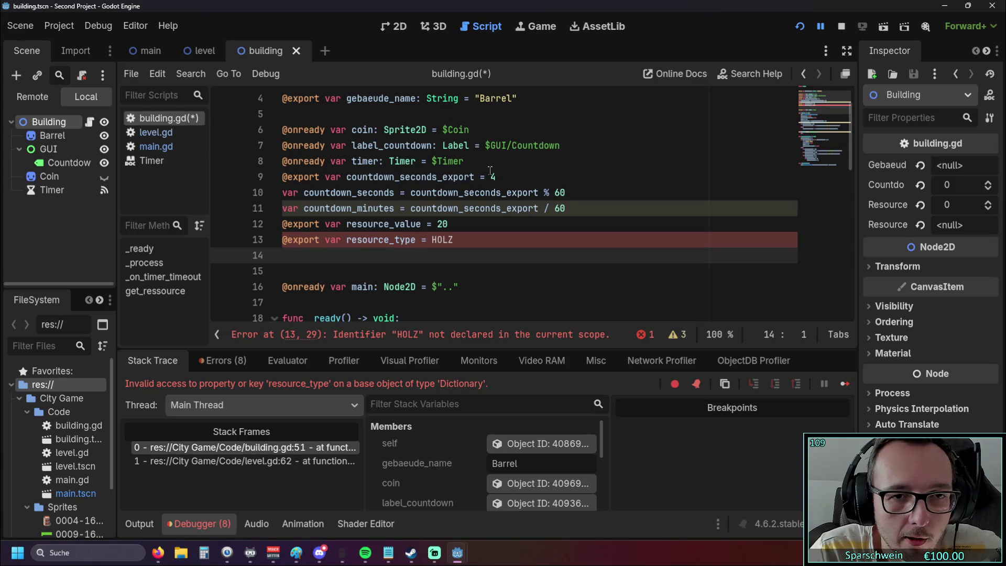
Copy MATERIALS. from the get_ressource call and paste it before HOLZ on line 13.
{"action": "scroll", "coordinate": [492, 173], "scroll_direction": "down", "scroll_amount": 10}
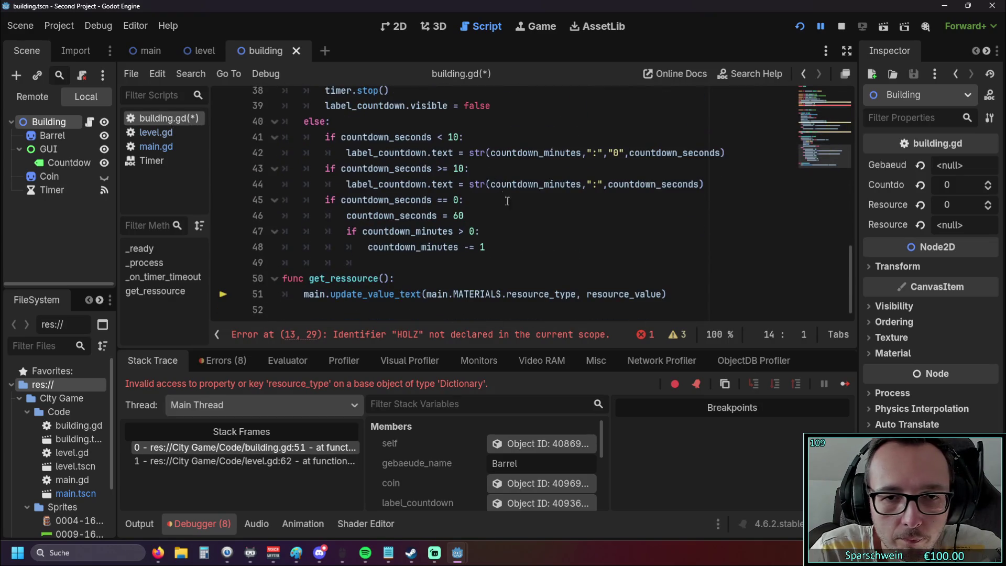
{"action": "double_click", "coordinate": [454, 294]}
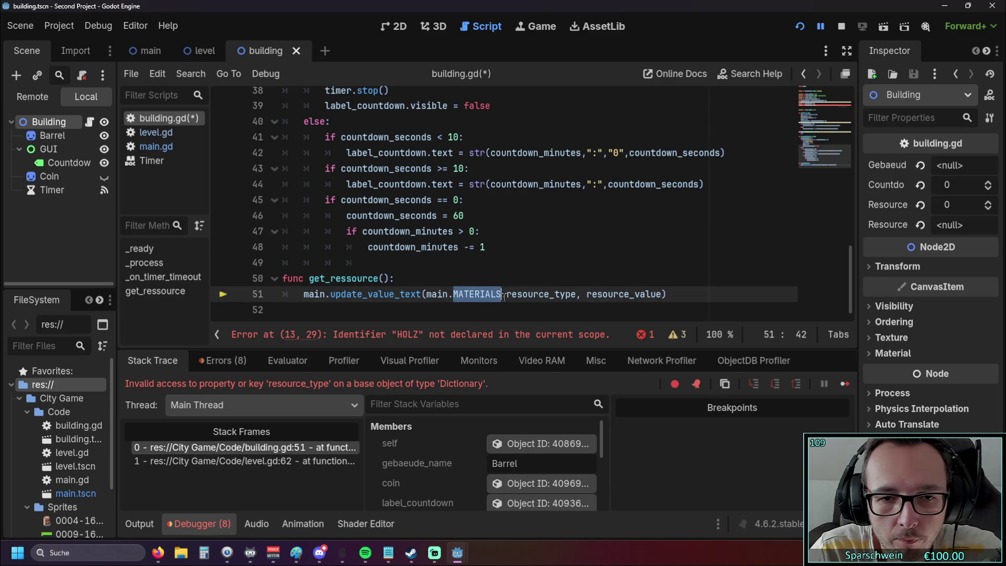
{"action": "key", "text": "shift+Right"}
{"action": "key", "text": "ctrl+c"}
{"action": "scroll", "coordinate": [488, 278], "scroll_direction": "up", "scroll_amount": 12}
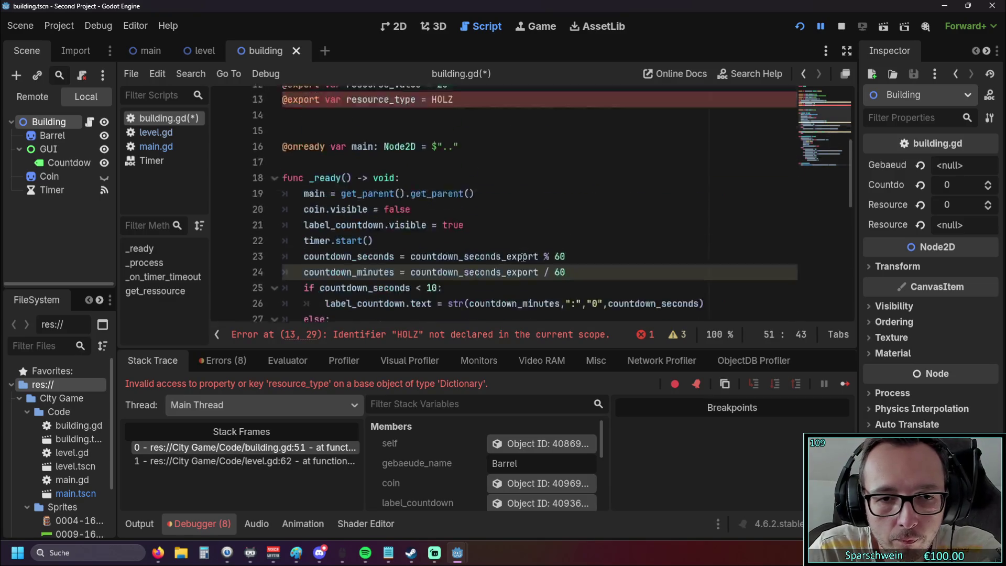
{"action": "left_click", "coordinate": [431, 287]}
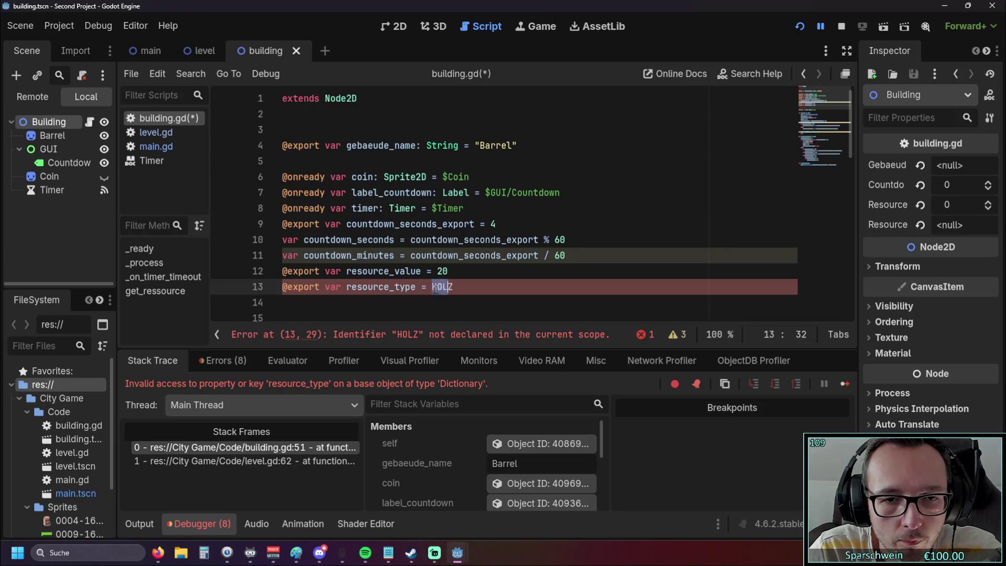
{"action": "key", "text": "ctrl+v"}
{"action": "left_click", "coordinate": [513, 301]}
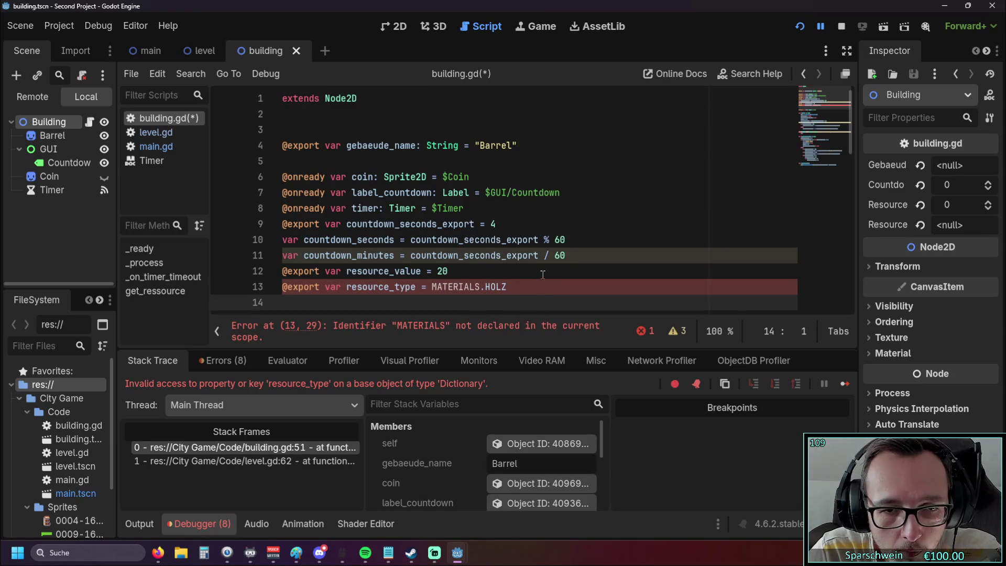
Delete MATERIALS. from the get_ressource call on line 51.
{"action": "scroll", "coordinate": [543, 274], "scroll_direction": "down", "scroll_amount": 1}
{"action": "left_click", "coordinate": [506, 270]}
{"action": "scroll", "coordinate": [506, 269], "scroll_direction": "down", "scroll_amount": 12}
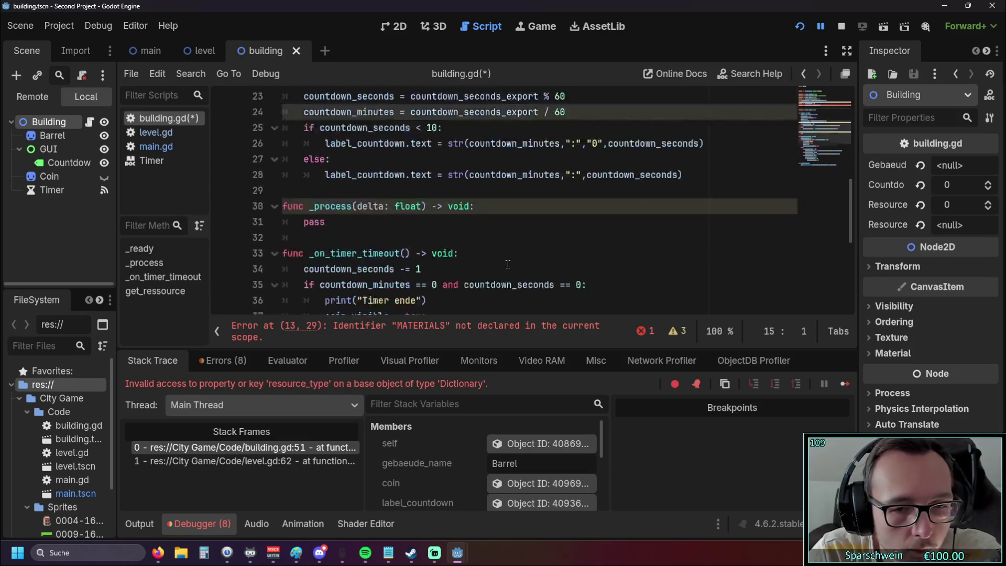
{"action": "left_click_drag", "start_coordinate": [508, 287], "coordinate": [452, 287]}
{"action": "key", "text": "BackSpace"}
{"action": "left_click", "coordinate": [547, 253]}
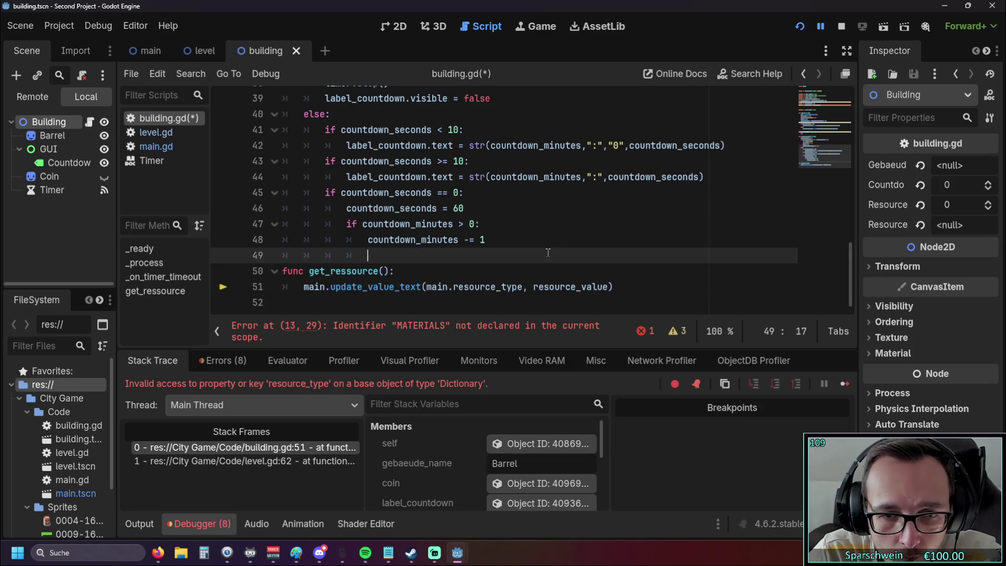
Prefix line 13 with main. so resource_type defaults to main.MATERIALS.HOLZ.
{"action": "scroll", "coordinate": [545, 252], "scroll_direction": "up", "scroll_amount": 12}
{"action": "scroll", "coordinate": [532, 245], "scroll_direction": "up", "scroll_amount": 1}
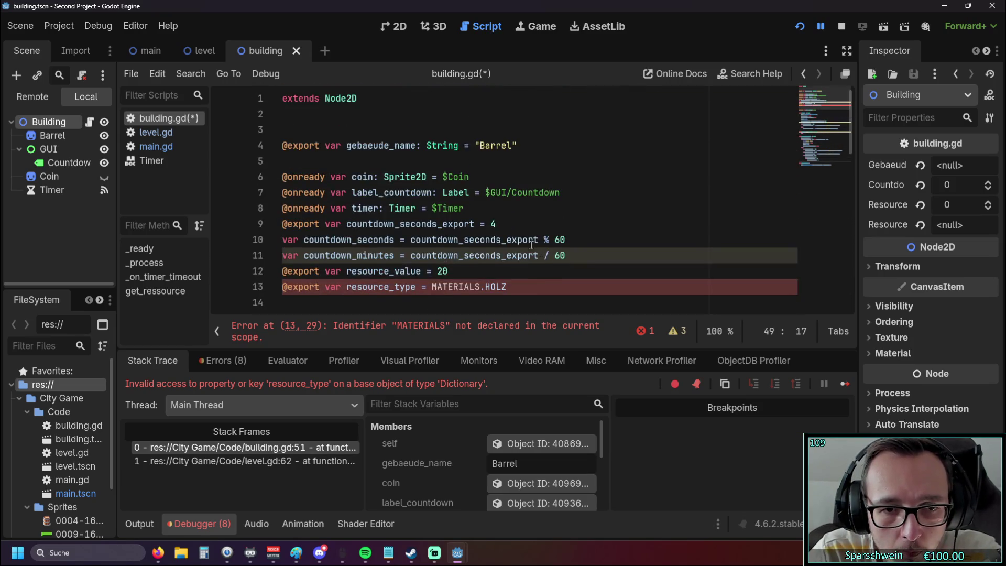
{"action": "scroll", "coordinate": [508, 234], "scroll_direction": "down", "scroll_amount": 2}
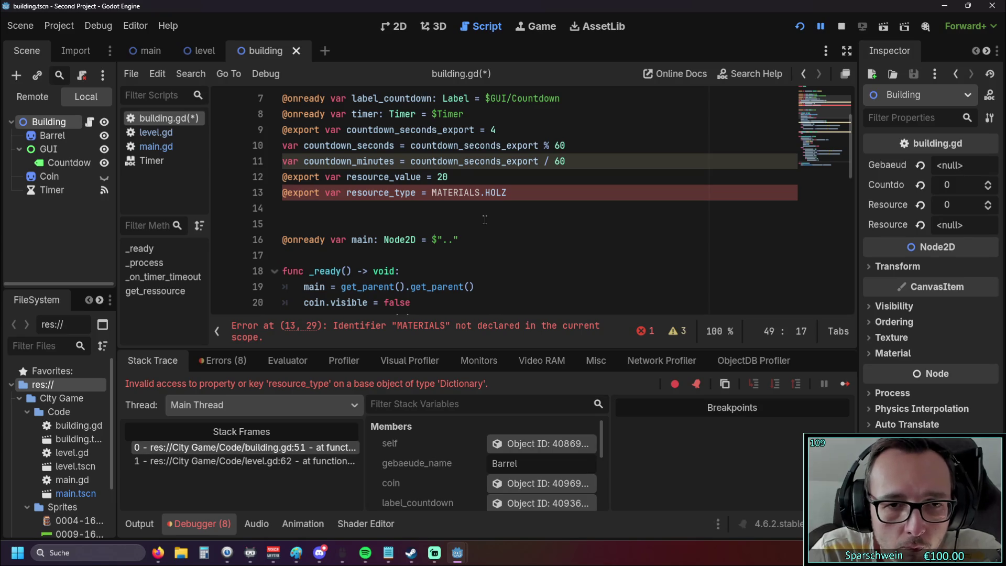
{"action": "scroll", "coordinate": [484, 219], "scroll_direction": "down", "scroll_amount": 10}
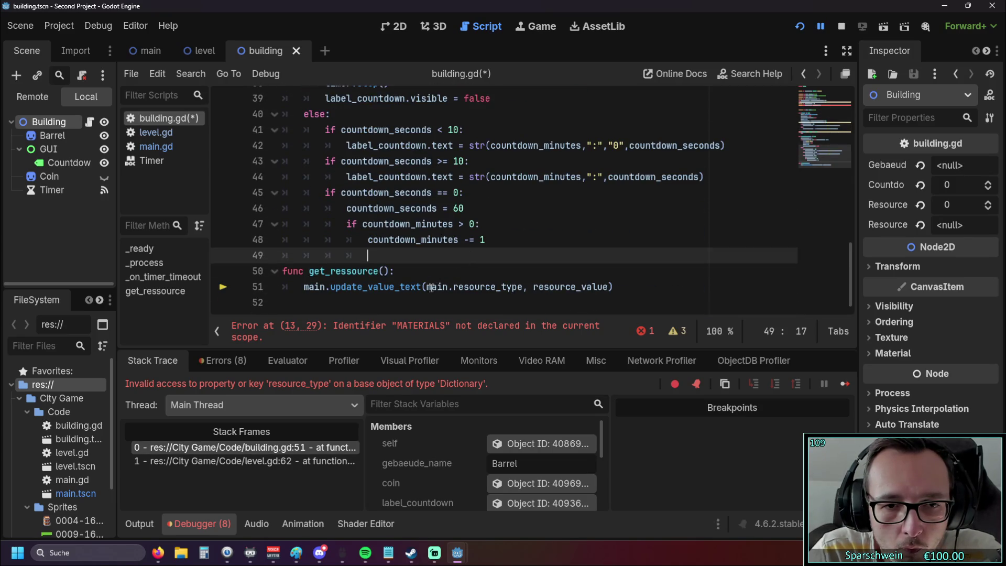
{"action": "double_click", "coordinate": [431, 287]}
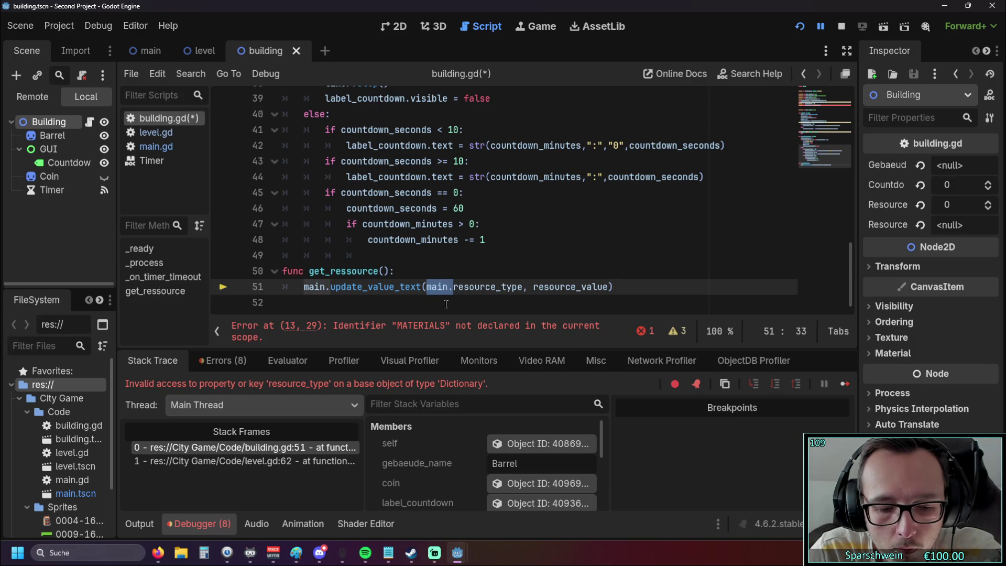
{"action": "key", "text": "Left"}
{"action": "scroll", "coordinate": [492, 271], "scroll_direction": "up", "scroll_amount": 12}
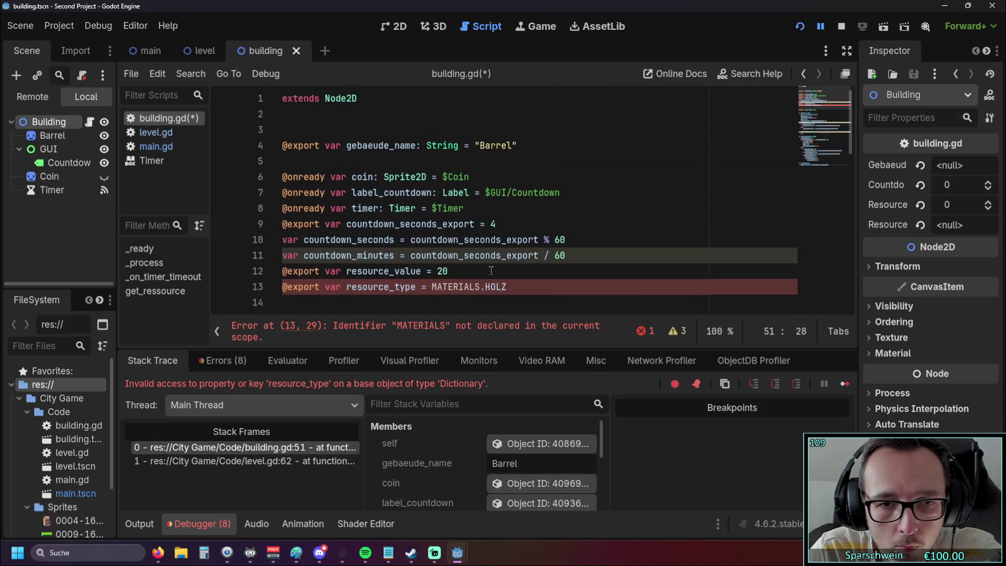
{"action": "left_click", "coordinate": [431, 283]}
{"action": "type", "text": "main."}
{"action": "left_click", "coordinate": [562, 241]}
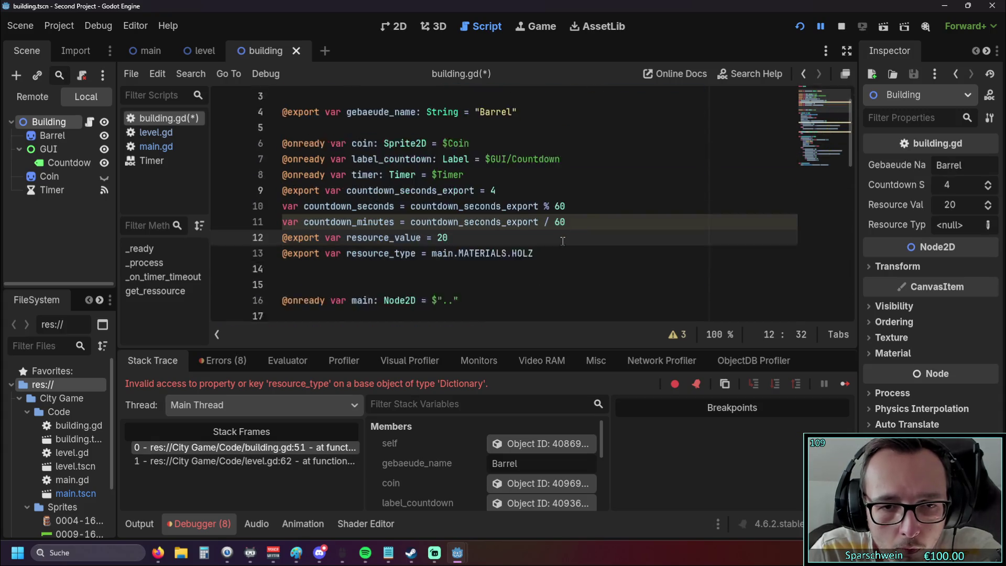
Glance at main.gd and level.gd, return to building.gd, and widen the Inspector panel.
{"action": "scroll", "coordinate": [562, 241], "scroll_direction": "down", "scroll_amount": 2}
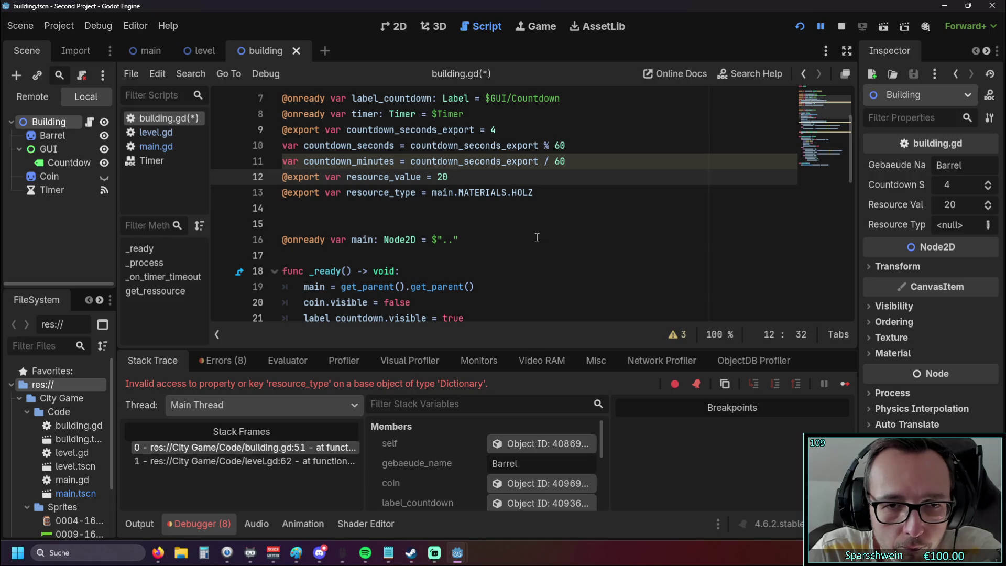
{"action": "scroll", "coordinate": [471, 223], "scroll_direction": "up", "scroll_amount": 1}
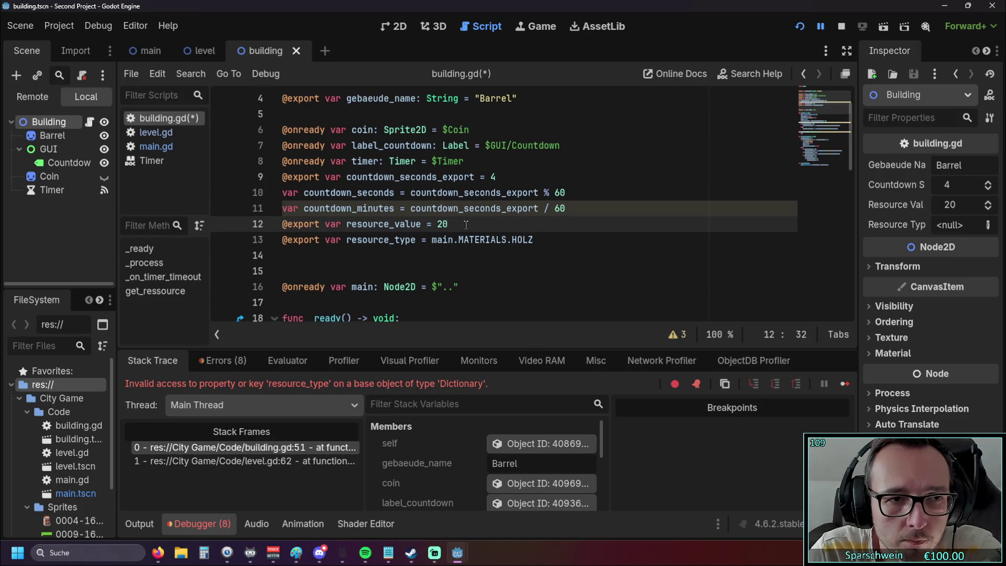
{"action": "mouse_move", "coordinate": [413, 211]}
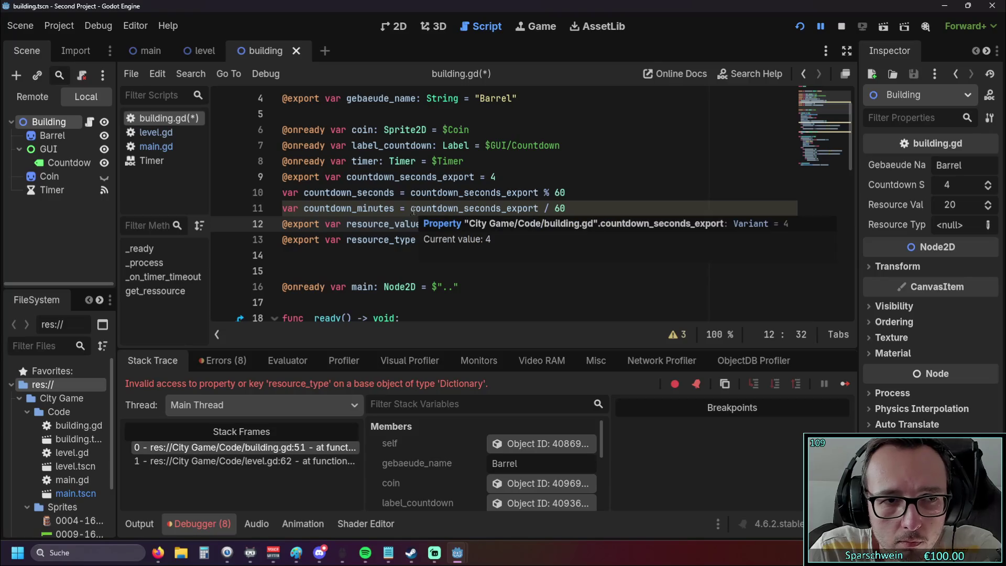
{"action": "left_click", "coordinate": [156, 146]}
{"action": "left_click", "coordinate": [158, 133]}
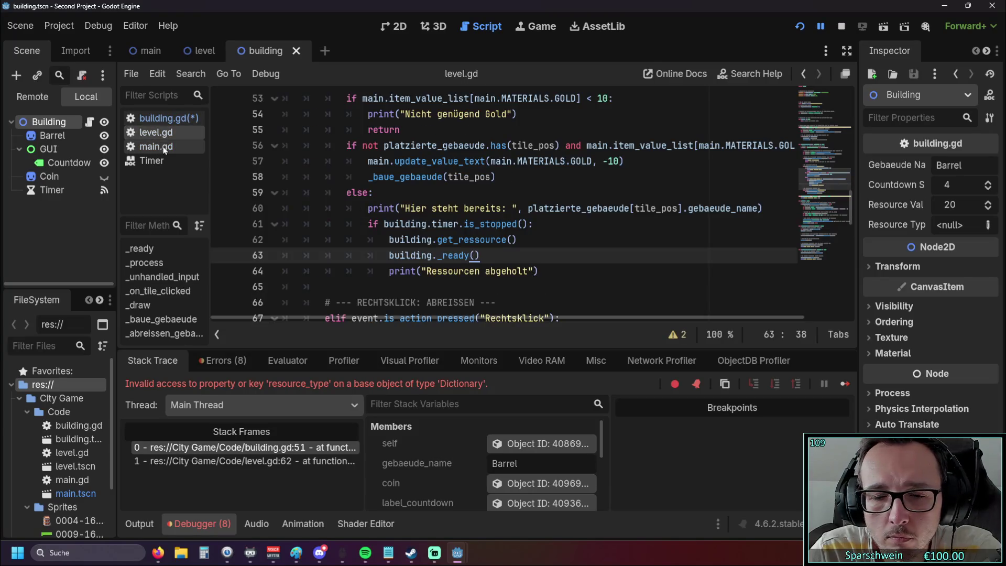
{"action": "left_click", "coordinate": [160, 146]}
{"action": "left_click", "coordinate": [157, 118]}
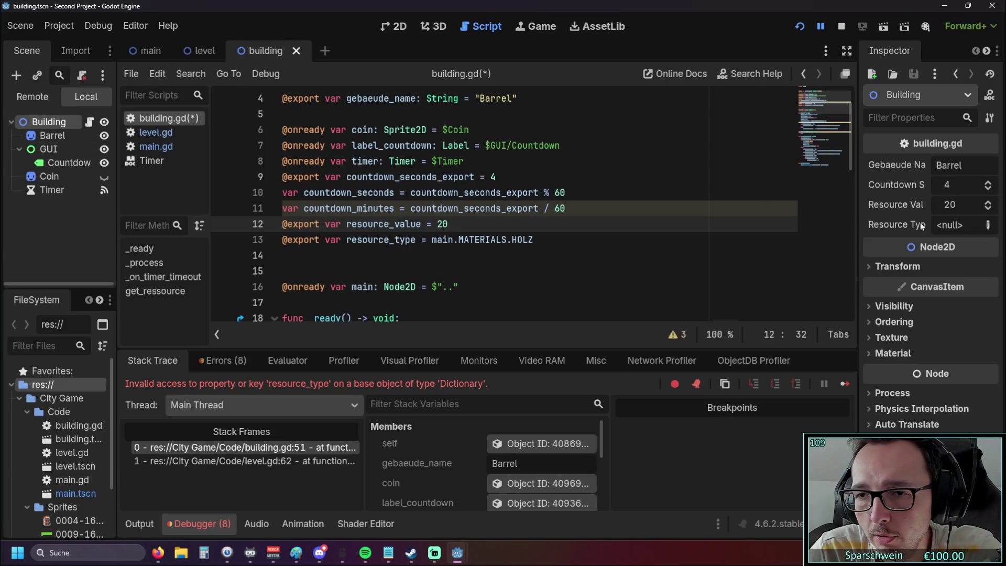
{"action": "left_click_drag", "start_coordinate": [860, 235], "coordinate": [725, 230]}
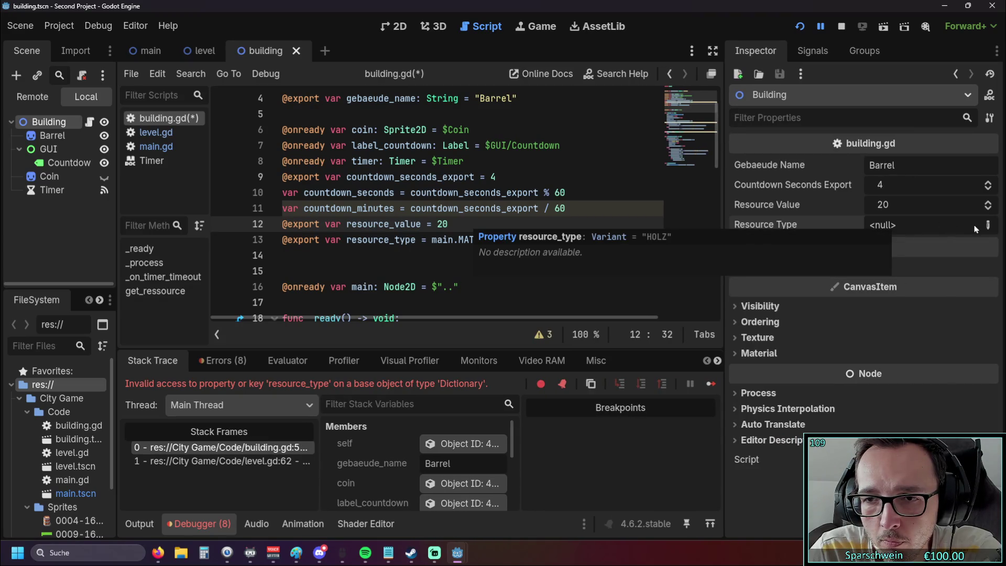
{"action": "left_click", "coordinate": [988, 225]}
{"action": "left_click", "coordinate": [799, 230]}
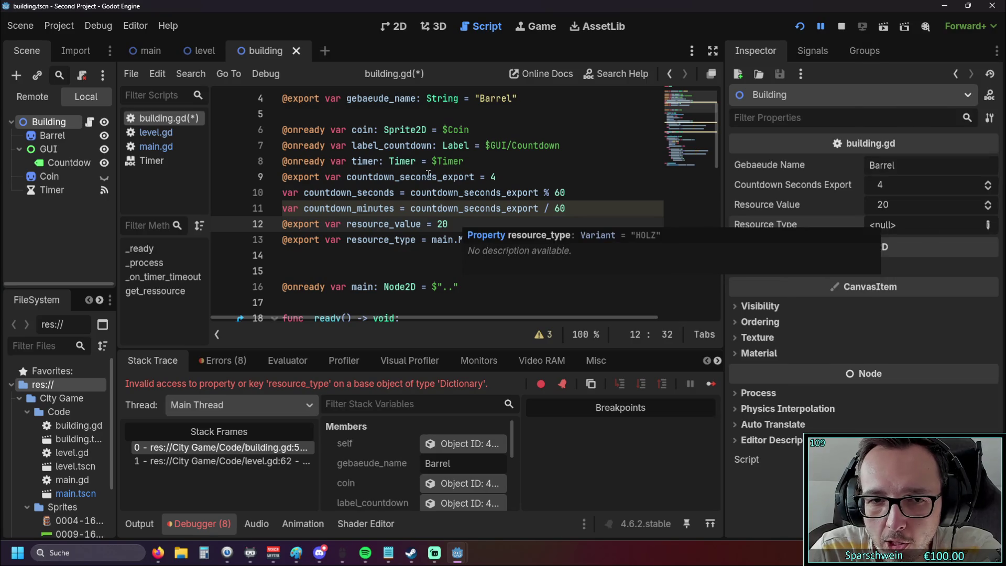
{"action": "mouse_move", "coordinate": [361, 181]}
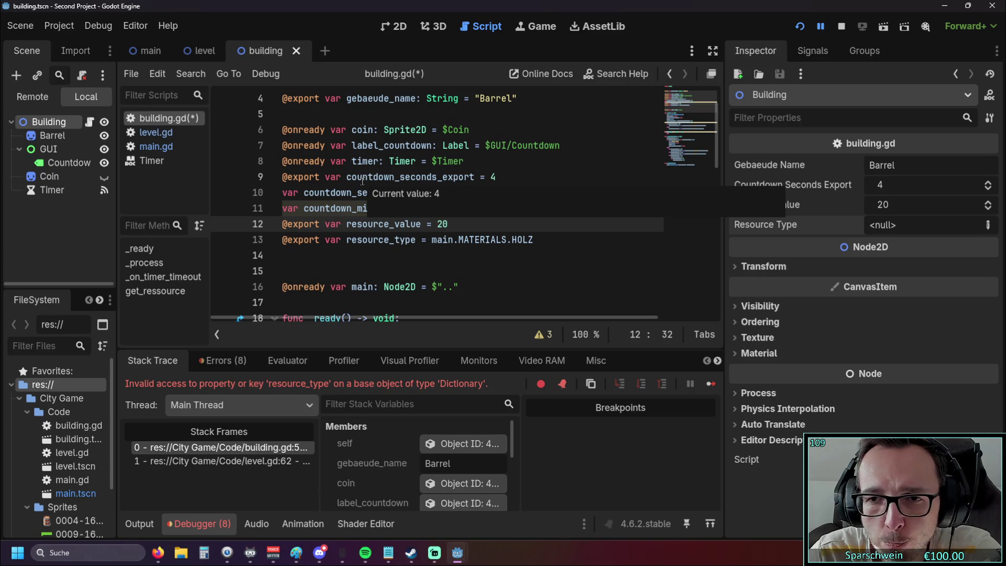
{"action": "left_click", "coordinate": [488, 265]}
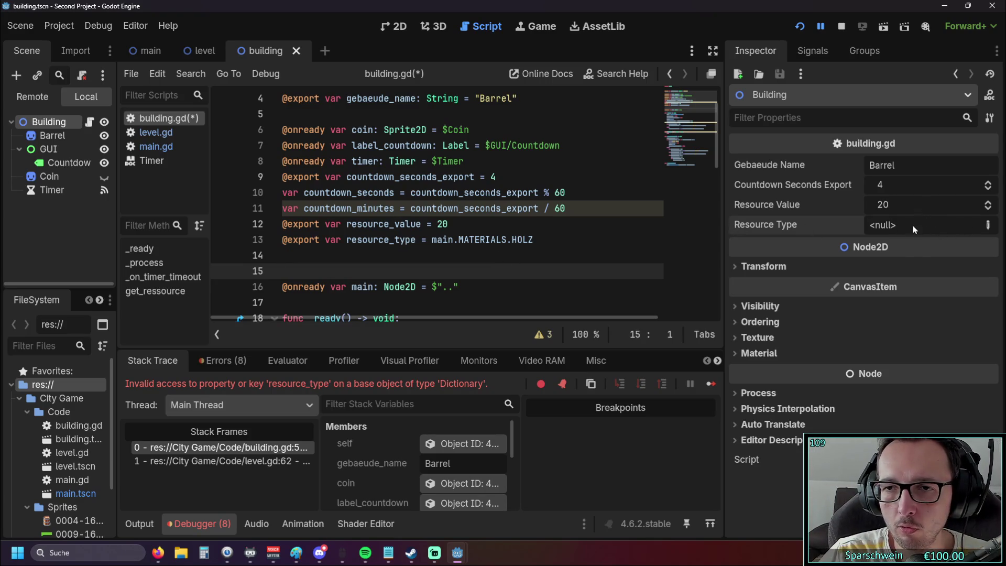
{"action": "left_click", "coordinate": [151, 161]}
{"action": "left_click", "coordinate": [162, 118]}
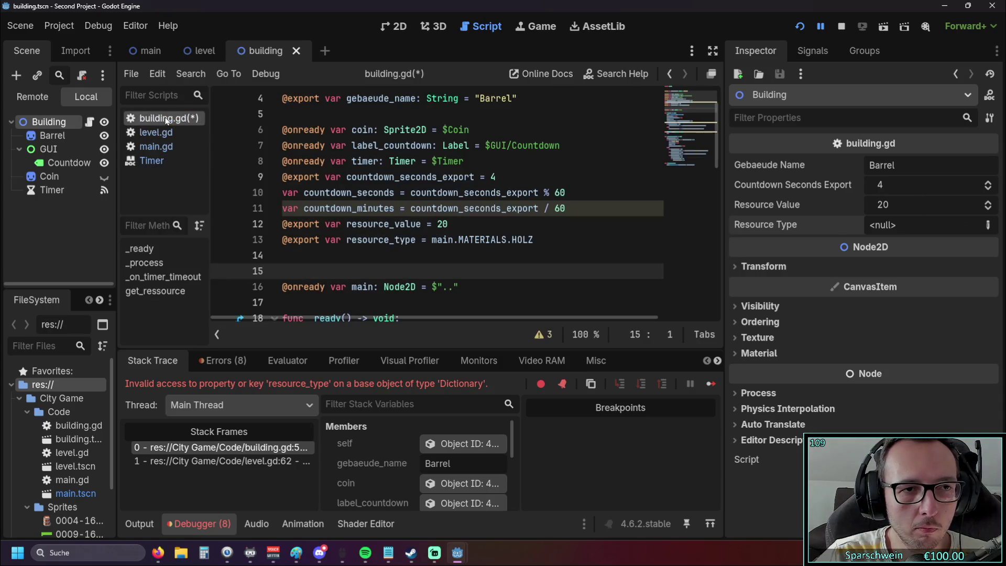
{"action": "left_click", "coordinate": [59, 176]}
{"action": "left_click", "coordinate": [66, 124]}
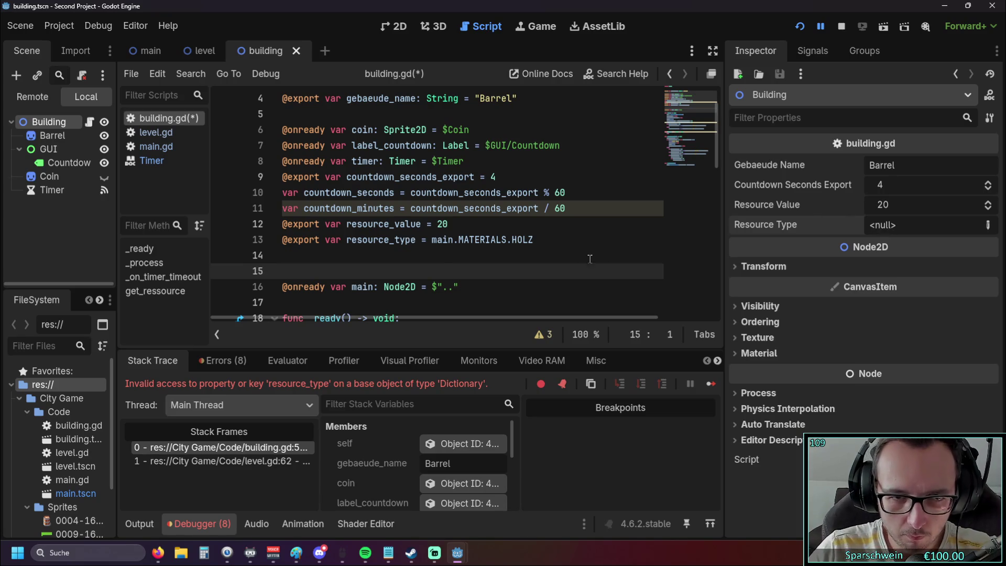
{"action": "left_click", "coordinate": [574, 255]}
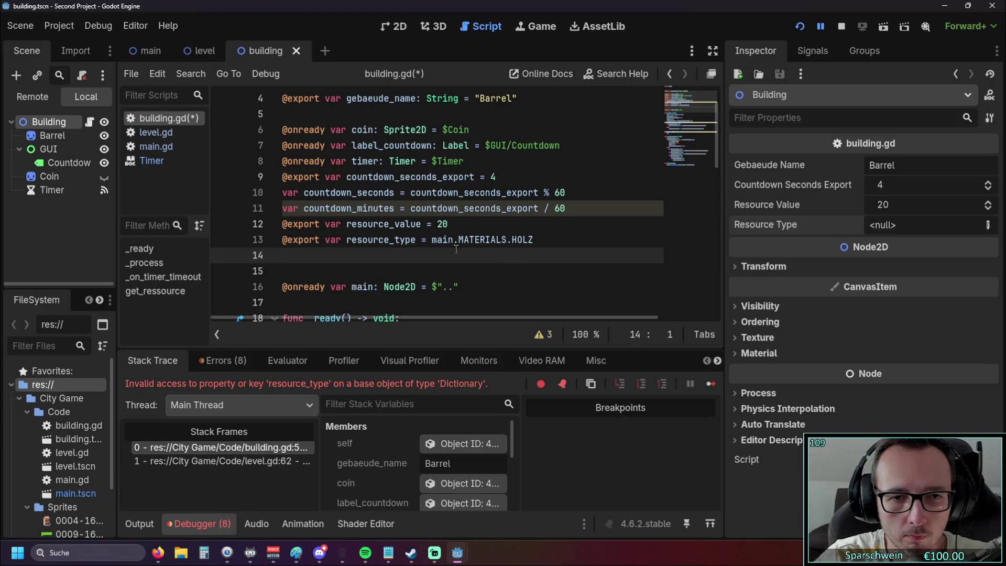
{"action": "scroll", "coordinate": [514, 262], "scroll_direction": "down", "scroll_amount": 12}
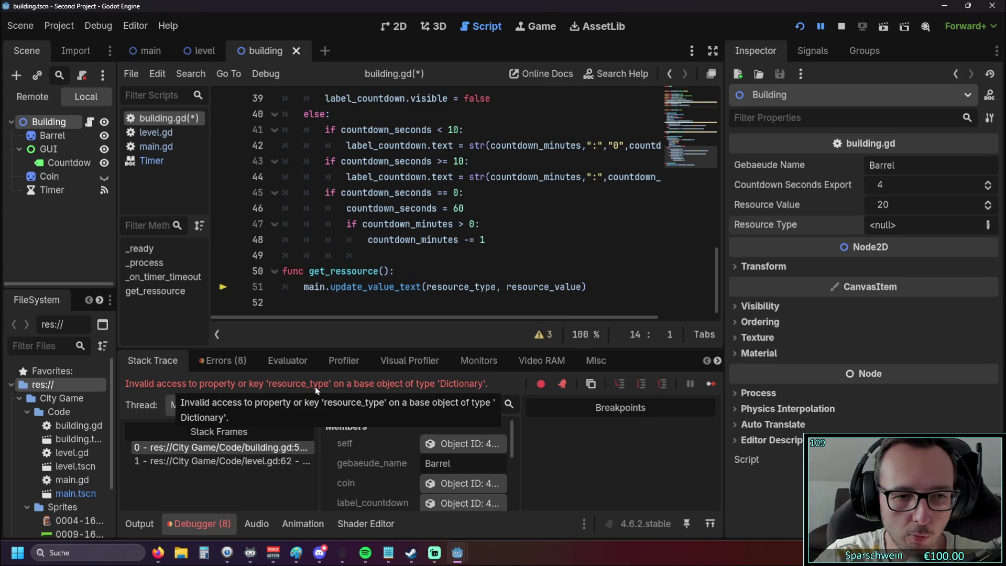
Undo edits until get_ressource passes main.MATERIALS.HOLZ and resource_type is "HOLZ", then run with F5.
{"action": "left_click", "coordinate": [385, 300]}
{"action": "key", "text": "ctrl+z"}
{"action": "key", "text": "ctrl+z"}
{"action": "key", "text": "ctrl+z"}
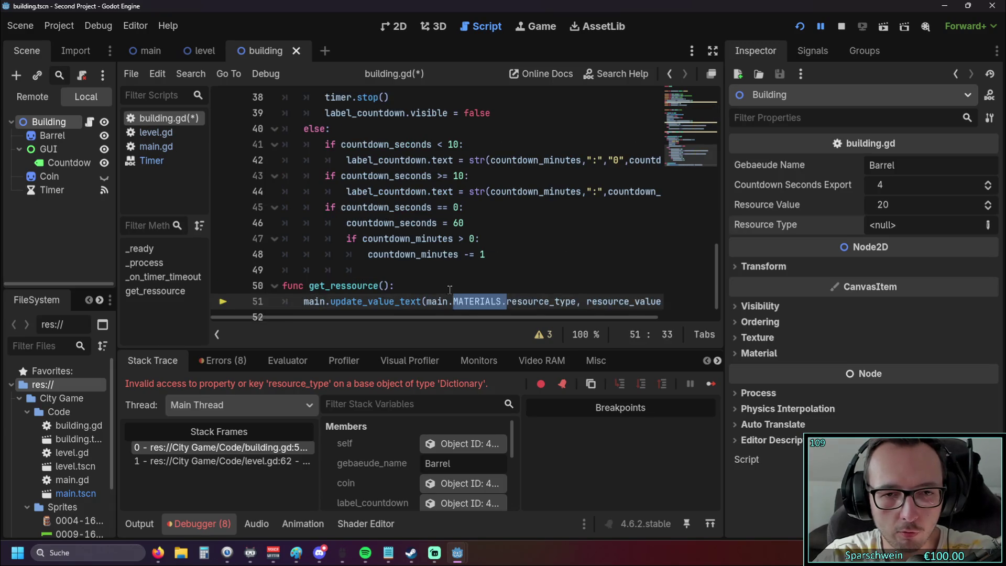
{"action": "key", "text": "ctrl+z"}
{"action": "key", "text": "ctrl+z"}
{"action": "key", "text": "ctrl+z"}
{"action": "key", "text": "ctrl+z"}
{"action": "key", "text": "ctrl+z"}
{"action": "key", "text": "ctrl+z"}
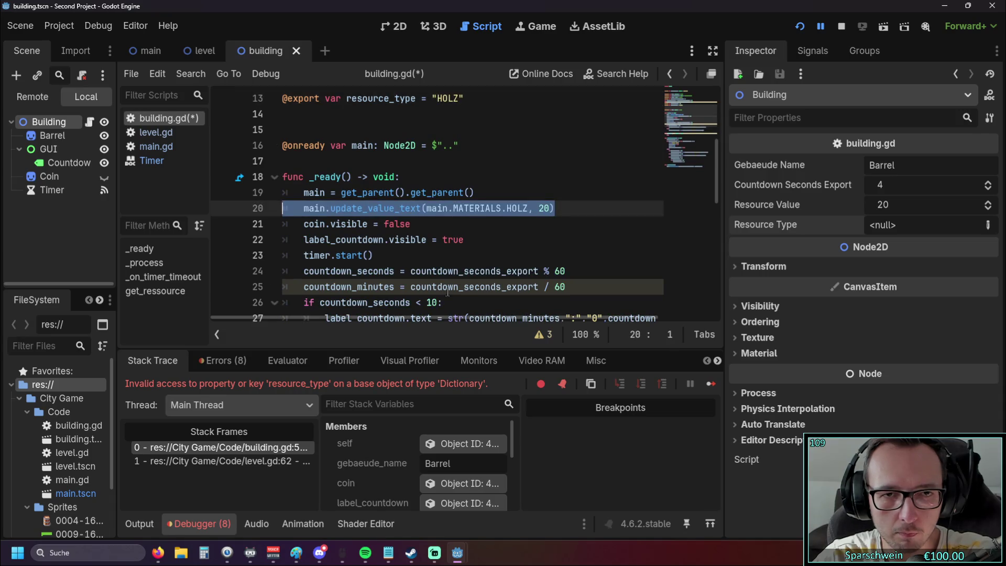
{"action": "key", "text": "ctrl+z"}
{"action": "key", "text": "ctrl+z"}
{"action": "key", "text": "ctrl+z"}
{"action": "key", "text": "ctrl+z"}
{"action": "left_click", "coordinate": [539, 275]}
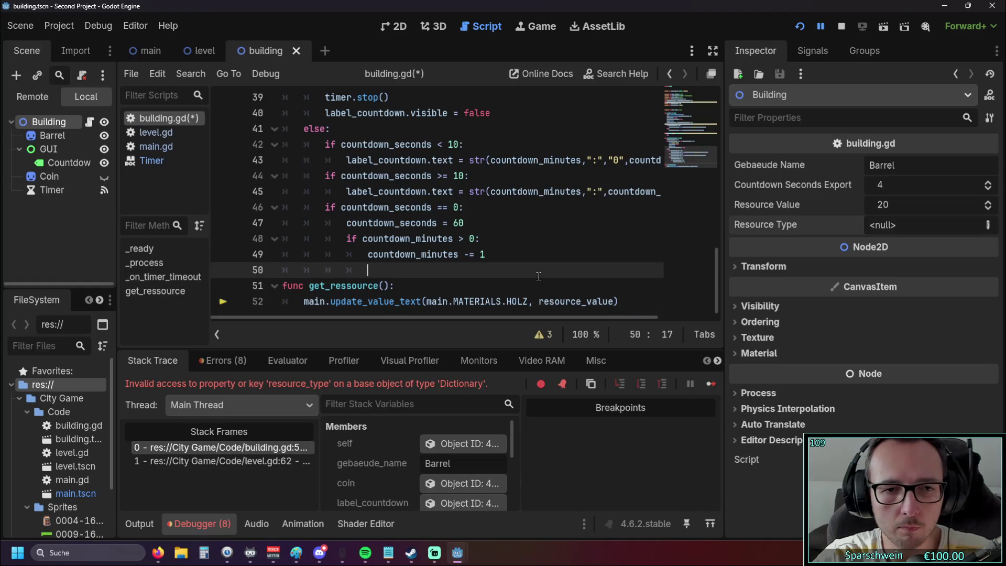
{"action": "left_click", "coordinate": [396, 290]}
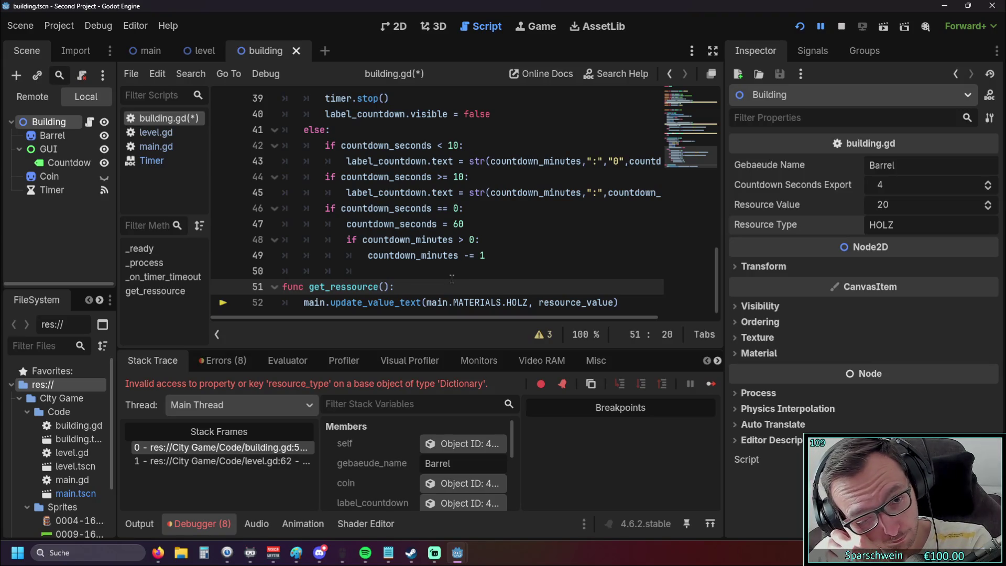
{"action": "scroll", "coordinate": [451, 278], "scroll_direction": "up", "scroll_amount": 10}
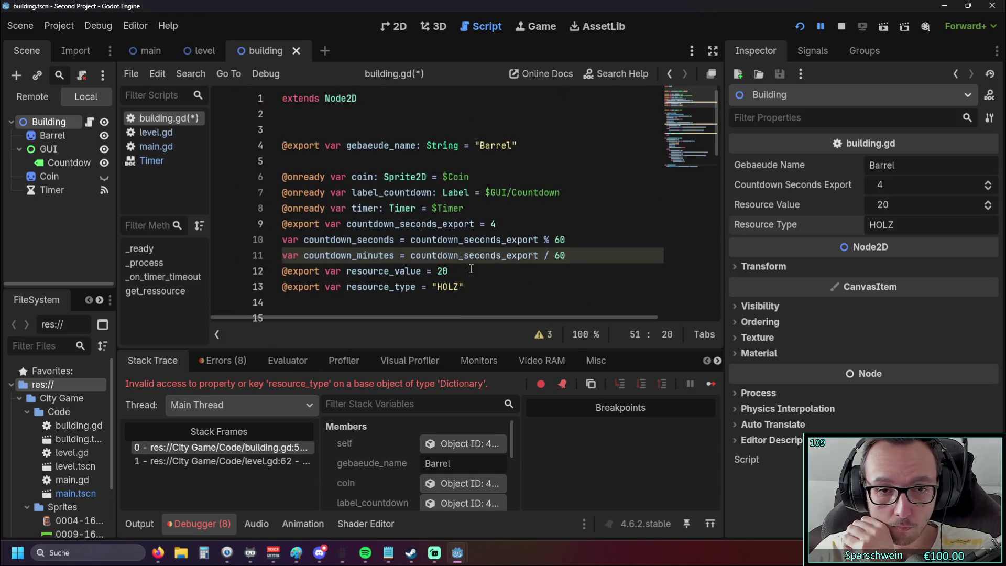
{"action": "scroll", "coordinate": [471, 268], "scroll_direction": "down", "scroll_amount": 10}
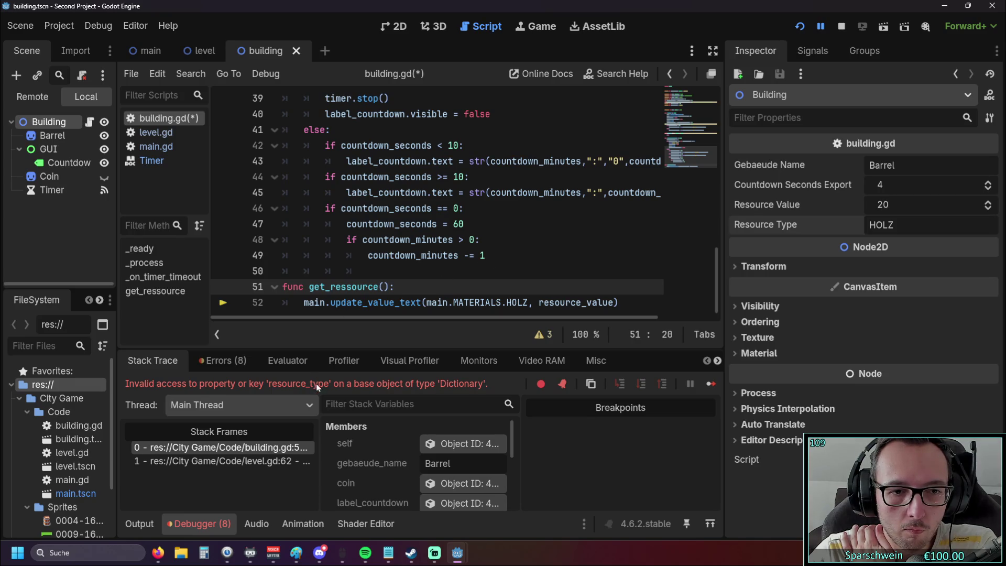
{"action": "key", "text": "F5"}
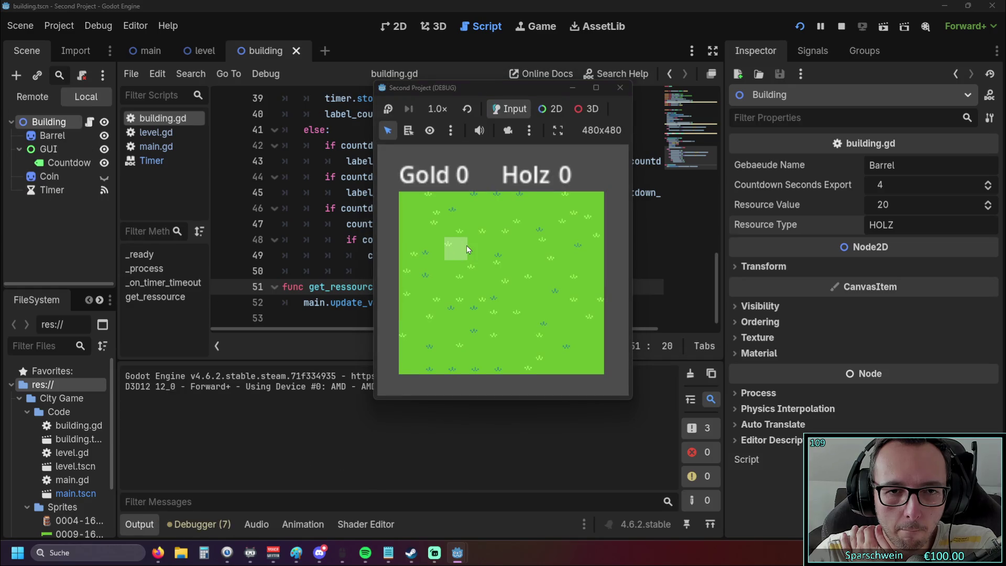
Place a barrel on a grass tile in the running game, then stop the run.
{"action": "left_click", "coordinate": [462, 245]}
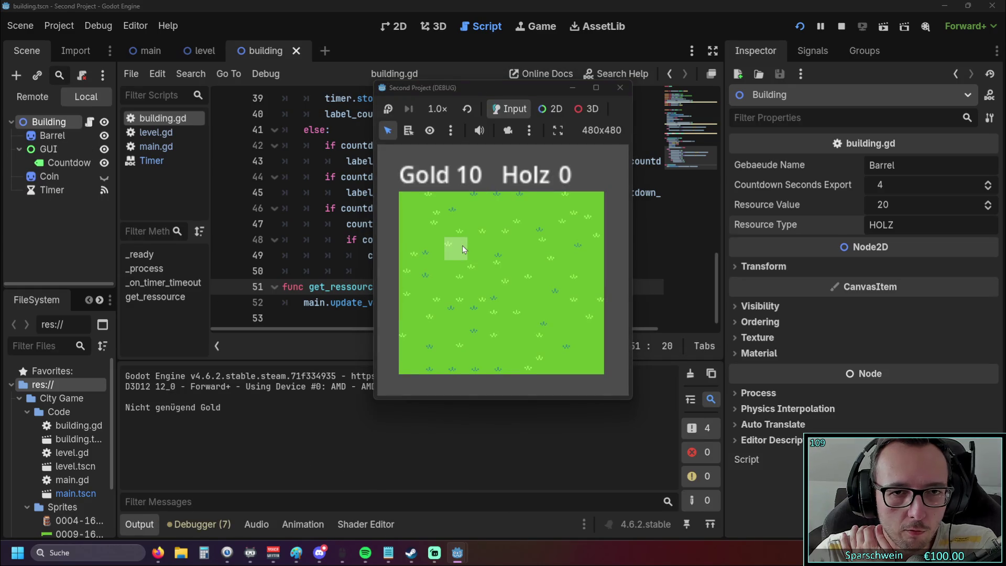
{"action": "left_click", "coordinate": [462, 245]}
{"action": "left_click", "coordinate": [620, 87]}
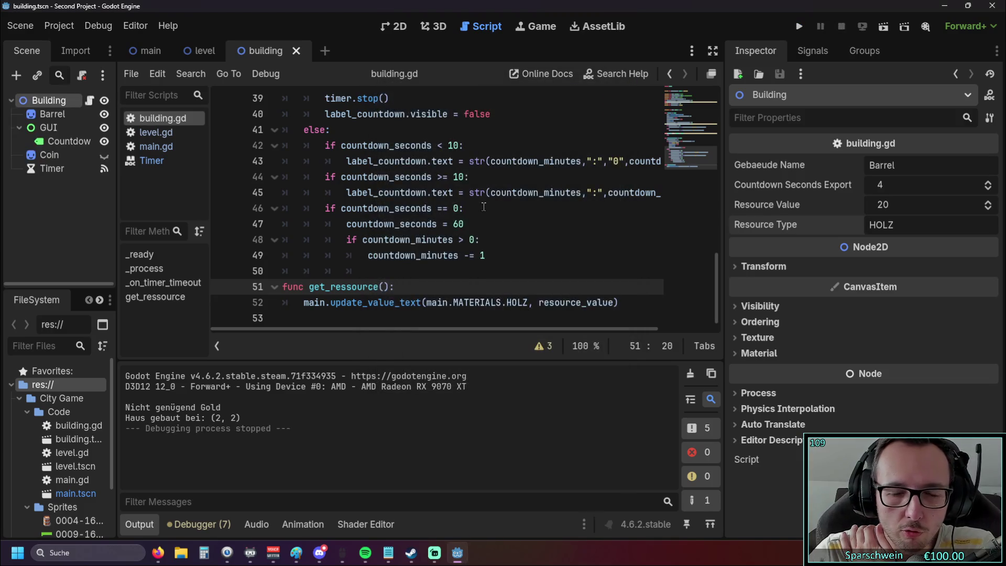
{"action": "scroll", "coordinate": [486, 208], "scroll_direction": "up", "scroll_amount": 1}
{"action": "scroll", "coordinate": [486, 208], "scroll_direction": "up", "scroll_amount": 10}
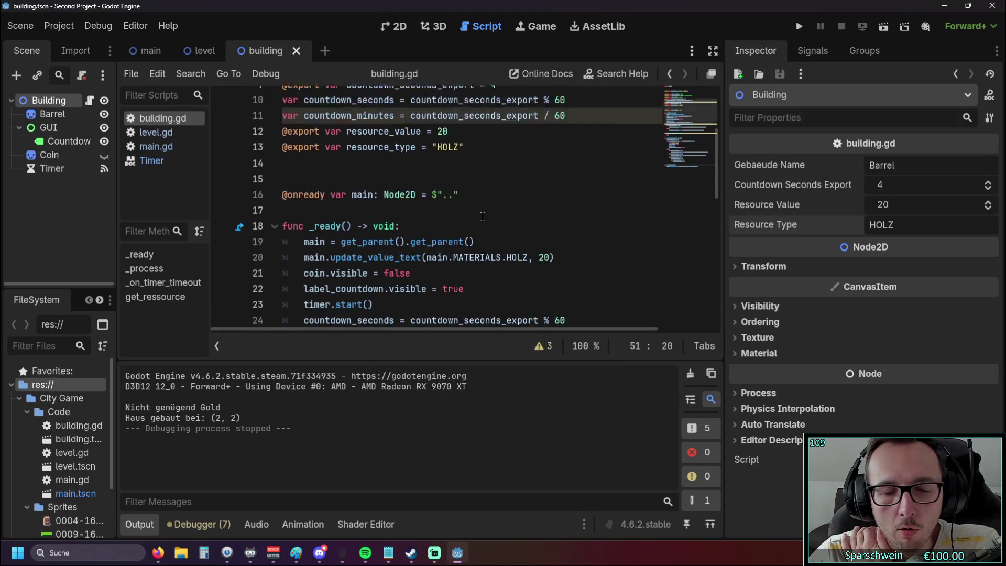
{"action": "scroll", "coordinate": [481, 219], "scroll_direction": "up", "scroll_amount": 1}
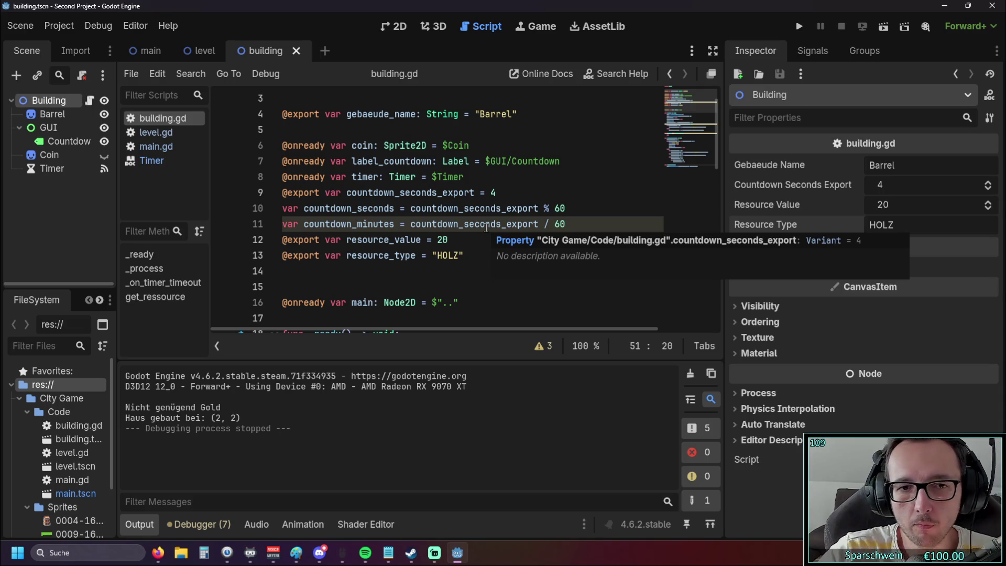
{"action": "left_click", "coordinate": [410, 255]}
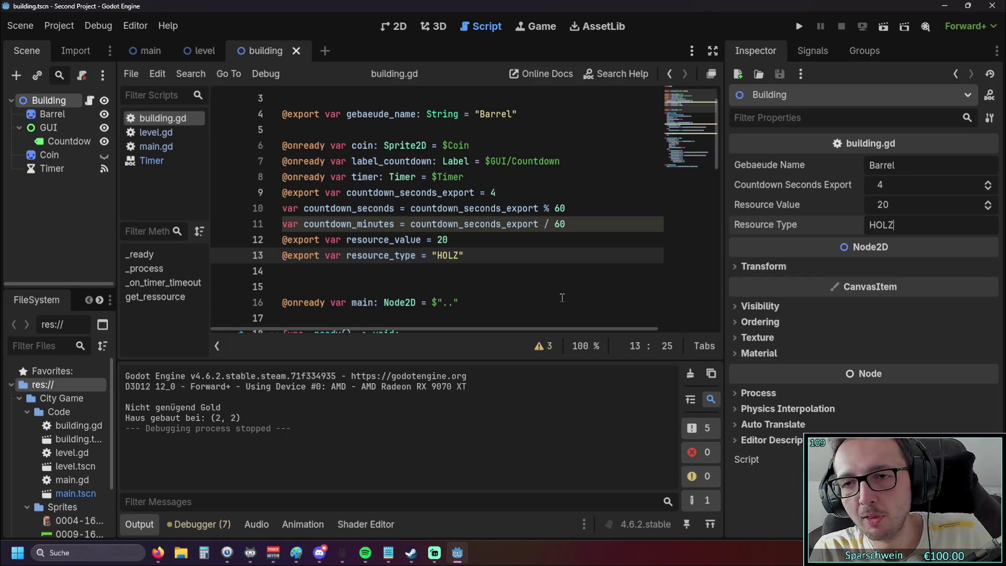
{"action": "left_click", "coordinate": [509, 276]}
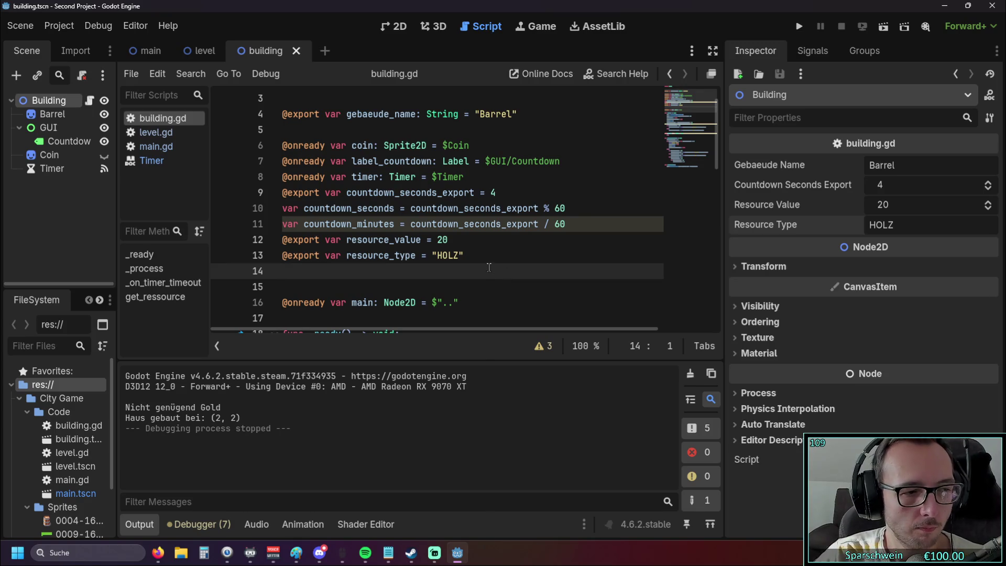
{"action": "scroll", "coordinate": [465, 256], "scroll_direction": "down", "scroll_amount": 12}
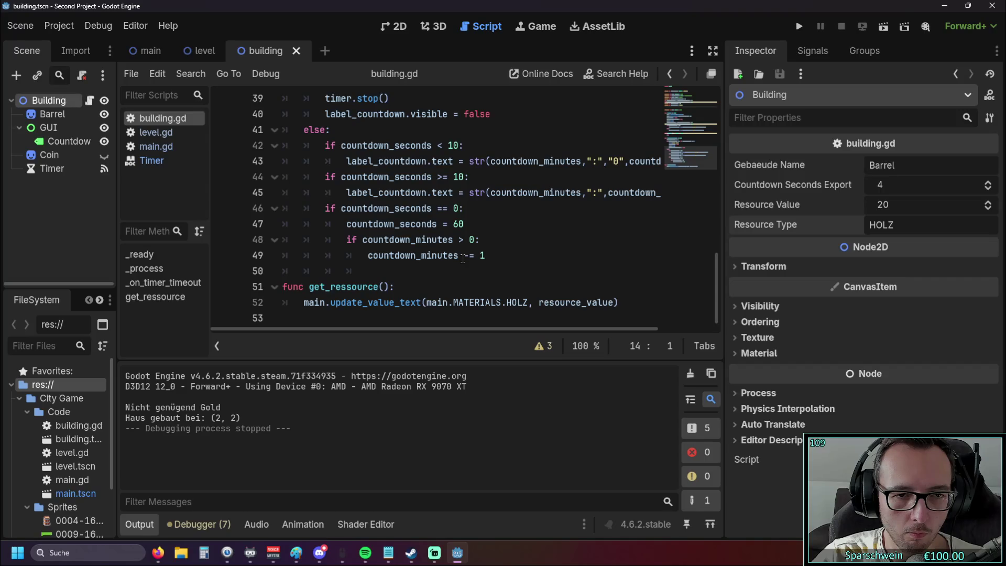
{"action": "scroll", "coordinate": [463, 258], "scroll_direction": "up", "scroll_amount": 4}
{"action": "scroll", "coordinate": [487, 268], "scroll_direction": "down", "scroll_amount": 4}
{"action": "scroll", "coordinate": [485, 267], "scroll_direction": "up", "scroll_amount": 3}
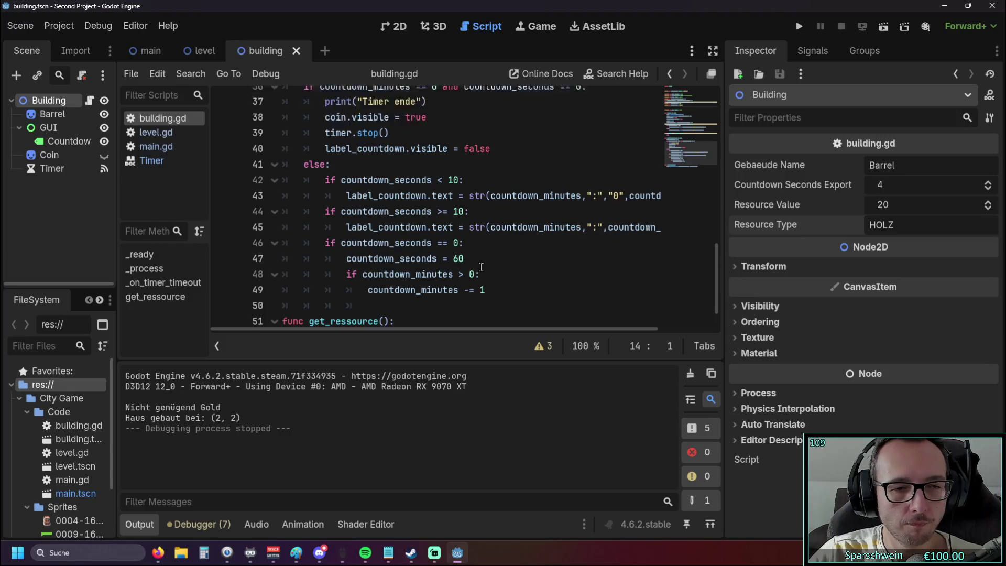
{"action": "scroll", "coordinate": [479, 266], "scroll_direction": "down", "scroll_amount": 3}
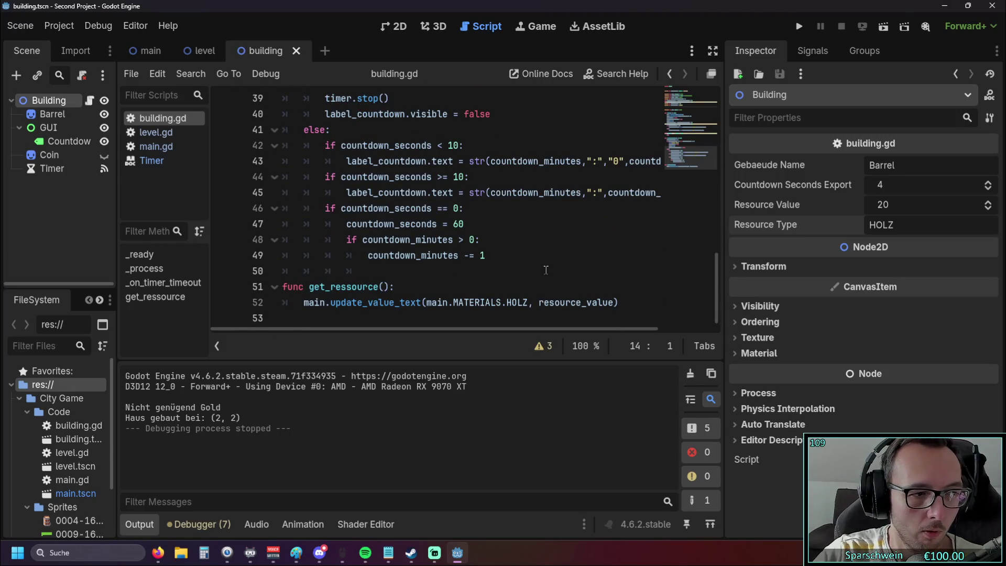
{"action": "scroll", "coordinate": [524, 267], "scroll_direction": "up", "scroll_amount": 11}
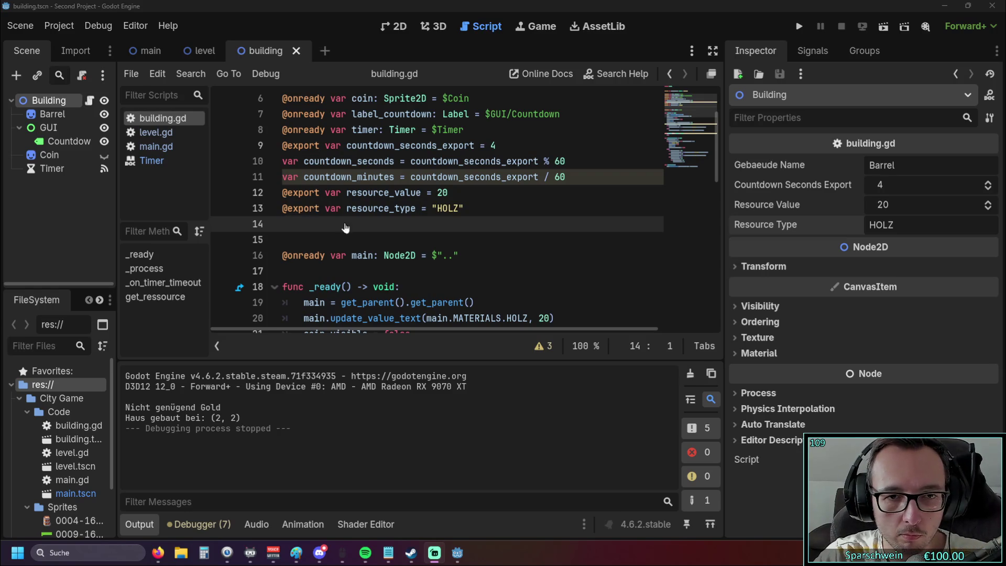
{"action": "scroll", "coordinate": [440, 216], "scroll_direction": "up", "scroll_amount": 1}
{"action": "scroll", "coordinate": [438, 234], "scroll_direction": "down", "scroll_amount": 1}
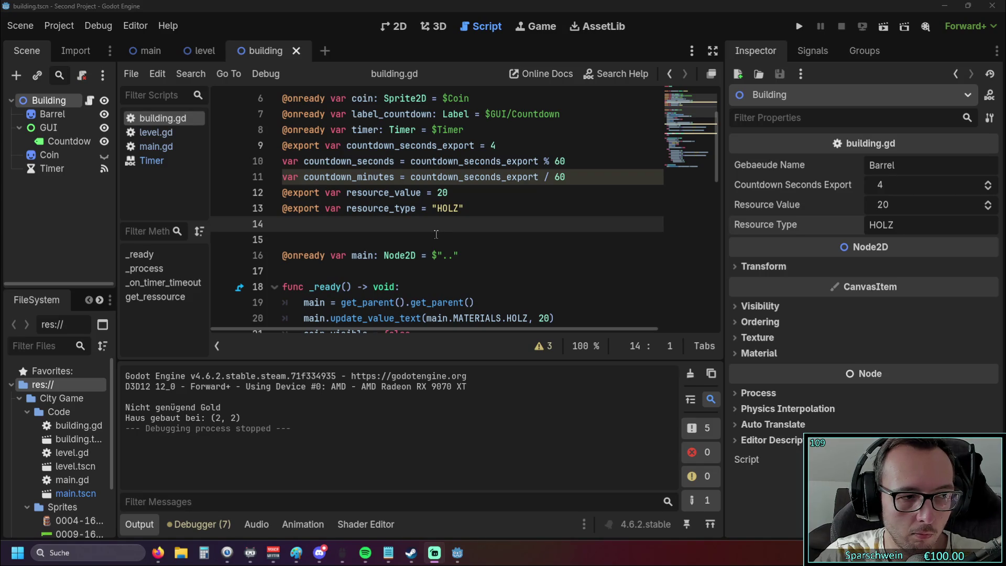
Type resource_type on line 13 as main.MATERIAL with default value HOLZ.
{"action": "left_click", "coordinate": [437, 234]}
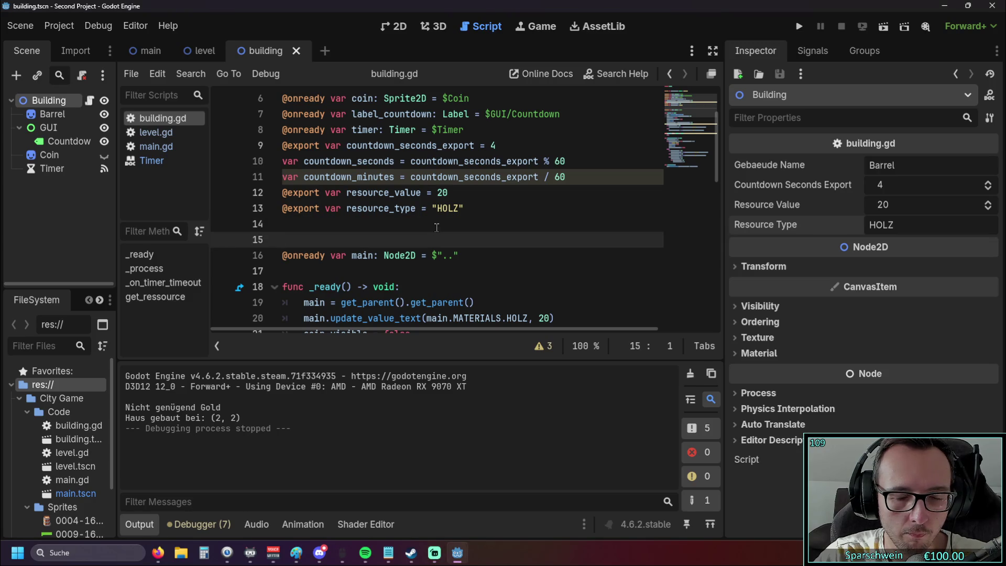
{"action": "left_click_drag", "start_coordinate": [417, 208], "coordinate": [433, 208]}
{"action": "key", "text": "ctrl+z"}
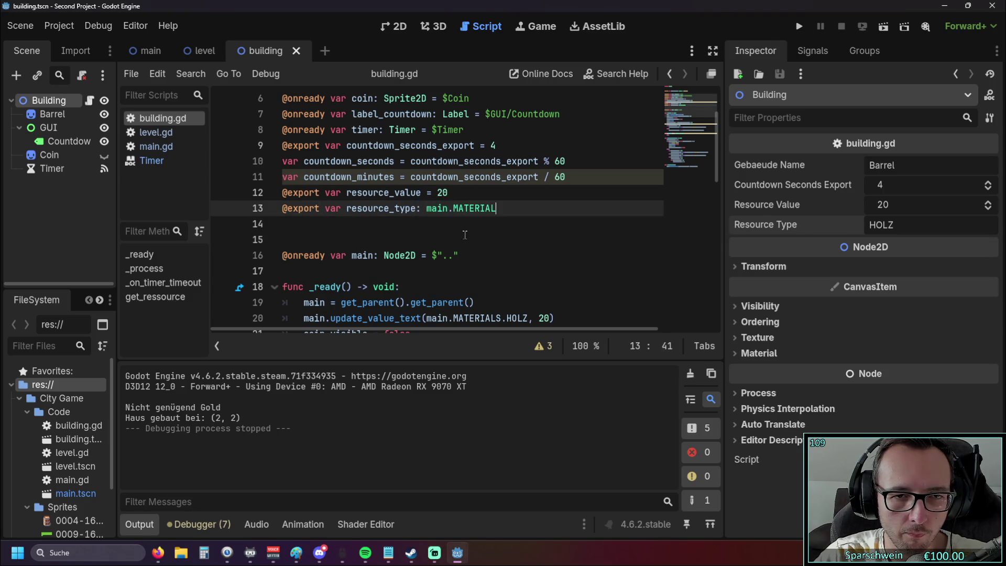
{"action": "left_click", "coordinate": [456, 237]}
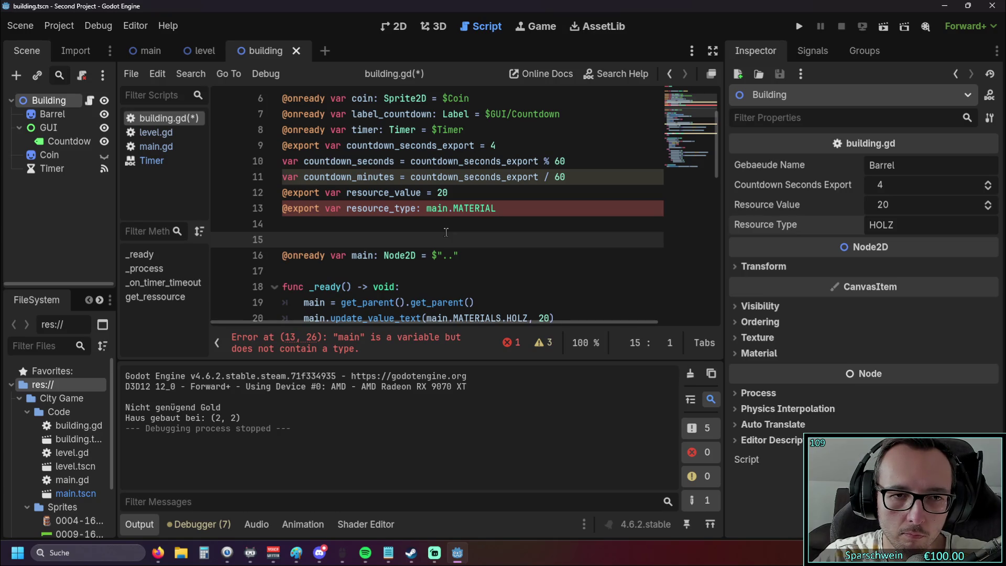
{"action": "left_click", "coordinate": [499, 209]}
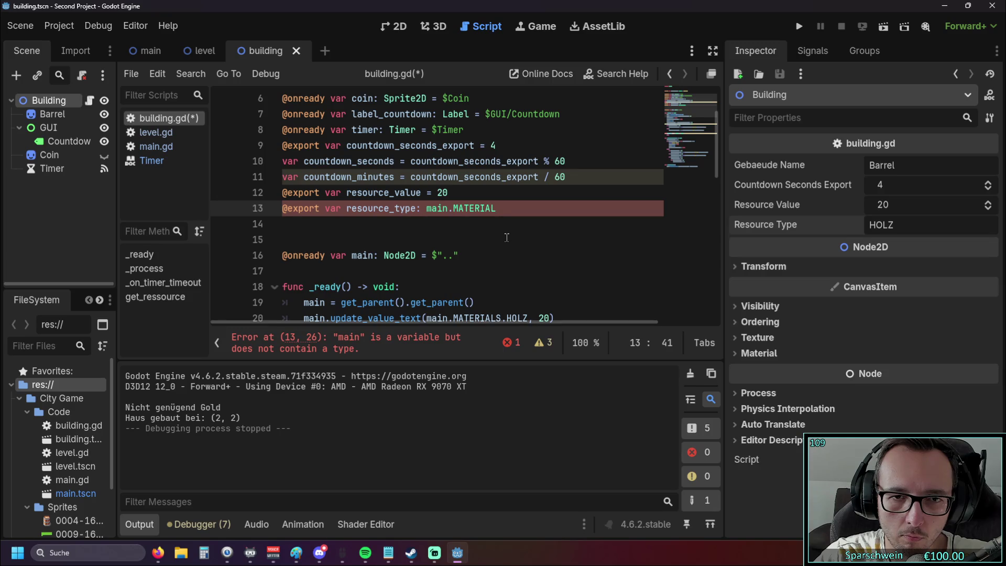
{"action": "type", "text": ".HOLZ"}
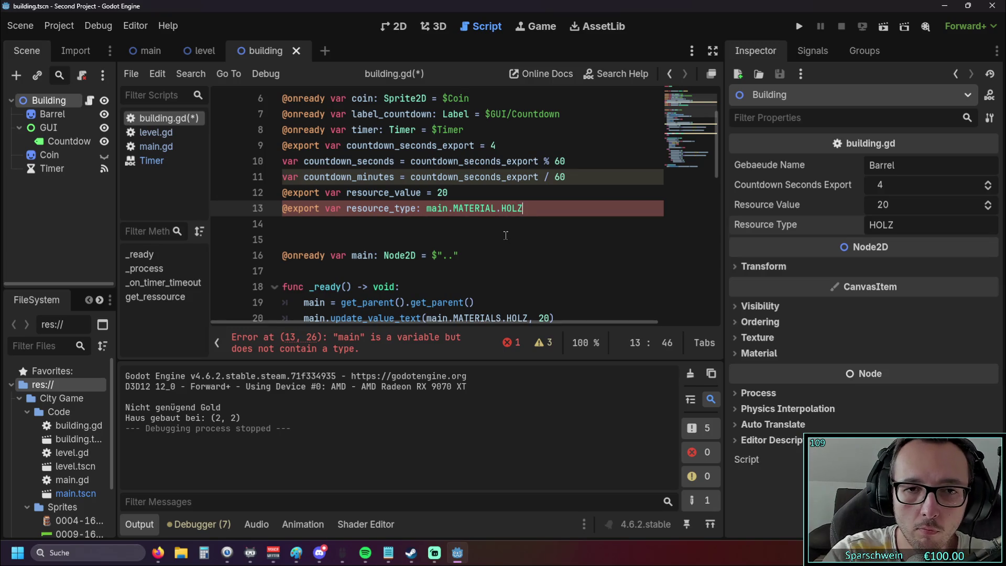
{"action": "left_click", "coordinate": [495, 234]}
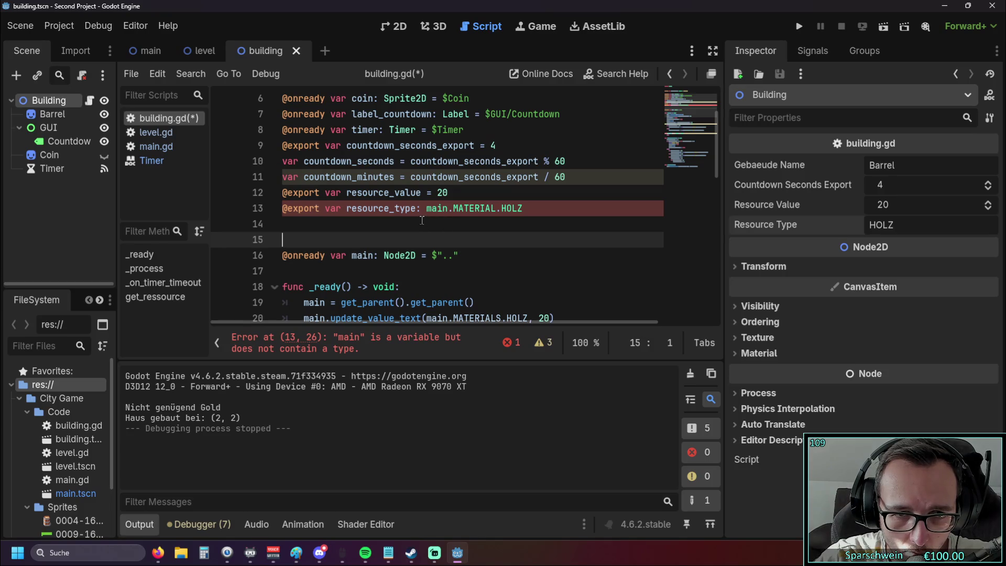
{"action": "left_click", "coordinate": [529, 212]}
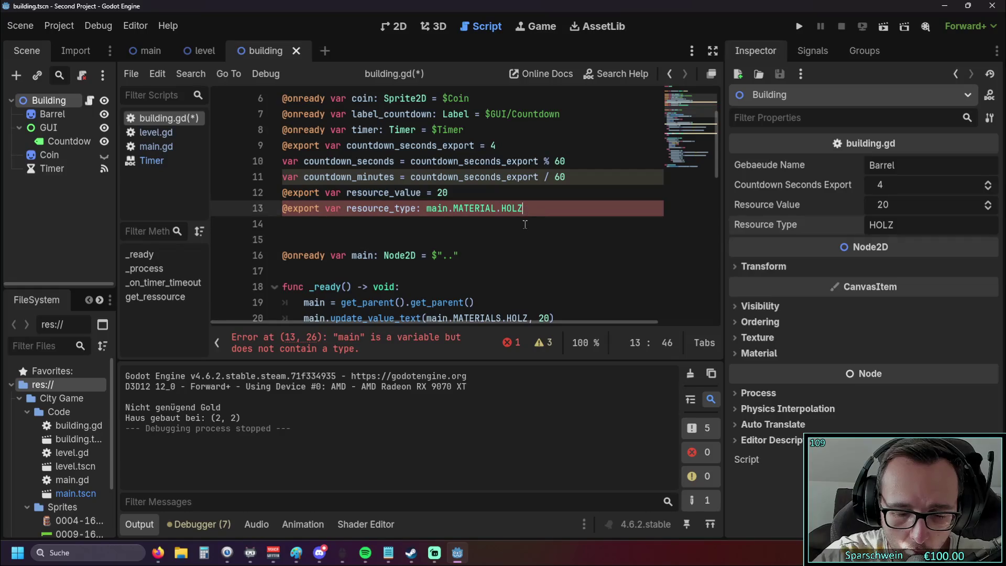
{"action": "key", "text": "BackSpace"}
{"action": "key", "text": "BackSpace"}
{"action": "key", "text": "BackSpace"}
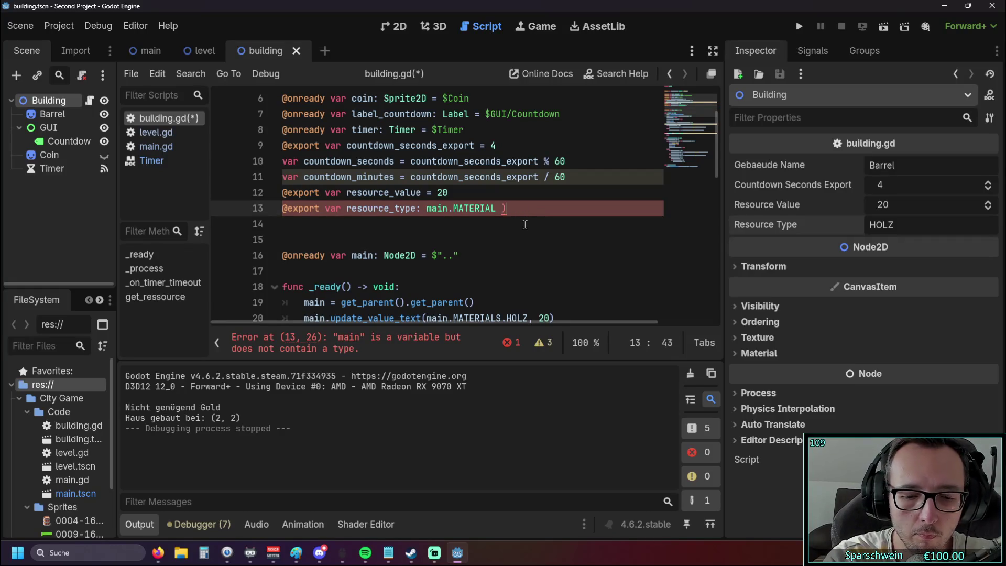
{"action": "type", "text": "= Holz"}
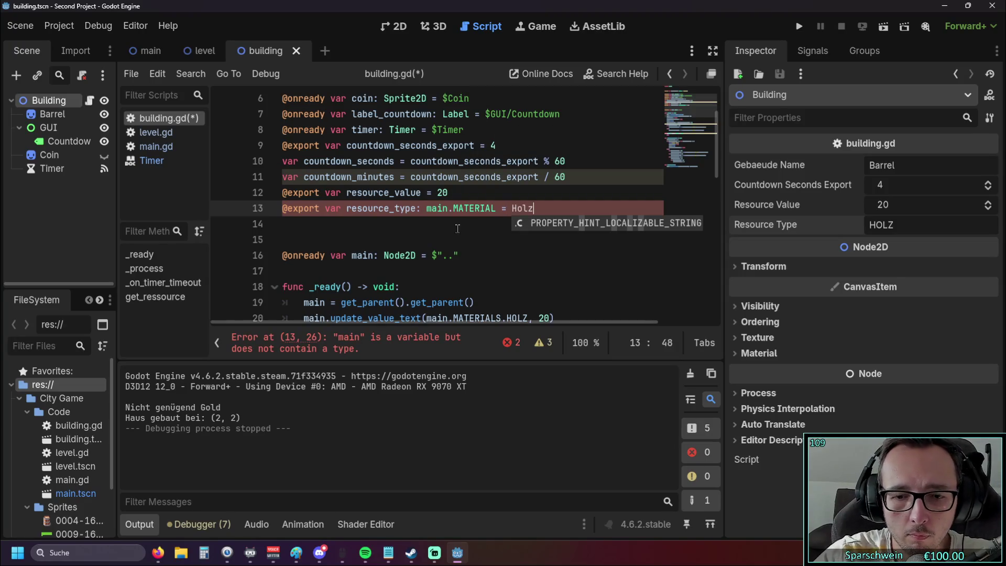
{"action": "key", "text": "BackSpace"}
{"action": "key", "text": "BackSpace"}
{"action": "key", "text": "BackSpace"}
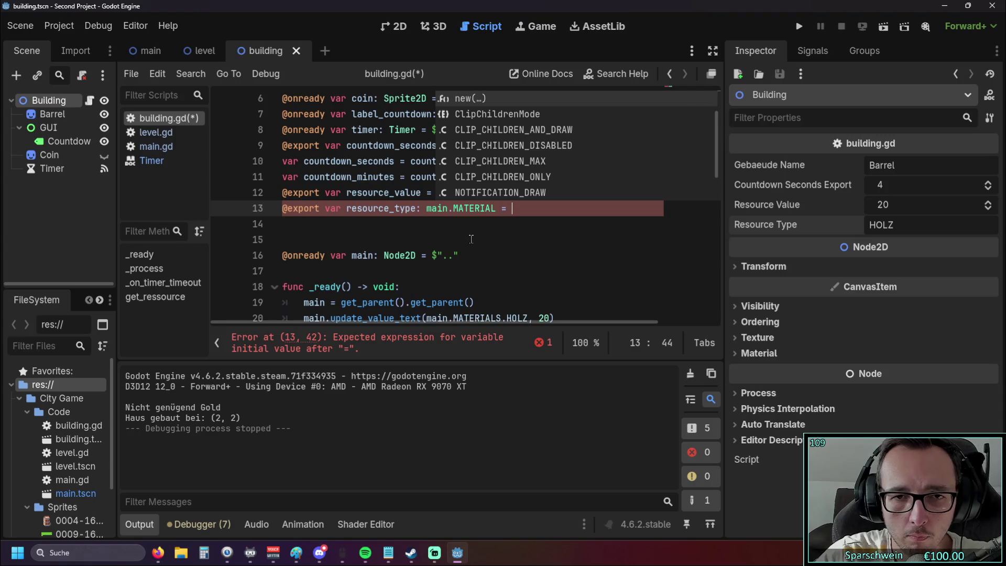
{"action": "type", "text": "HOLZ"}
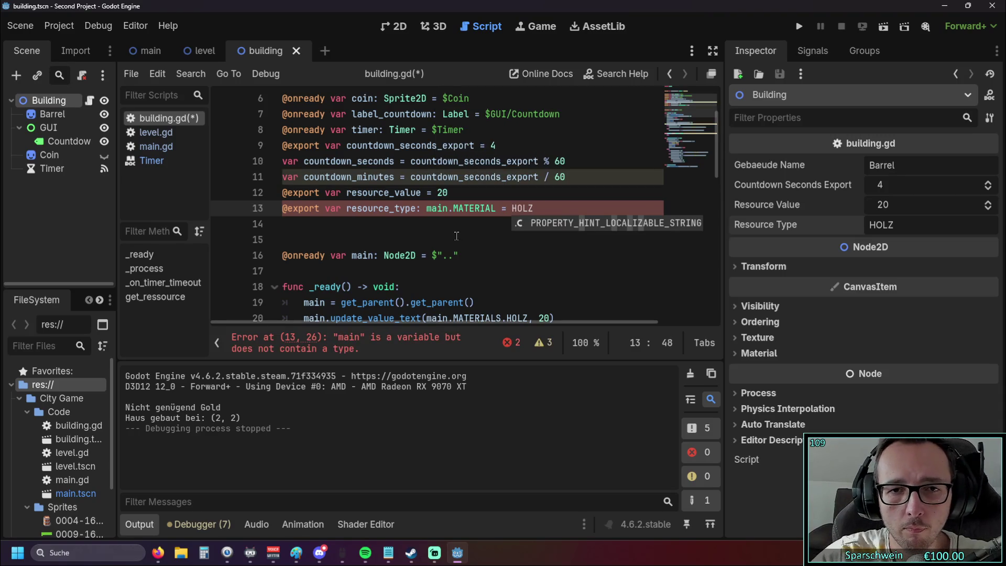
{"action": "left_click", "coordinate": [440, 239]}
Copy main.MATERIALS.HOLZ from line 52 and paste it over the HOLZ default on line 13.
{"action": "scroll", "coordinate": [436, 223], "scroll_direction": "down", "scroll_amount": 10}
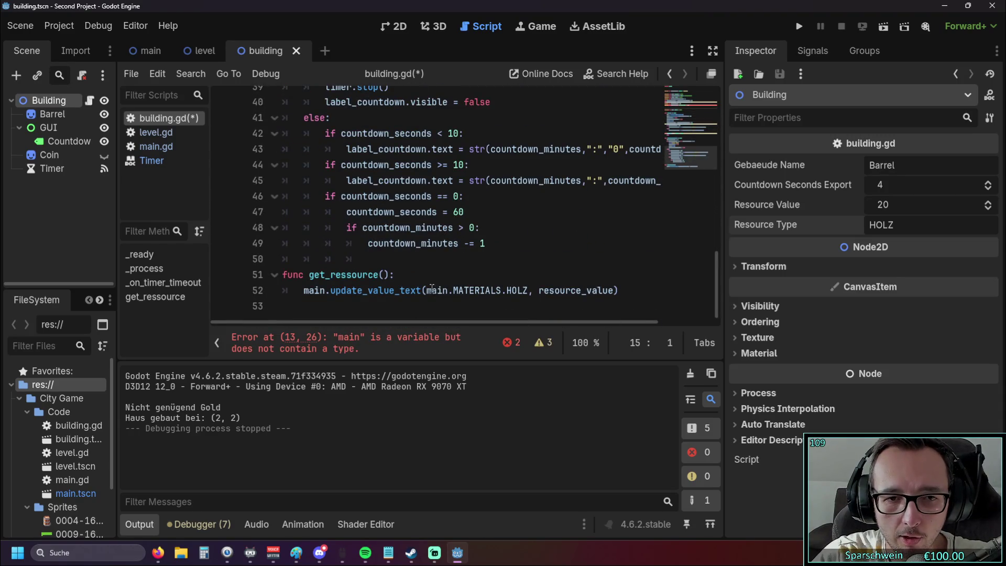
{"action": "left_click", "coordinate": [428, 290]}
{"action": "left_click_drag", "start_coordinate": [428, 290], "coordinate": [528, 291]}
{"action": "key", "text": "ctrl+c"}
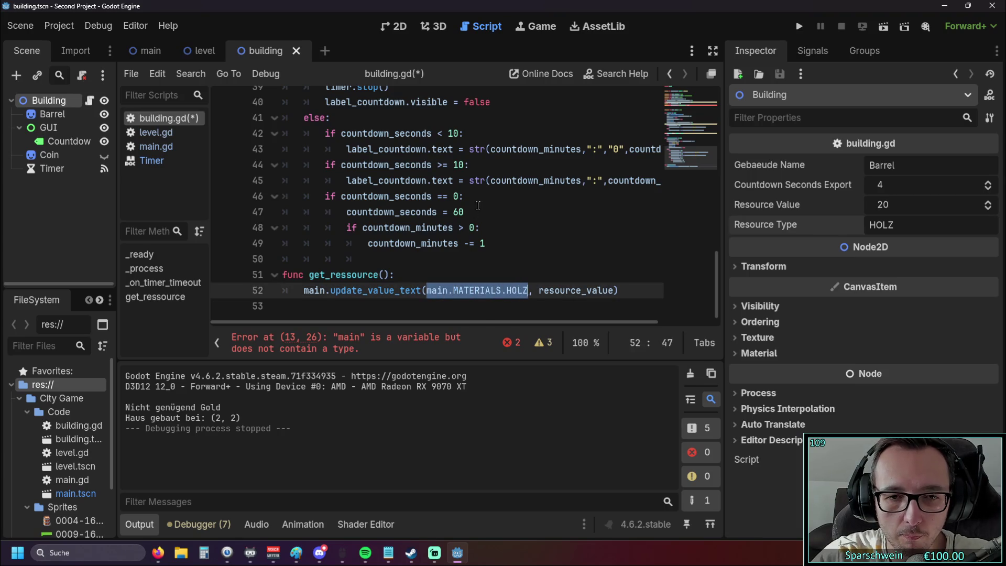
{"action": "scroll", "coordinate": [479, 205], "scroll_direction": "up", "scroll_amount": 10}
{"action": "scroll", "coordinate": [479, 205], "scroll_direction": "up", "scroll_amount": 2}
{"action": "double_click", "coordinate": [523, 286]}
{"action": "key", "text": "ctrl+v"}
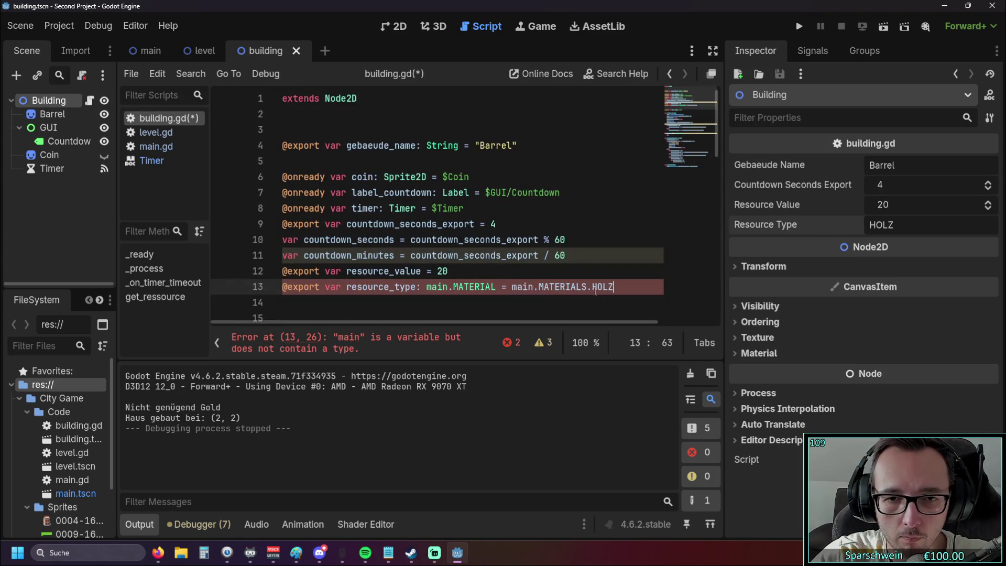
{"action": "left_click", "coordinate": [587, 240]}
{"action": "scroll", "coordinate": [589, 236], "scroll_direction": "down", "scroll_amount": 2}
{"action": "scroll", "coordinate": [587, 220], "scroll_direction": "up", "scroll_amount": 1}
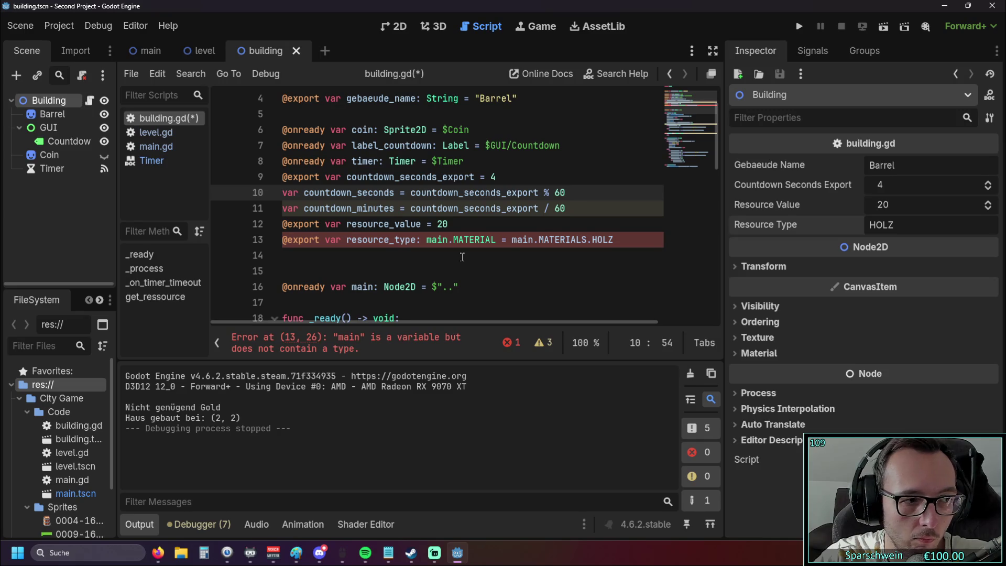
Correct the type to main.MATERIALS and review the update_value_text arguments on line 52.
{"action": "left_click", "coordinate": [496, 240]}
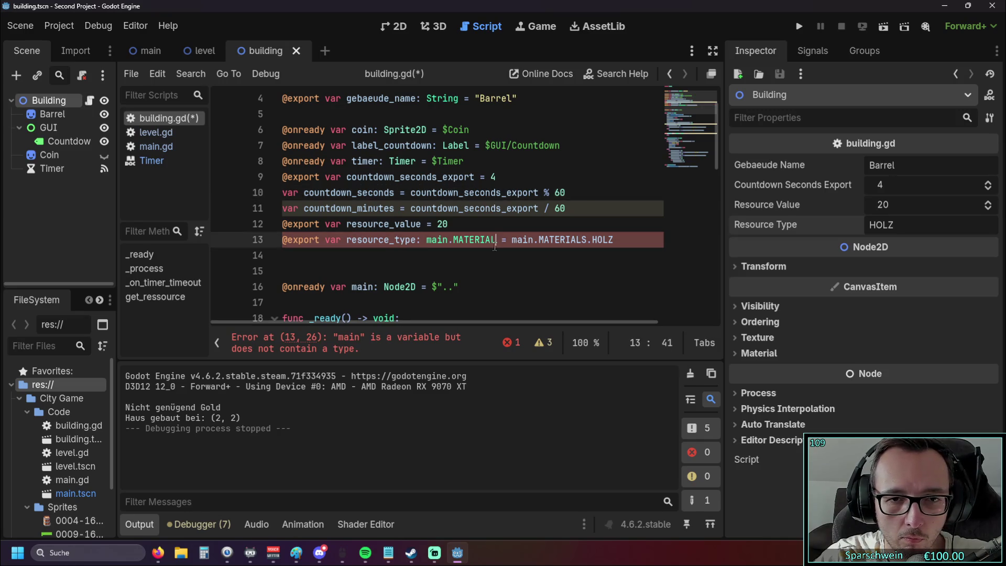
{"action": "type", "text": "S"}
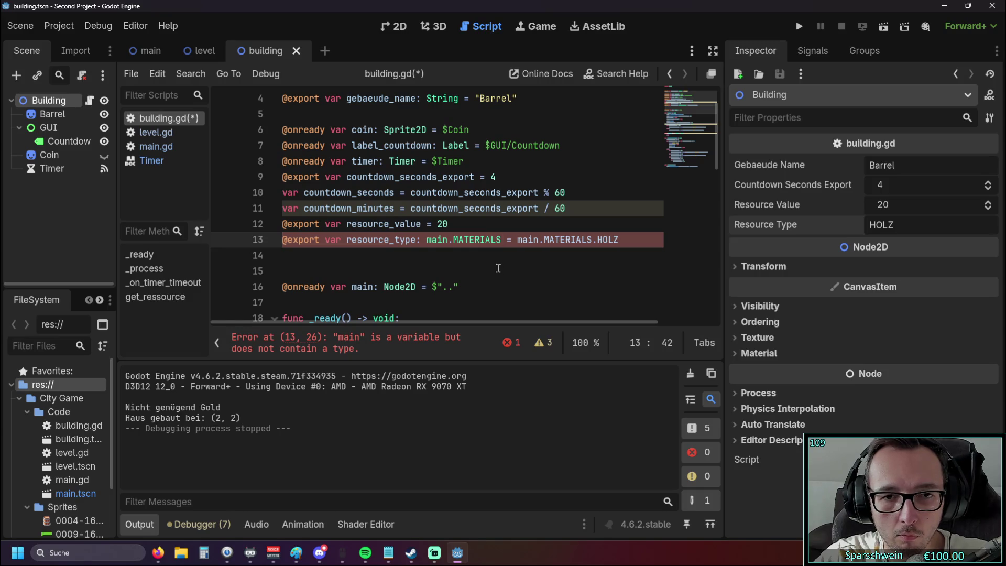
{"action": "left_click", "coordinate": [496, 265]}
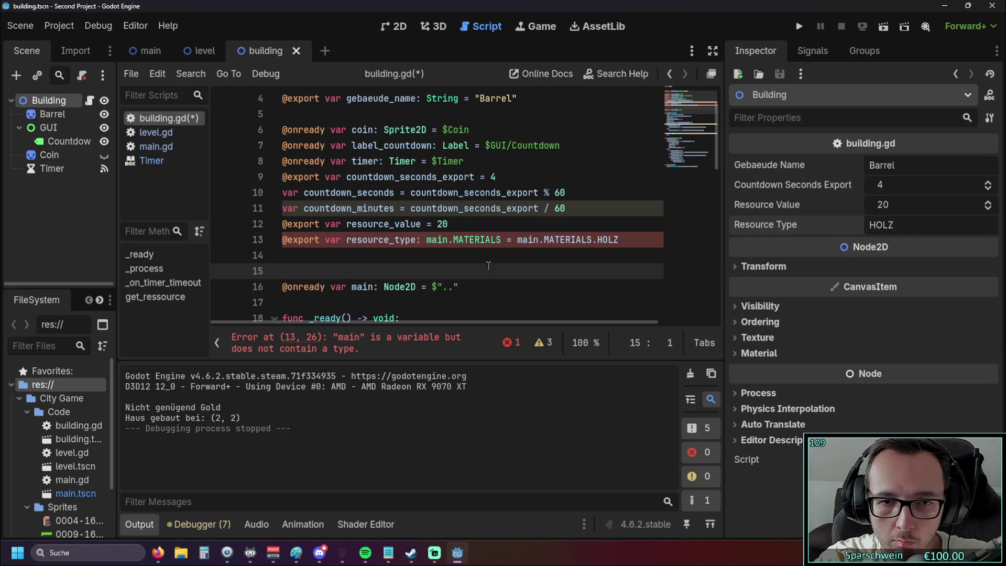
{"action": "double_click", "coordinate": [592, 241]}
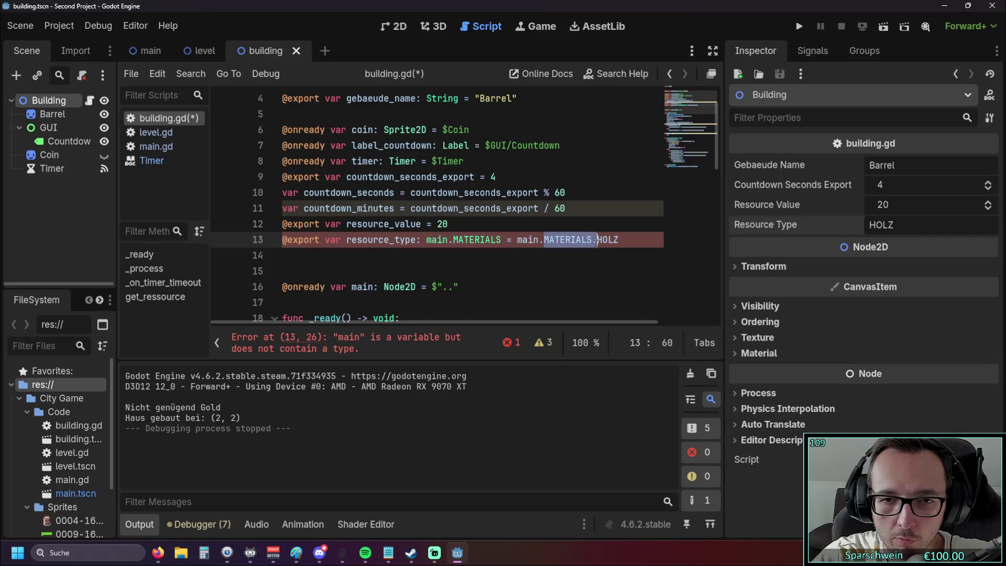
{"action": "double_click", "coordinate": [499, 241]}
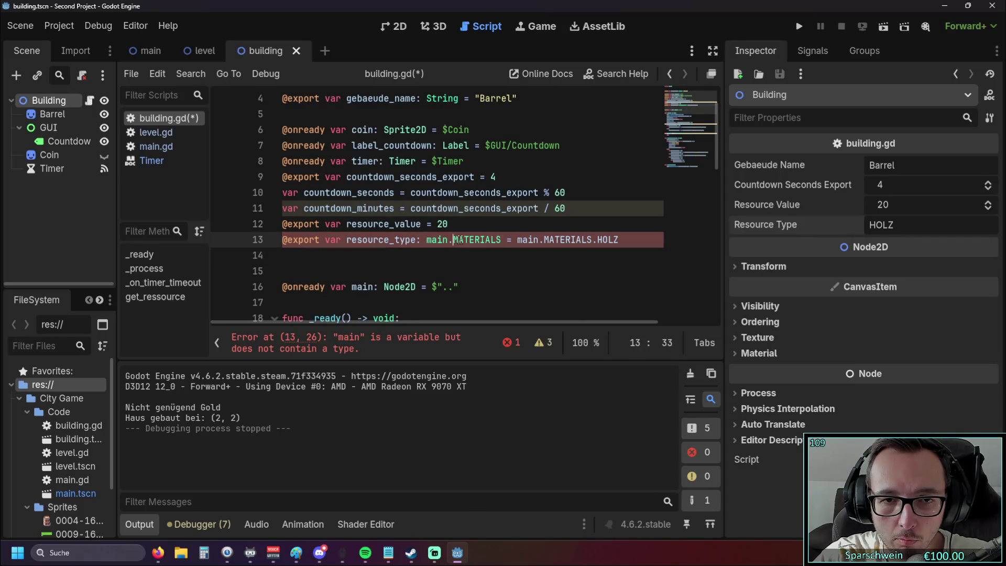
{"action": "left_click", "coordinate": [492, 265]}
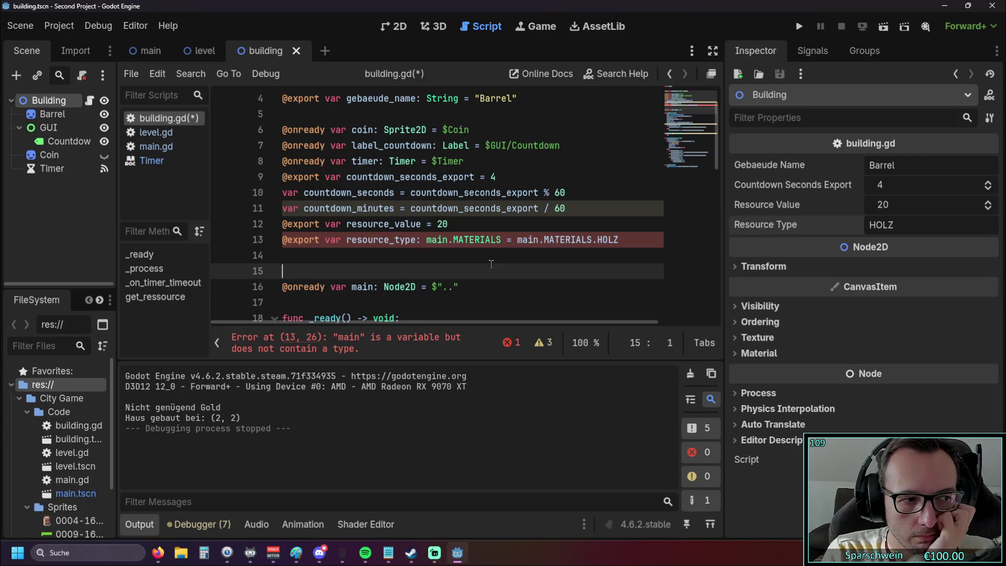
{"action": "scroll", "coordinate": [491, 263], "scroll_direction": "down", "scroll_amount": 10}
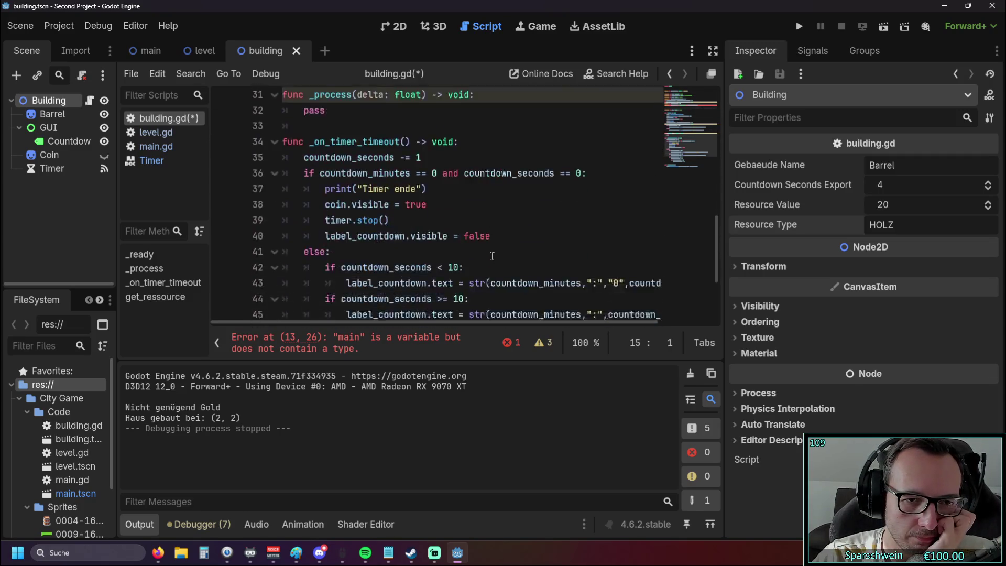
{"action": "left_click_drag", "start_coordinate": [426, 290], "coordinate": [616, 290]}
{"action": "left_click", "coordinate": [568, 309]}
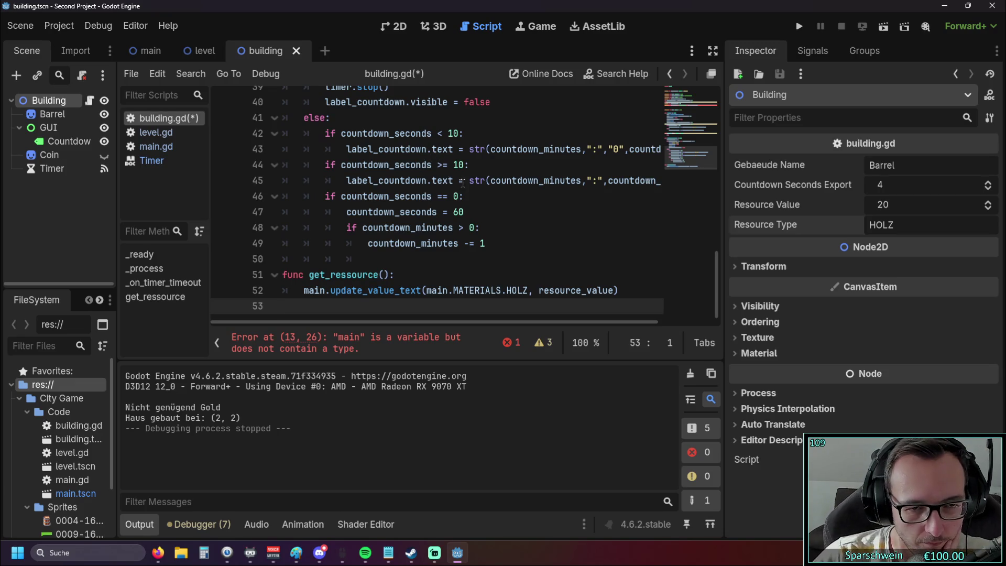
{"action": "scroll", "coordinate": [483, 182], "scroll_direction": "up", "scroll_amount": 3}
{"action": "scroll", "coordinate": [483, 182], "scroll_direction": "up", "scroll_amount": 8}
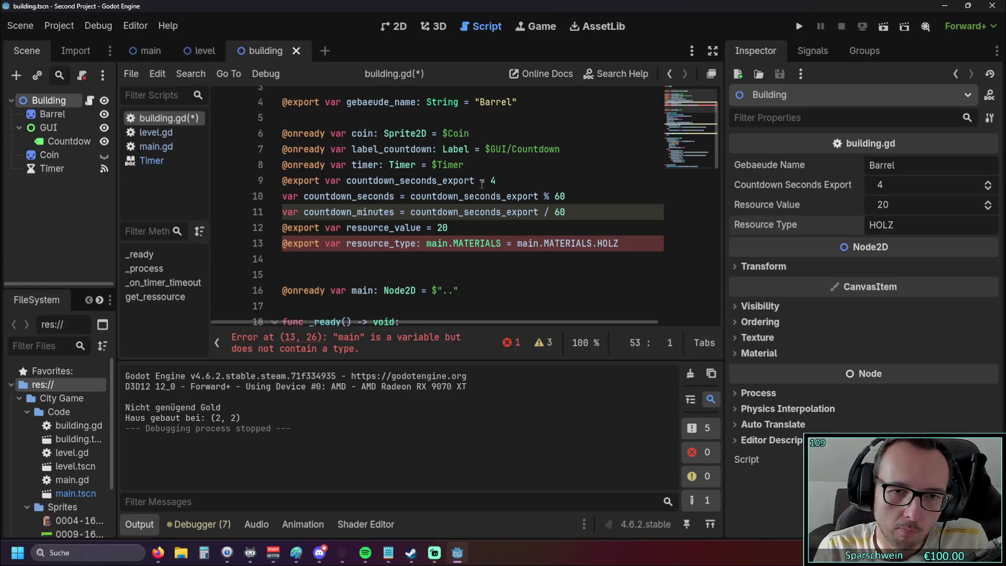
Inspect the MATERIALS enum and its values in main.gd.
{"action": "left_click", "coordinate": [152, 147]}
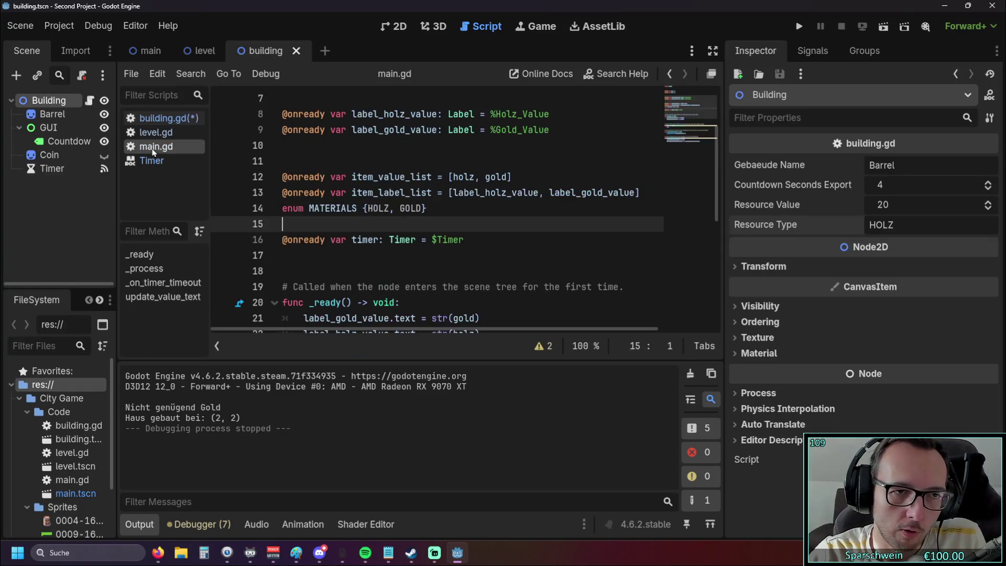
{"action": "left_click", "coordinate": [340, 208]}
{"action": "double_click", "coordinate": [340, 208]}
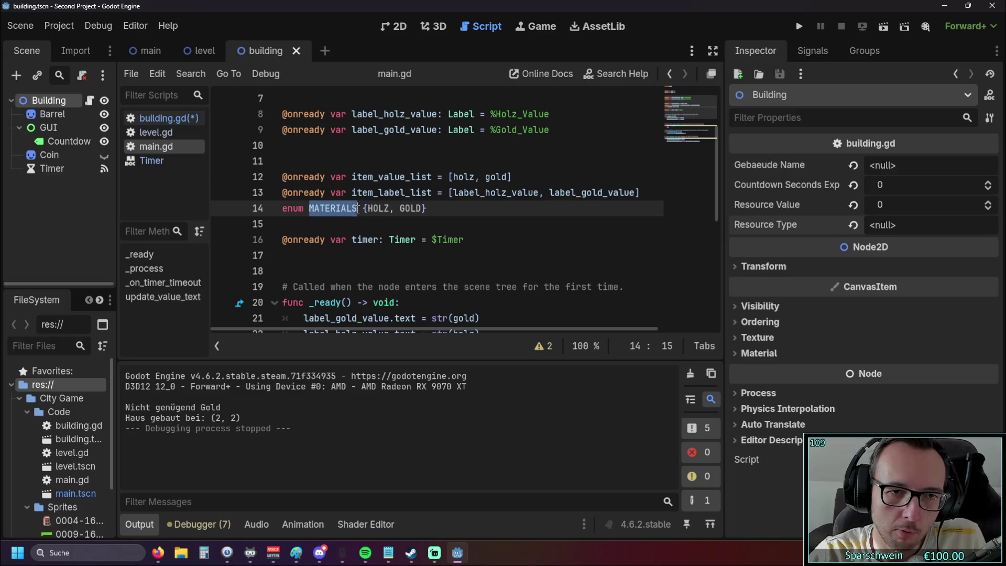
{"action": "left_click", "coordinate": [447, 228]}
{"action": "left_click", "coordinate": [405, 208]}
{"action": "left_click", "coordinate": [425, 208]}
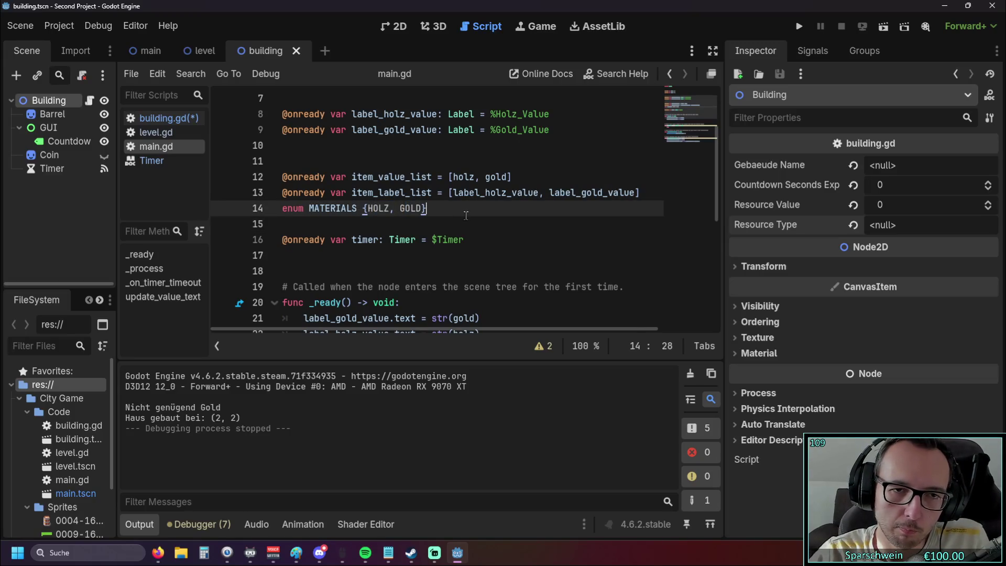
Select line 16 in building.gd, then switch to the global-enums forum thread at its top.
{"action": "left_click", "coordinate": [155, 124]}
{"action": "left_click", "coordinate": [437, 271]}
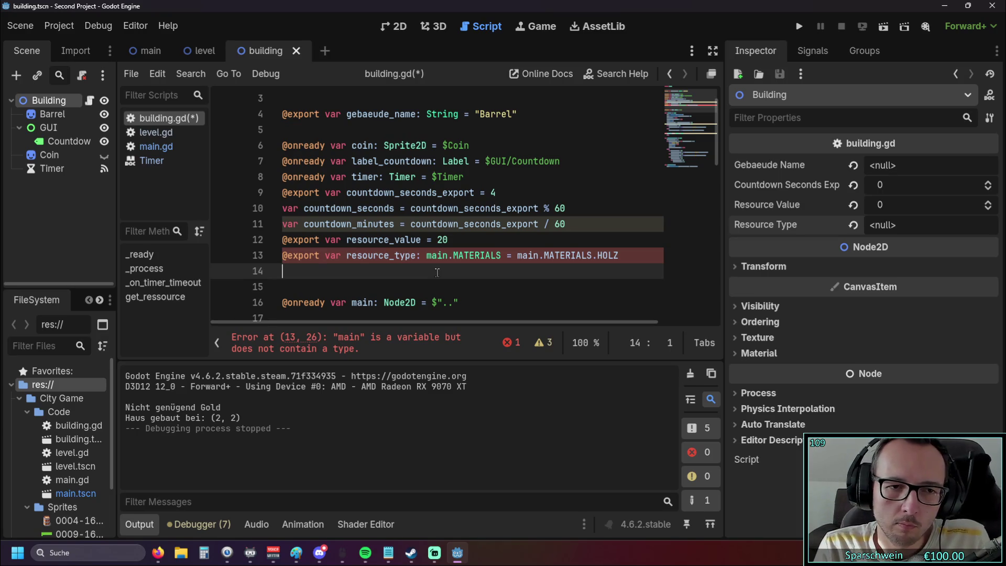
{"action": "scroll", "coordinate": [415, 286], "scroll_direction": "down", "scroll_amount": 1}
{"action": "mouse_move", "coordinate": [458, 255]}
{"action": "left_mouse_down"}
{"action": "mouse_move", "coordinate": [410, 256]}
{"action": "mouse_move", "coordinate": [410, 244]}
{"action": "left_mouse_up"}
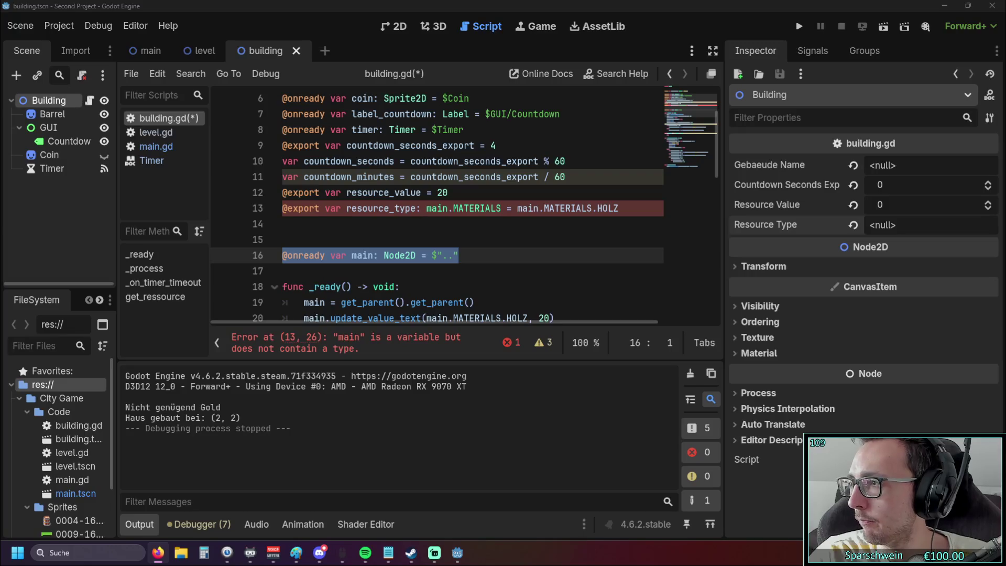
{"action": "key", "text": "alt+Tab"}
{"action": "key", "text": "Home"}
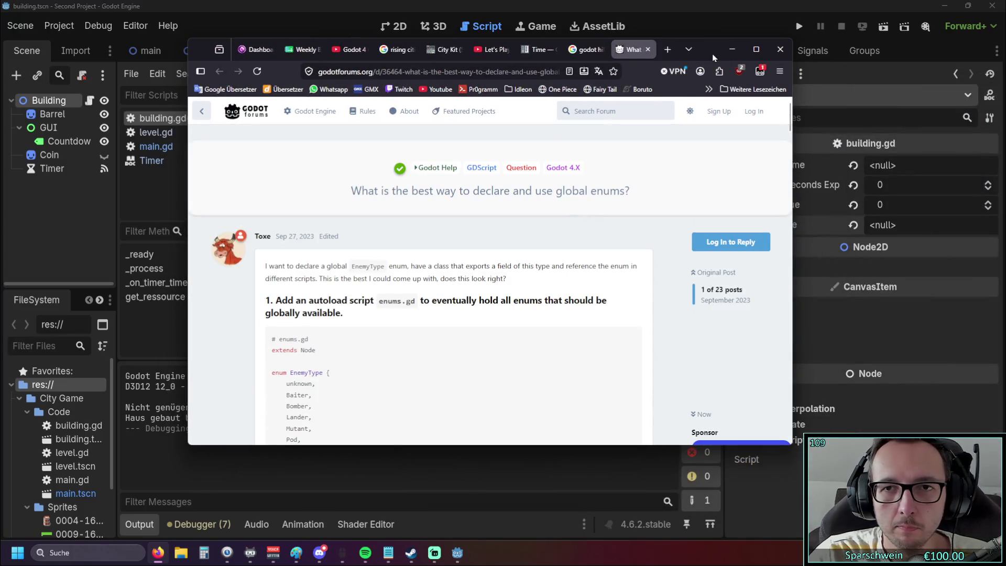
Maximize the browser and read the thread's autoload-script approach to global enums.
{"action": "double_click", "coordinate": [712, 53]}
{"action": "scroll", "coordinate": [182, 244], "scroll_direction": "down", "scroll_amount": 1}
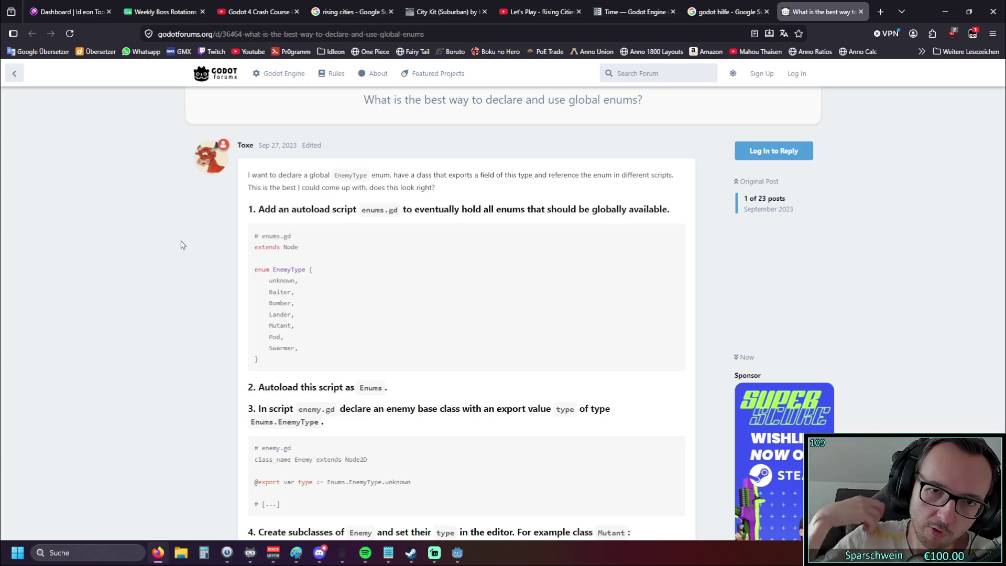
{"action": "scroll", "coordinate": [181, 245], "scroll_direction": "down", "scroll_amount": 2}
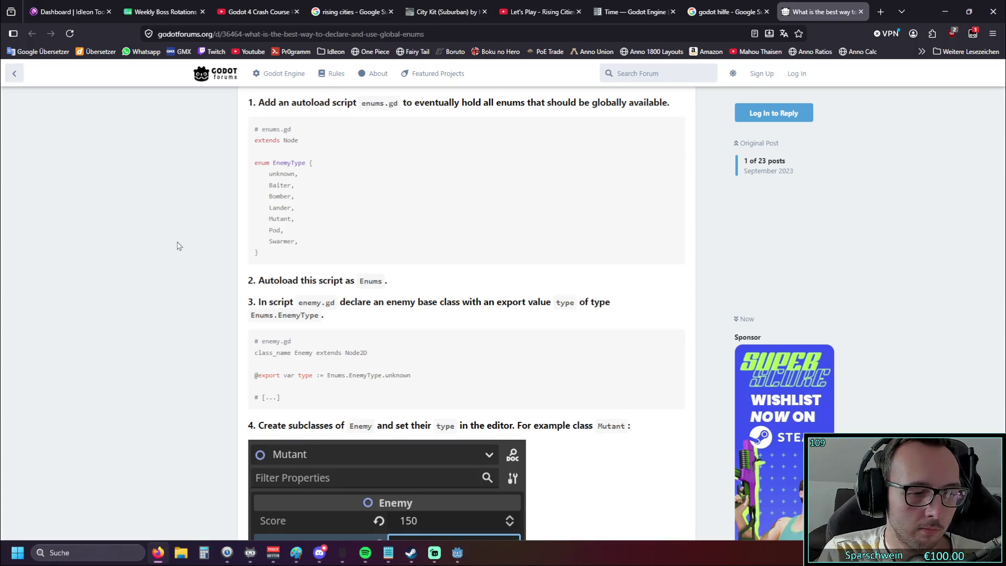
Minimize the browser and clear the line-16 selection in building.gd.
{"action": "left_click", "coordinate": [944, 12]}
{"action": "left_click", "coordinate": [451, 244]}
{"action": "scroll", "coordinate": [450, 243], "scroll_direction": "up", "scroll_amount": 1}
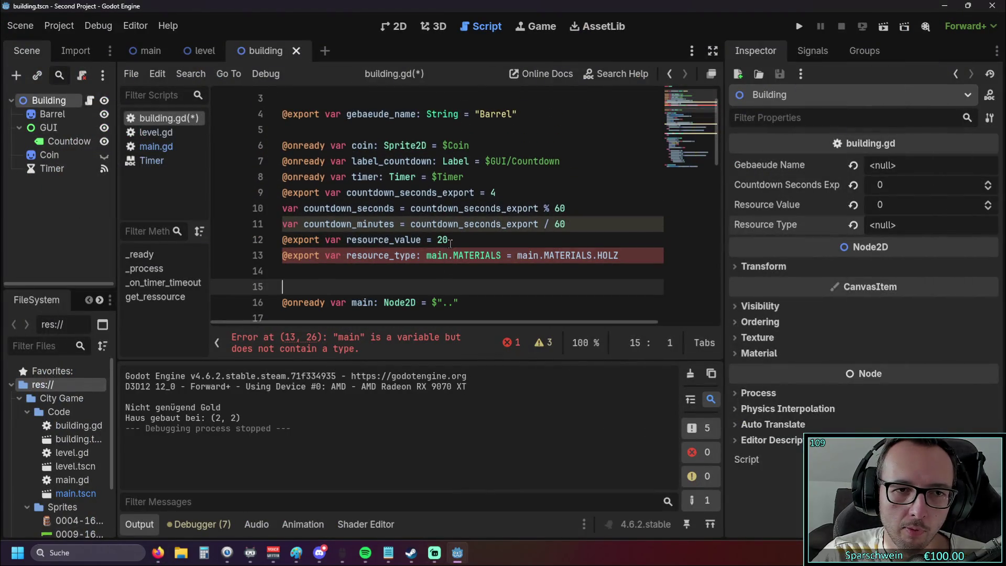
Select the line declaring the main variable, then bring the global-enums forum thread forward.
{"action": "scroll", "coordinate": [450, 244], "scroll_direction": "up", "scroll_amount": 1}
{"action": "scroll", "coordinate": [449, 244], "scroll_direction": "down", "scroll_amount": 2}
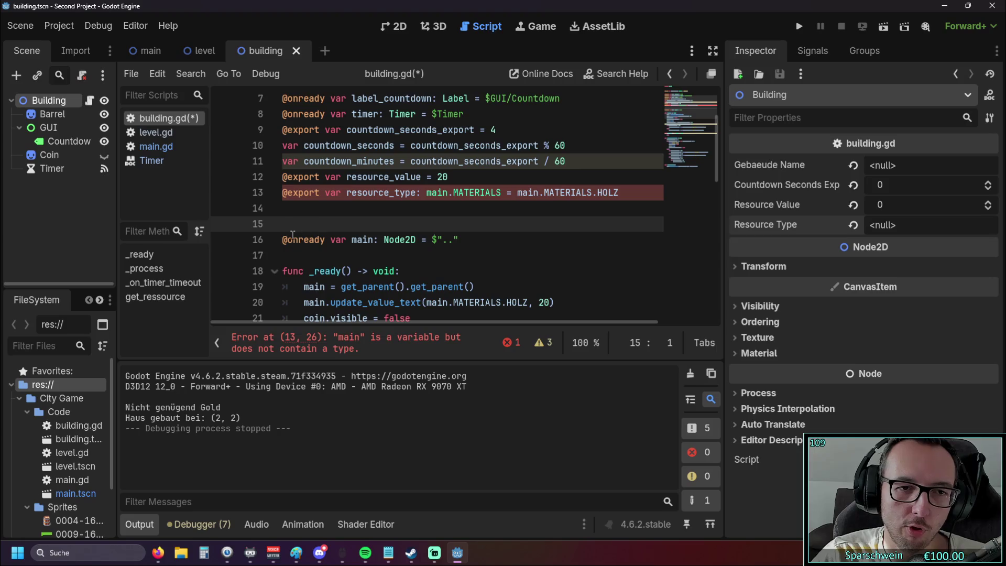
{"action": "left_click_drag", "start_coordinate": [284, 240], "coordinate": [458, 240]}
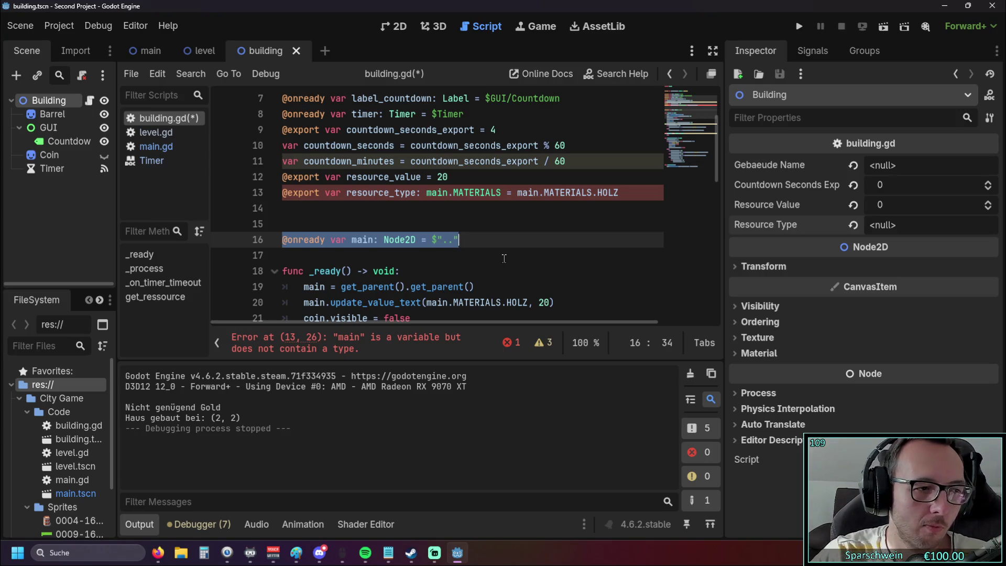
{"action": "left_click", "coordinate": [157, 552]}
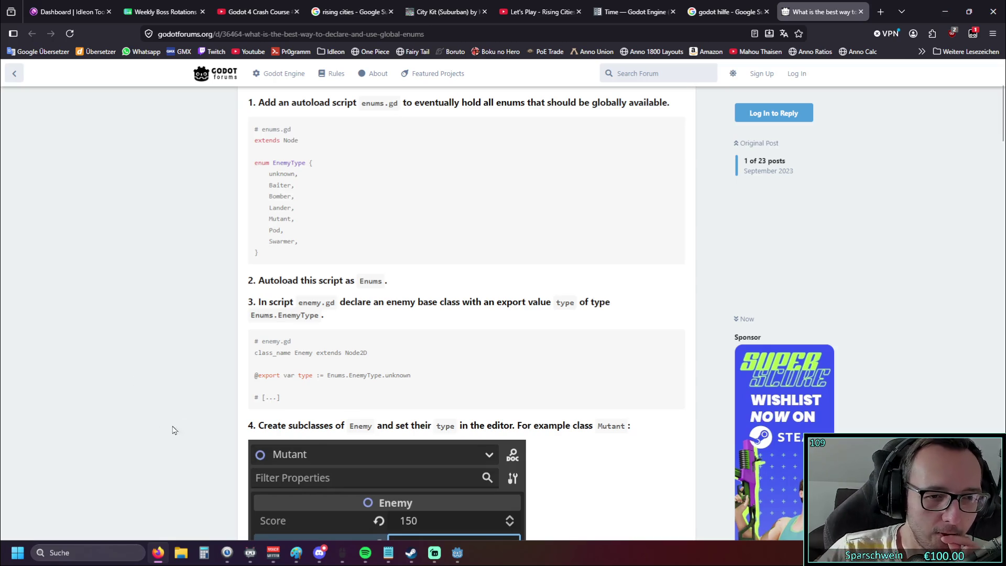
Read down to the thread's best answer and the following reply, then return to Godot.
{"action": "scroll", "coordinate": [177, 394], "scroll_direction": "down", "scroll_amount": 5}
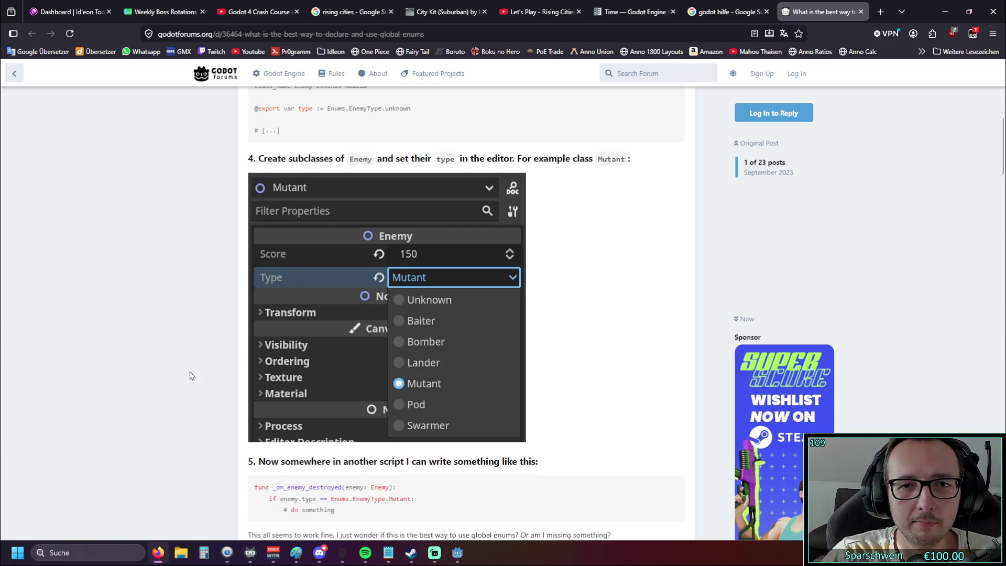
{"action": "scroll", "coordinate": [194, 367], "scroll_direction": "down", "scroll_amount": 3}
{"action": "scroll", "coordinate": [206, 342], "scroll_direction": "down", "scroll_amount": 1}
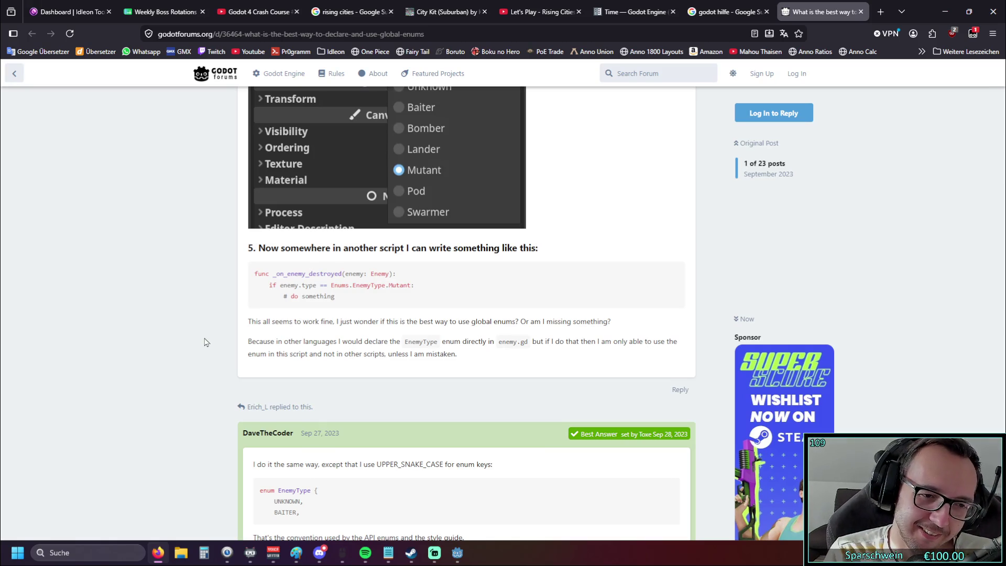
{"action": "scroll", "coordinate": [178, 302], "scroll_direction": "down", "scroll_amount": 2}
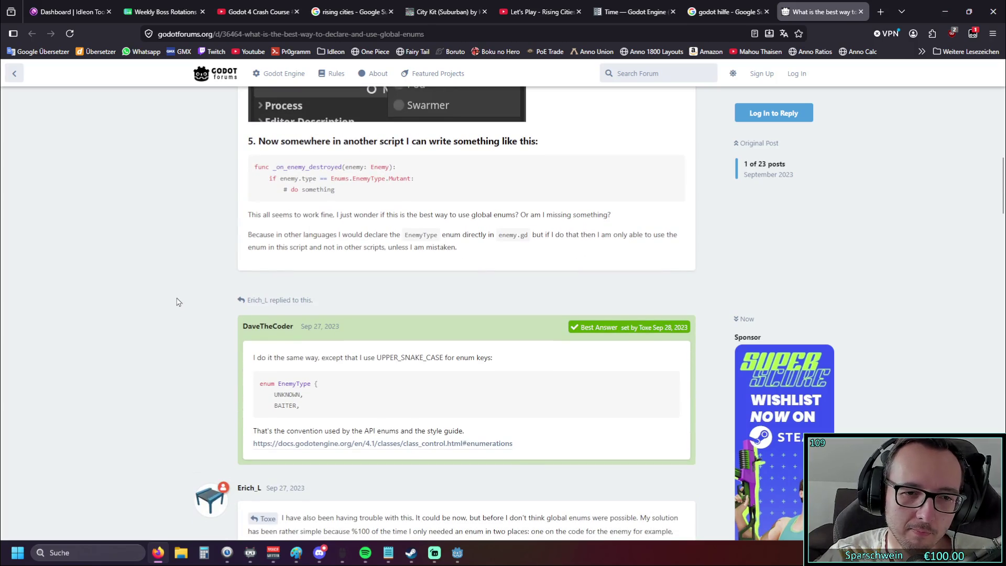
{"action": "scroll", "coordinate": [174, 301], "scroll_direction": "down", "scroll_amount": 1}
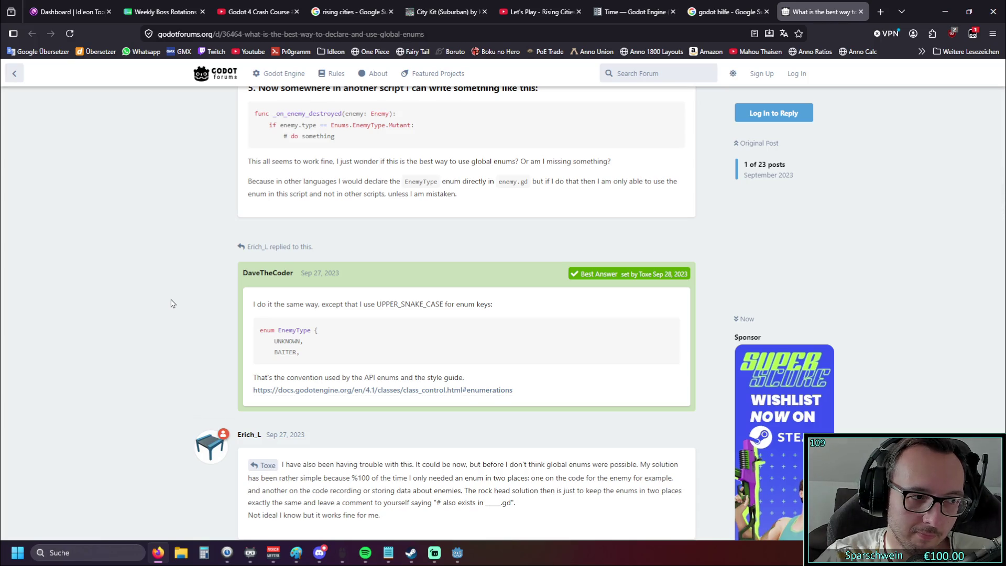
{"action": "scroll", "coordinate": [174, 304], "scroll_direction": "up", "scroll_amount": 15}
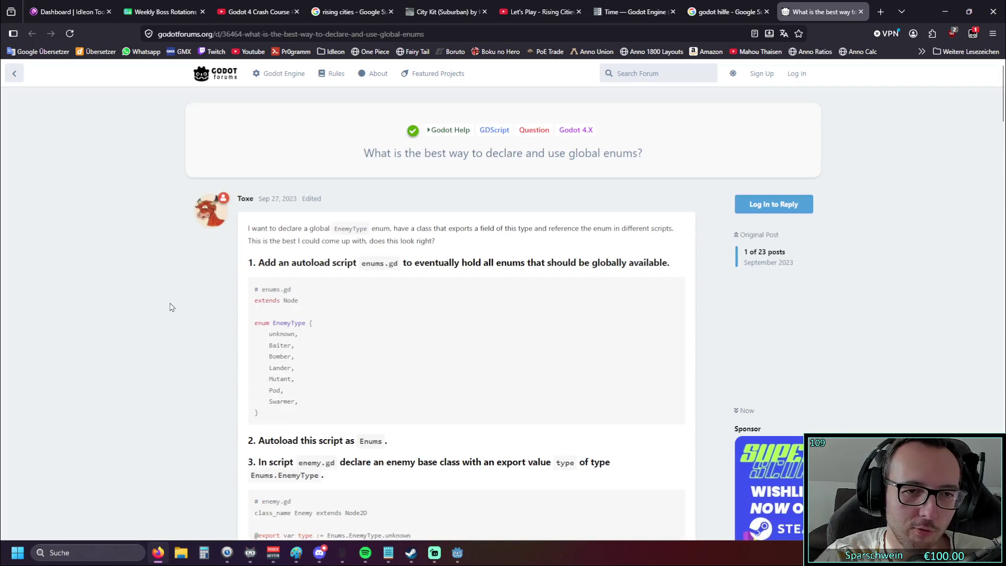
{"action": "key", "text": "alt+Tab"}
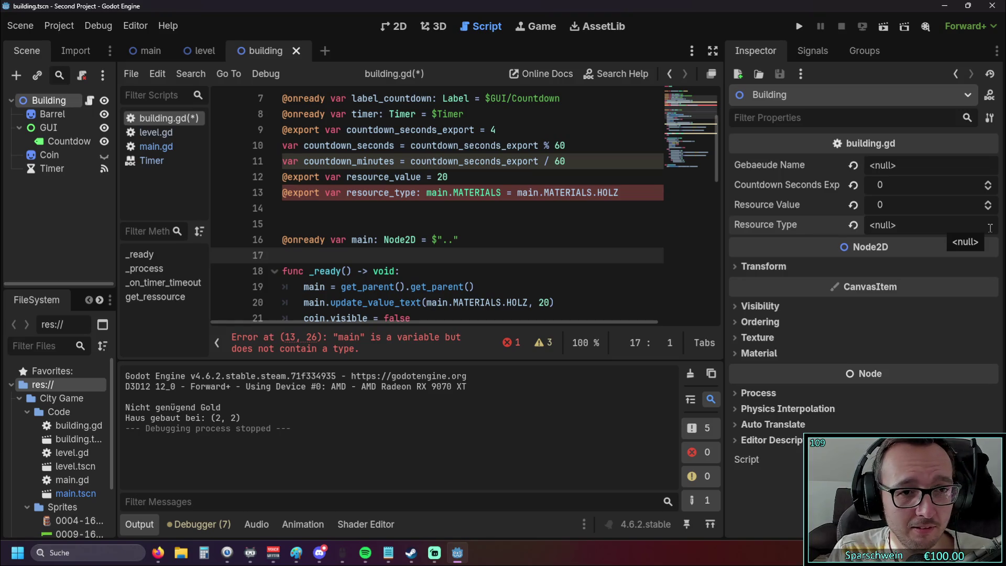
{"action": "scroll", "coordinate": [419, 236], "scroll_direction": "up", "scroll_amount": 1}
{"action": "left_click_drag", "start_coordinate": [459, 287], "coordinate": [205, 287]}
{"action": "key", "text": "BackSpace"}
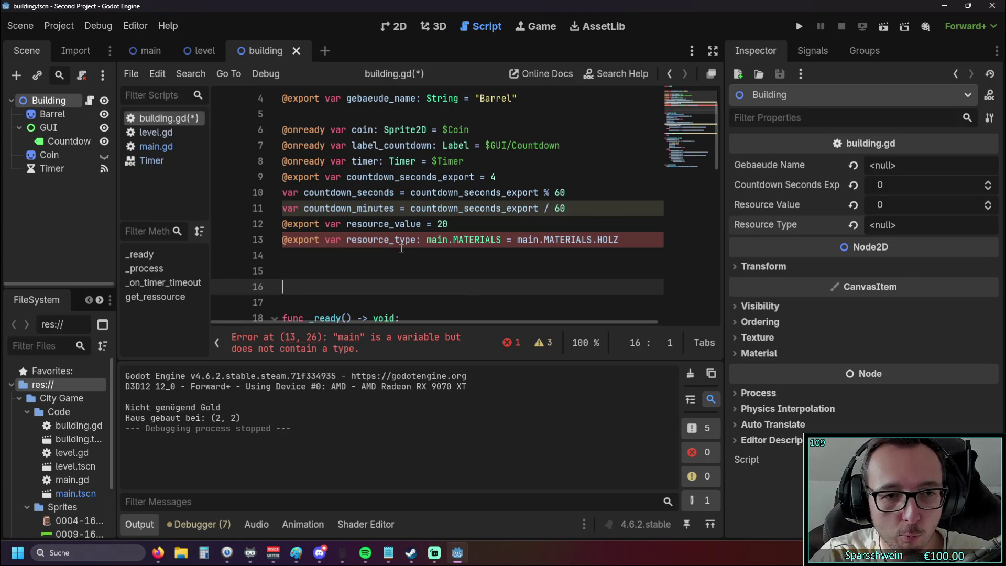
{"action": "scroll", "coordinate": [513, 144], "scroll_direction": "up", "scroll_amount": 1}
{"action": "left_click", "coordinate": [513, 145]}
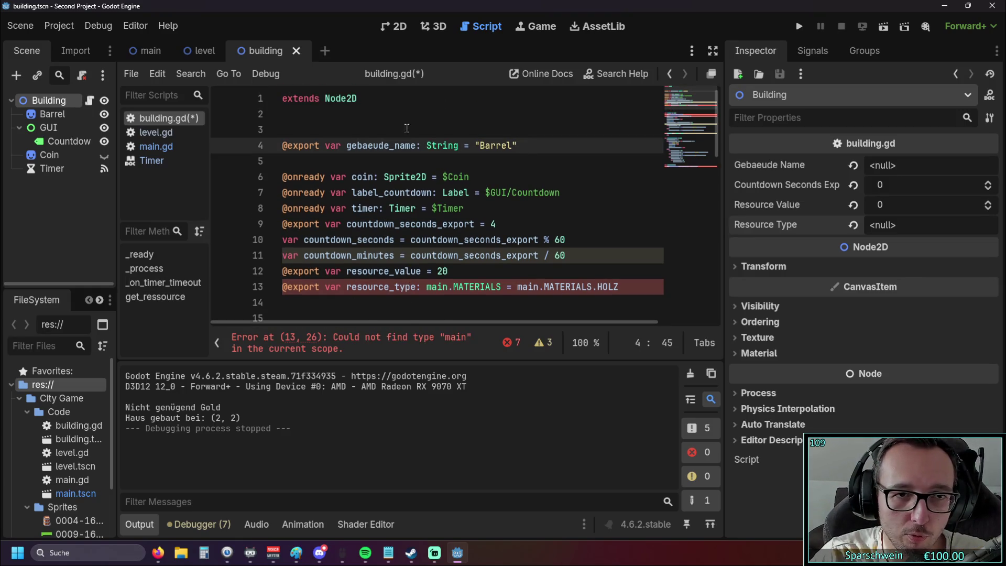
{"action": "left_click", "coordinate": [351, 114]}
{"action": "key", "text": "ctrl+v"}
Review building.gd and select the resource_type declaration on line 13.
{"action": "scroll", "coordinate": [419, 187], "scroll_direction": "down", "scroll_amount": 1}
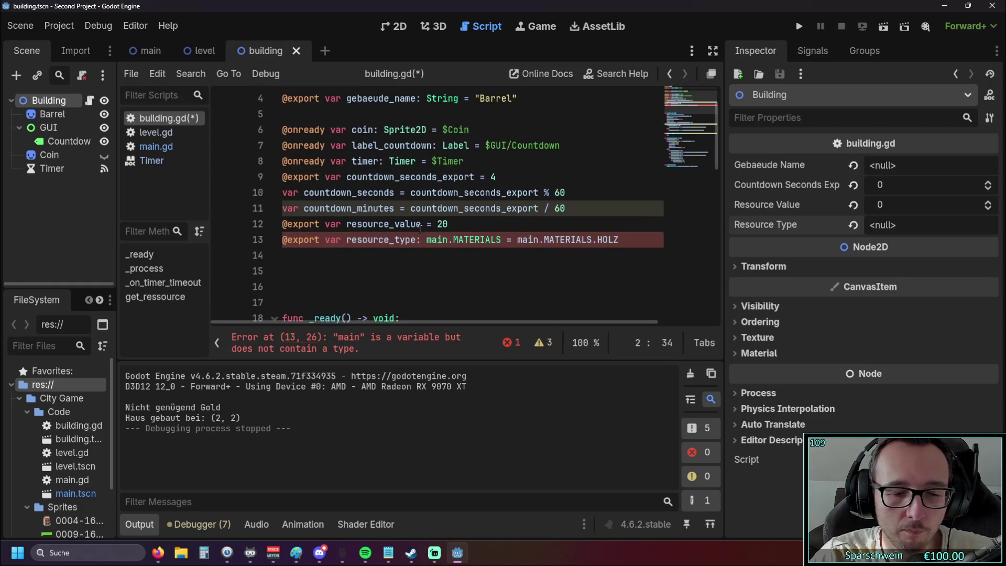
{"action": "scroll", "coordinate": [417, 270], "scroll_direction": "down", "scroll_amount": 1}
{"action": "scroll", "coordinate": [440, 256], "scroll_direction": "up", "scroll_amount": 1}
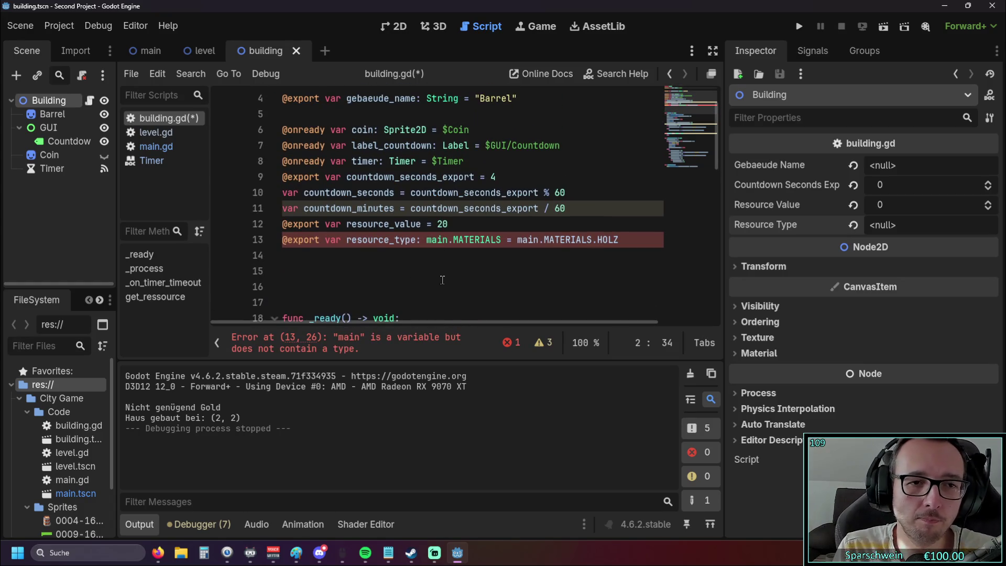
{"action": "scroll", "coordinate": [442, 280], "scroll_direction": "up", "scroll_amount": 1}
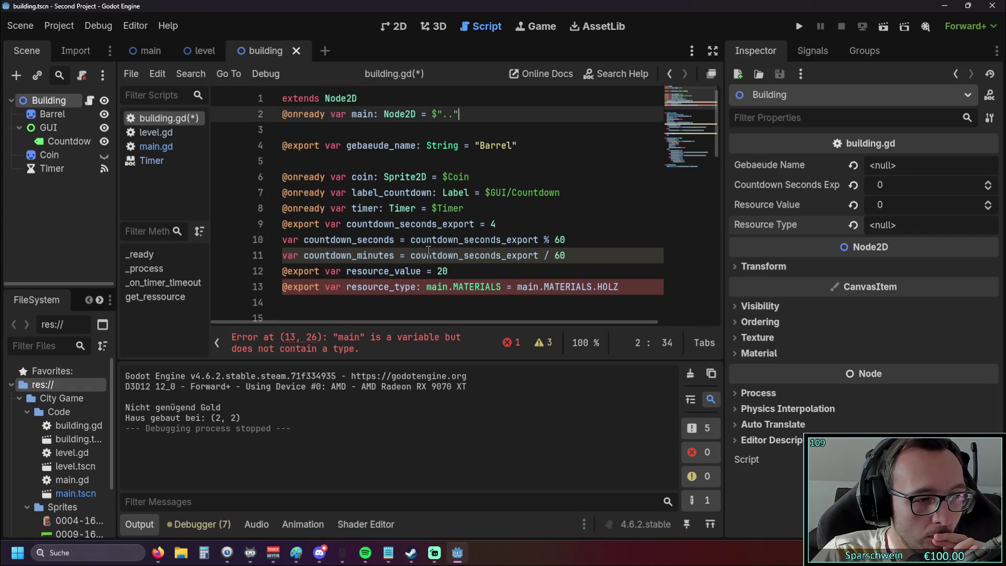
{"action": "left_click", "coordinate": [535, 306]}
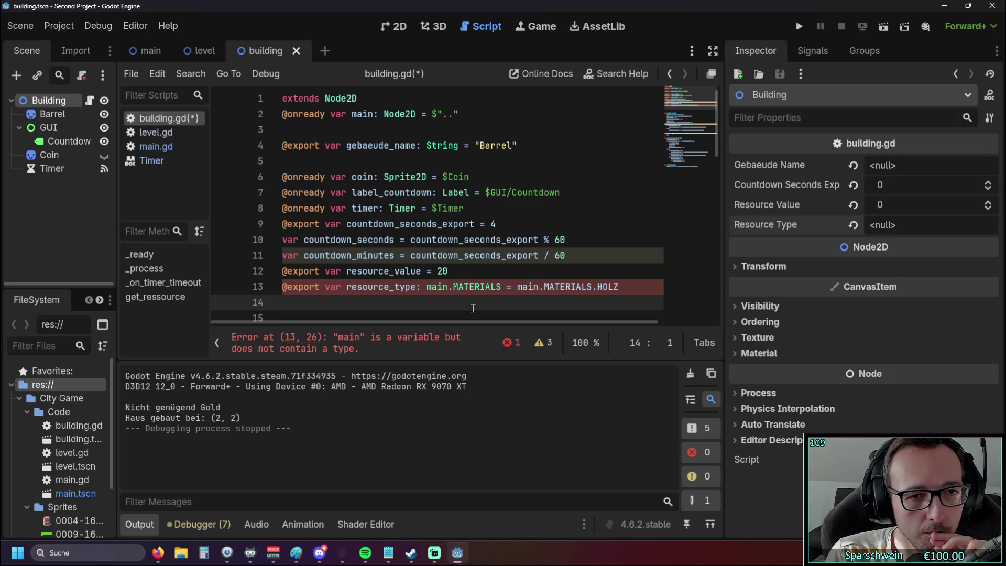
{"action": "scroll", "coordinate": [473, 308], "scroll_direction": "down", "scroll_amount": 4}
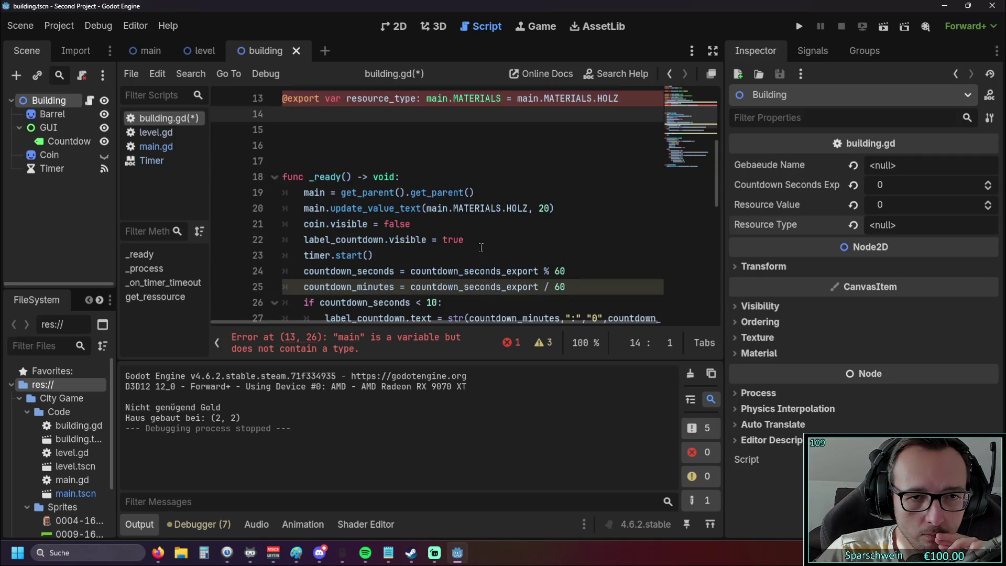
{"action": "scroll", "coordinate": [454, 231], "scroll_direction": "down", "scroll_amount": 1}
{"action": "scroll", "coordinate": [480, 236], "scroll_direction": "up", "scroll_amount": 2}
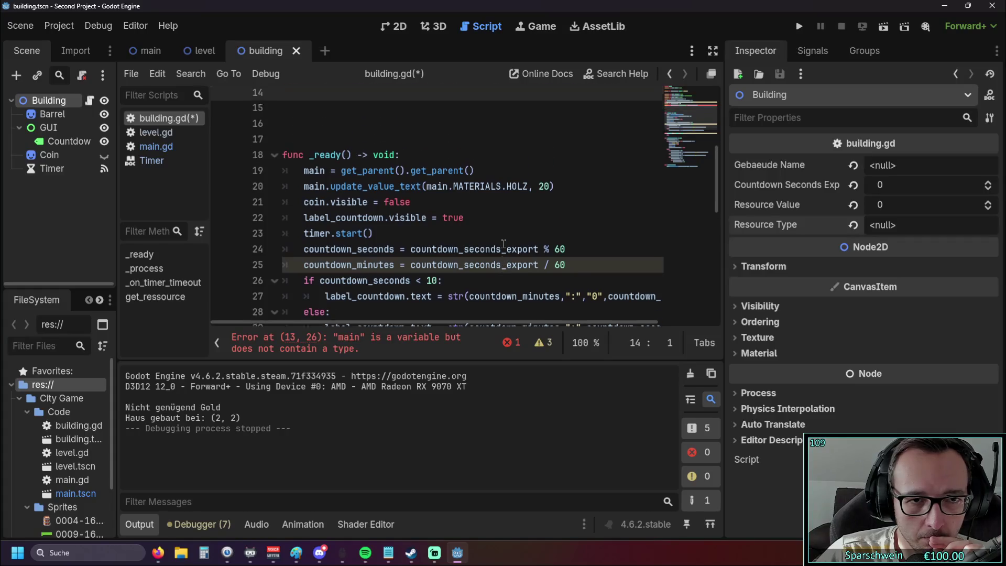
{"action": "left_click_drag", "start_coordinate": [479, 239], "coordinate": [270, 241]}
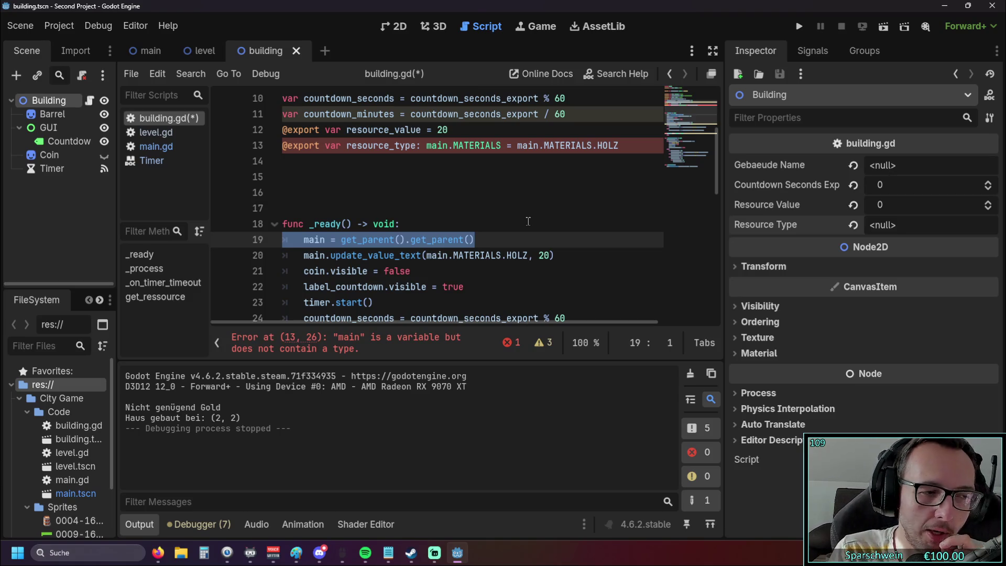
{"action": "scroll", "coordinate": [503, 230], "scroll_direction": "up", "scroll_amount": 2}
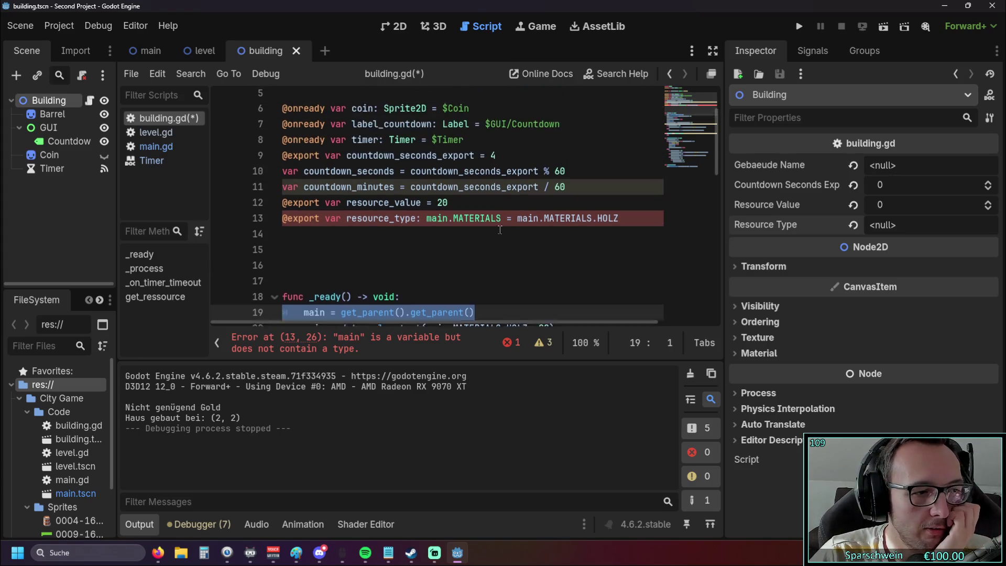
Experiment with editing the main.MATERIALS type annotation, then undo back to the original.
{"action": "left_click_drag", "start_coordinate": [501, 243], "coordinate": [425, 241]}
{"action": "left_click", "coordinate": [465, 268]}
{"action": "key", "text": "BackSpace"}
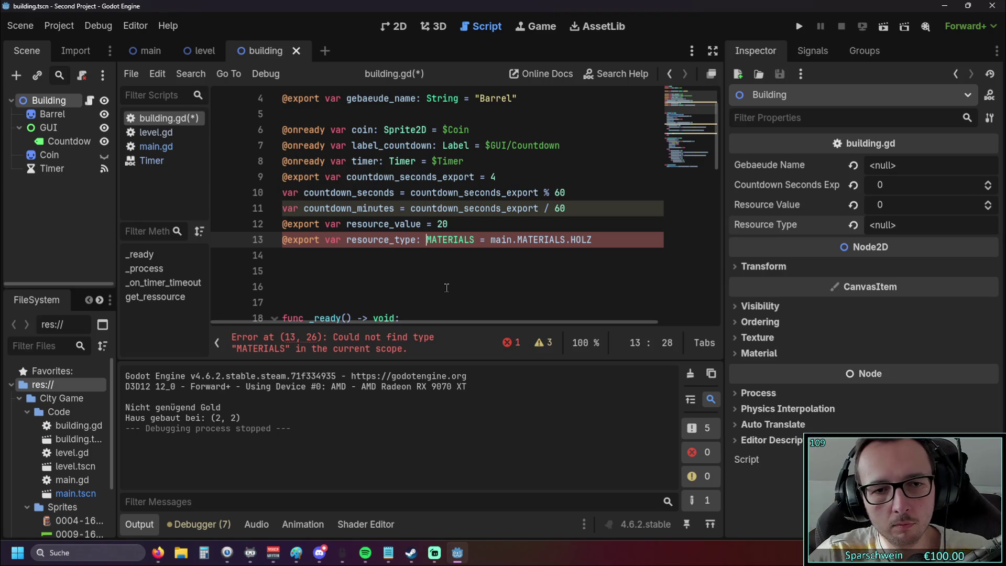
{"action": "key", "text": "ctrl+shift+Right"}
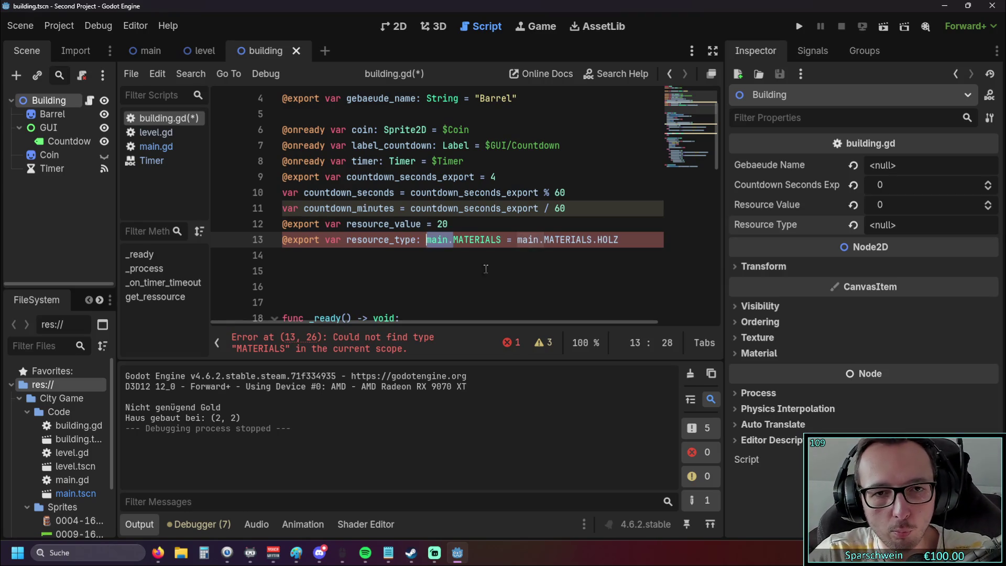
{"action": "type", "text": "main"}
{"action": "left_click", "coordinate": [465, 269]}
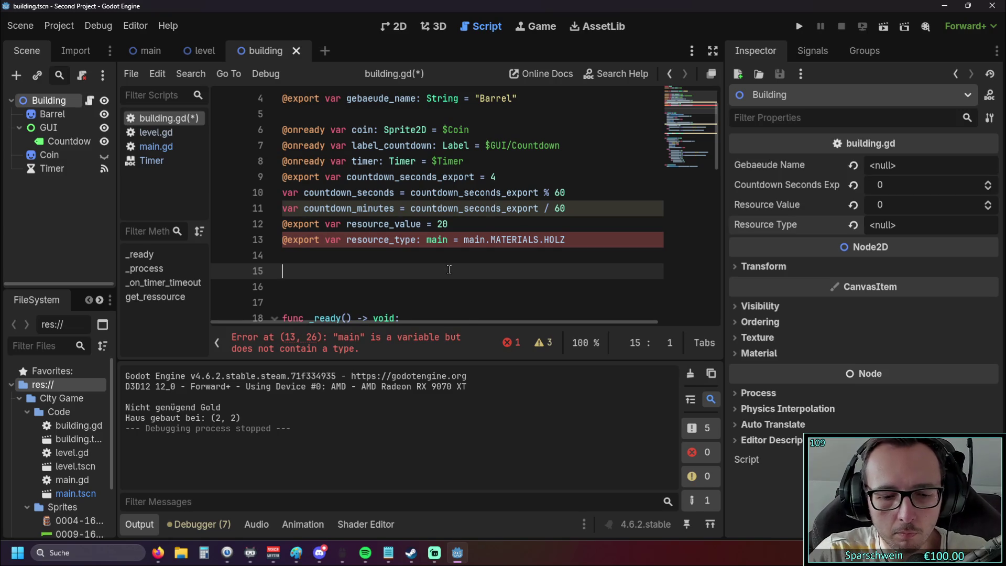
{"action": "left_click", "coordinate": [453, 240]}
{"action": "key", "text": "ctrl+z"}
{"action": "left_click_drag", "start_coordinate": [452, 239], "coordinate": [426, 240]}
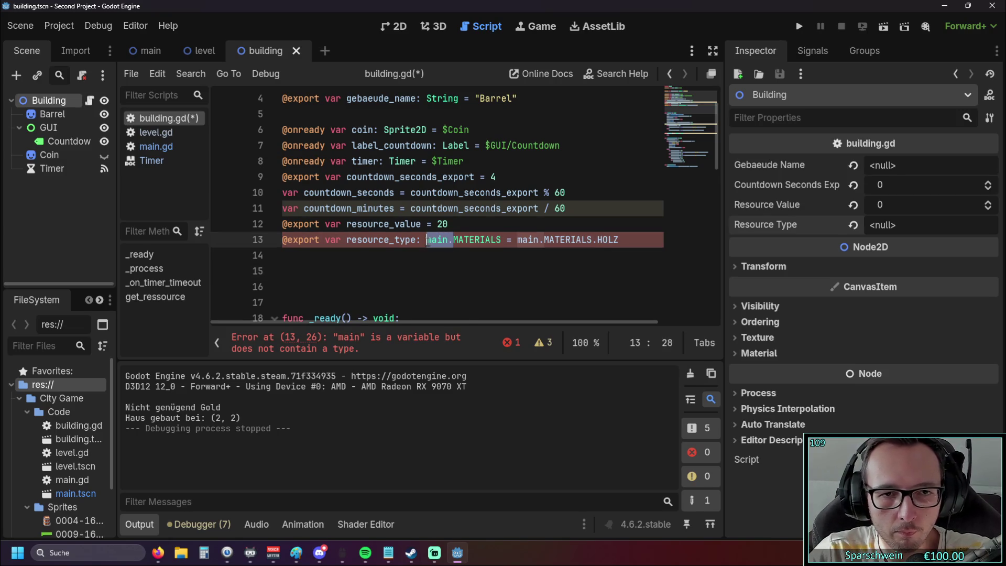
{"action": "left_click", "coordinate": [433, 270]}
{"action": "scroll", "coordinate": [436, 261], "scroll_direction": "down", "scroll_amount": 1}
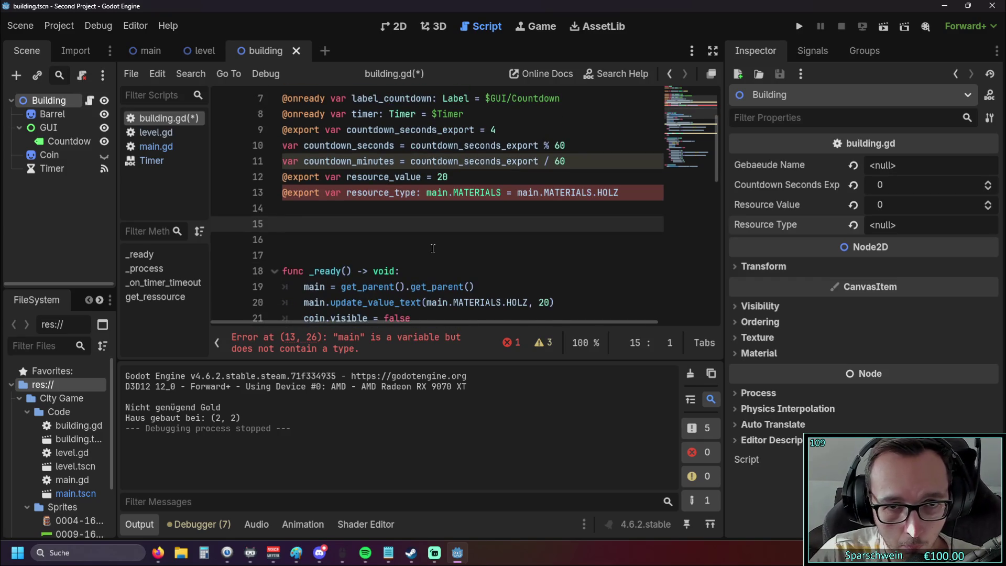
{"action": "scroll", "coordinate": [435, 251], "scroll_direction": "up", "scroll_amount": 1}
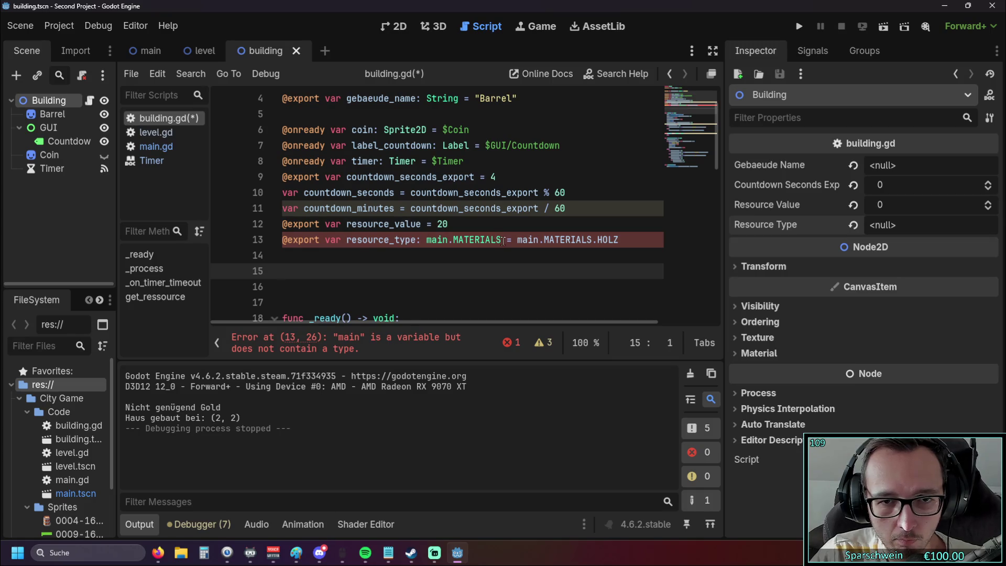
Delete the ': main.MATERIALS' type annotation so resource_type is untyped.
{"action": "left_click_drag", "start_coordinate": [500, 240], "coordinate": [416, 239]}
{"action": "key", "text": "BackSpace"}
{"action": "left_click", "coordinate": [430, 271]}
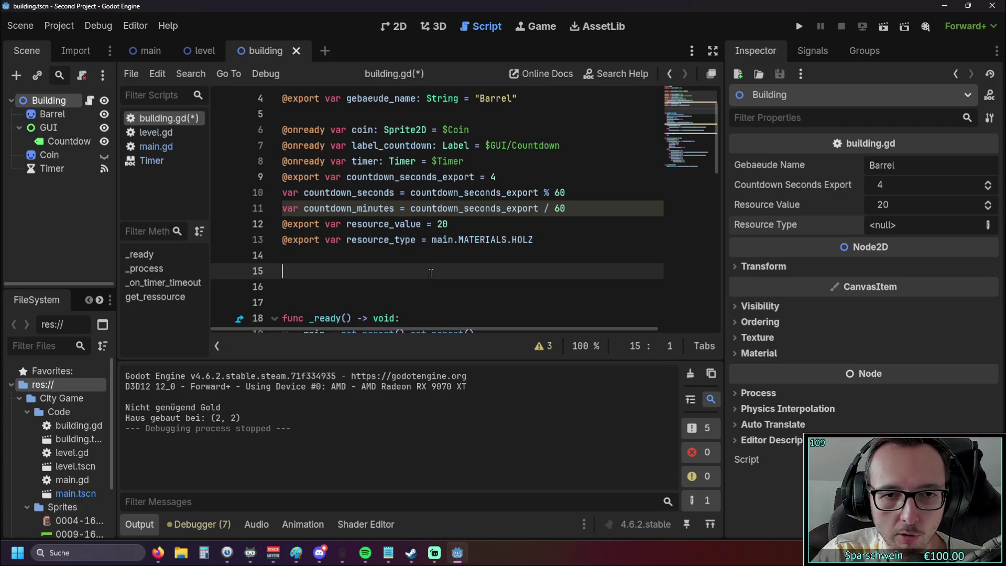
{"action": "scroll", "coordinate": [425, 257], "scroll_direction": "down", "scroll_amount": 12}
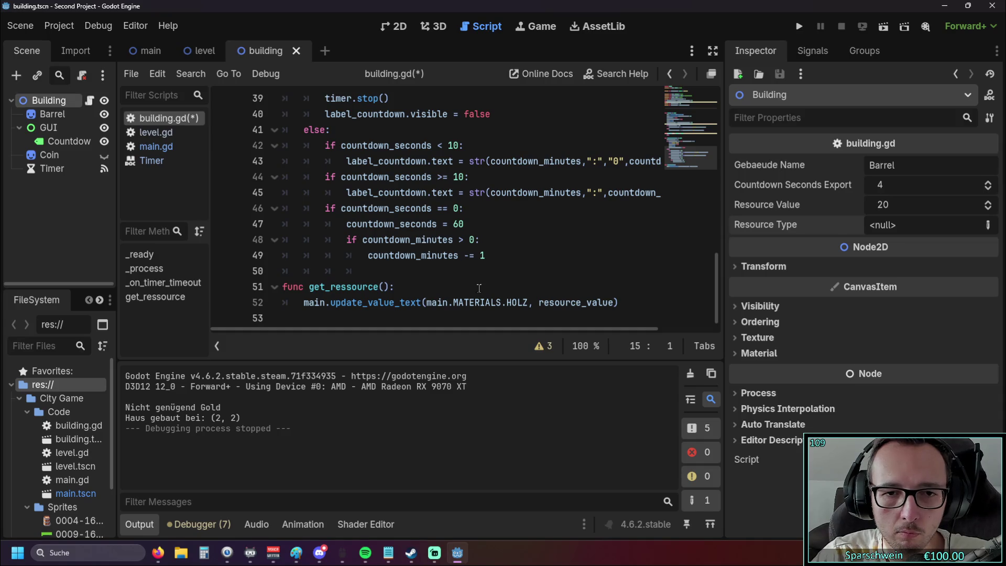
{"action": "scroll", "coordinate": [485, 293], "scroll_direction": "up", "scroll_amount": 13}
{"action": "scroll", "coordinate": [474, 271], "scroll_direction": "down", "scroll_amount": 1}
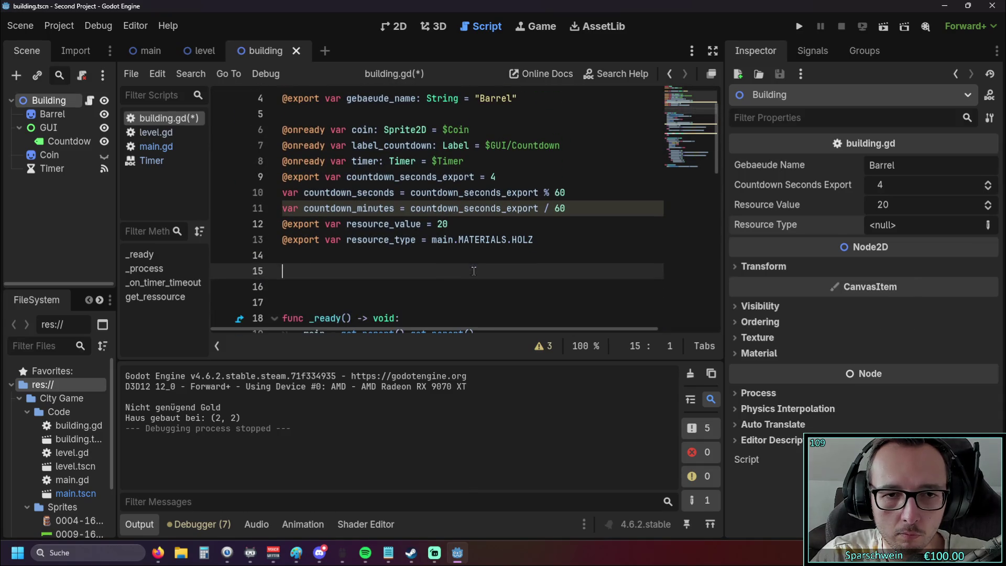
{"action": "left_click_drag", "start_coordinate": [346, 239], "coordinate": [418, 241]}
{"action": "key", "text": "ctrl+c"}
Replace main.MATERIALS.HOLZ with resource_type in get_ressource, then run the game.
{"action": "scroll", "coordinate": [448, 266], "scroll_direction": "down", "scroll_amount": 12}
{"action": "left_click_drag", "start_coordinate": [426, 302], "coordinate": [527, 303]}
{"action": "key", "text": "ctrl+v"}
{"action": "left_click", "coordinate": [509, 270]}
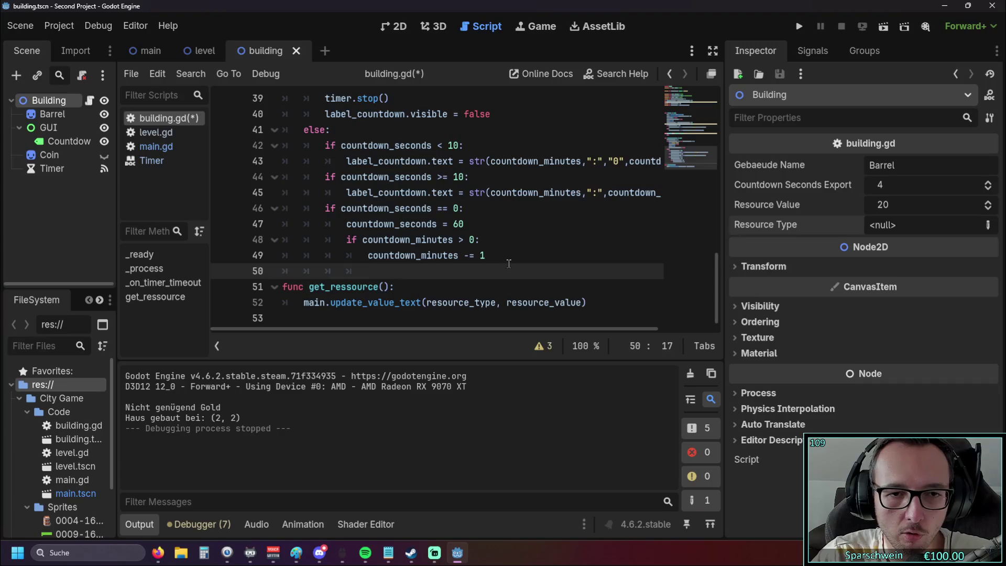
{"action": "left_click", "coordinate": [792, 28]}
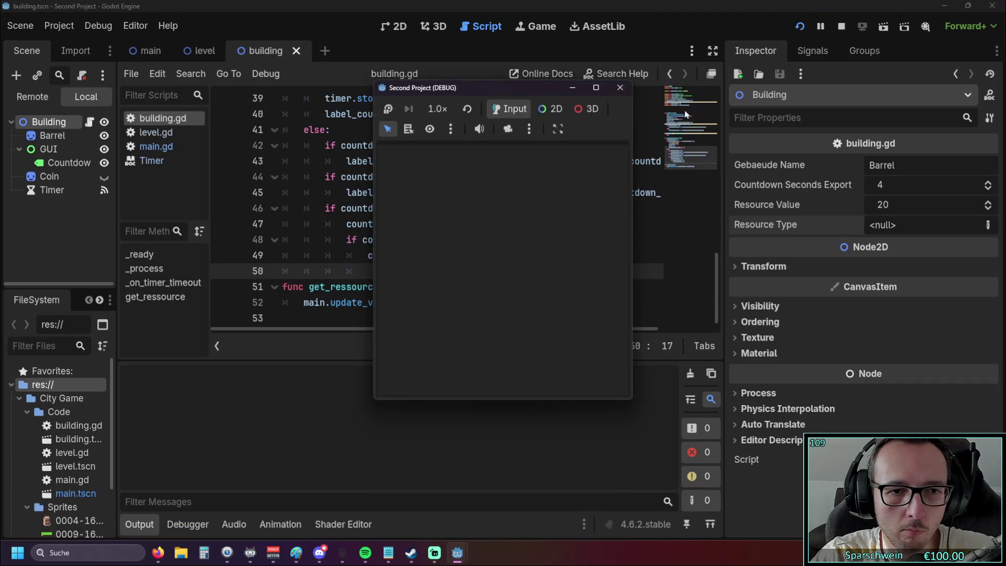
Collect gold twice and place a building on the grass in the running game.
{"action": "left_click", "coordinate": [526, 209]}
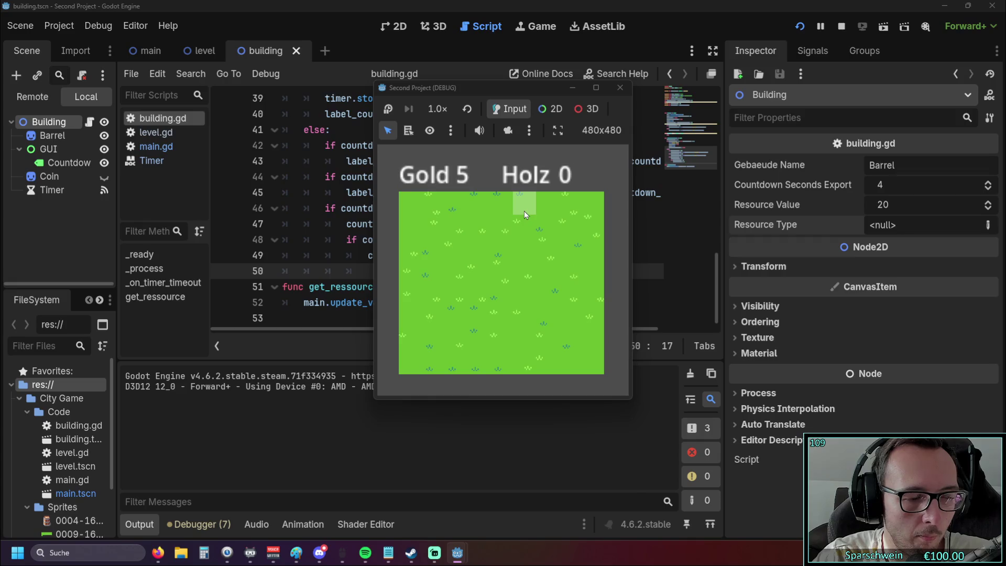
{"action": "left_click", "coordinate": [524, 211]}
{"action": "left_click", "coordinate": [463, 247]}
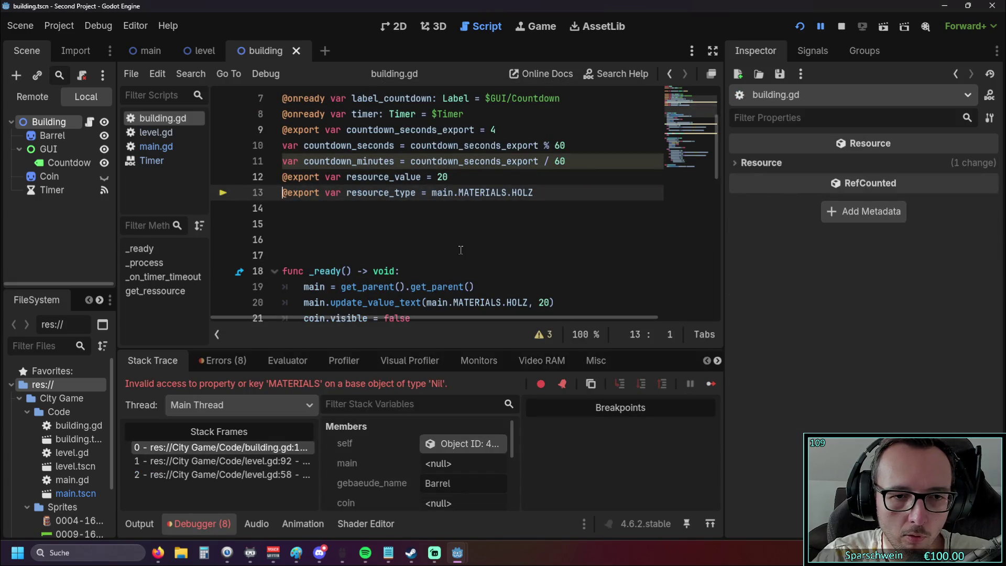
Open the error list and jump to the invalid 'MATERIALS' access line.
{"action": "scroll", "coordinate": [461, 251], "scroll_direction": "down", "scroll_amount": 10}
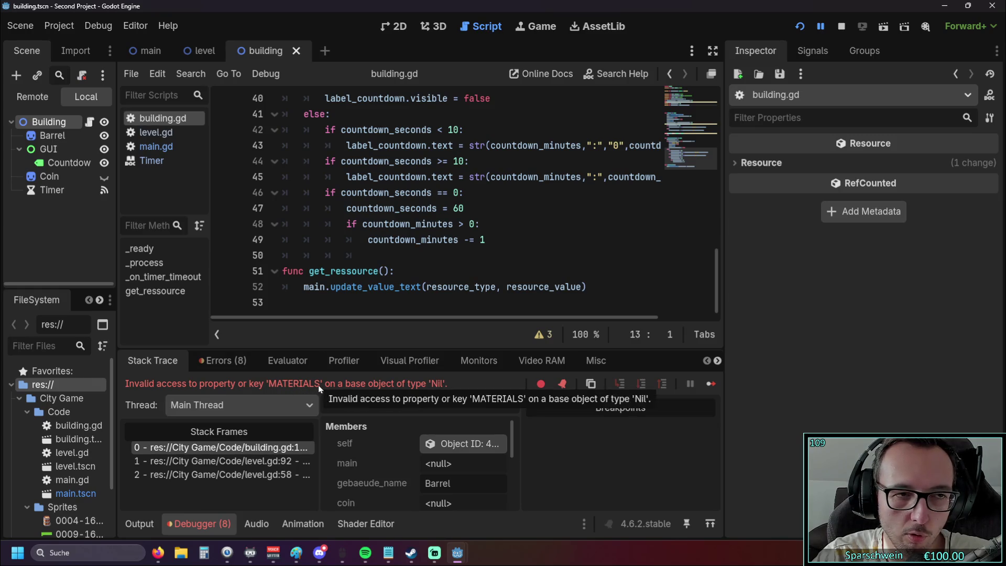
{"action": "scroll", "coordinate": [342, 298], "scroll_direction": "up", "scroll_amount": 4}
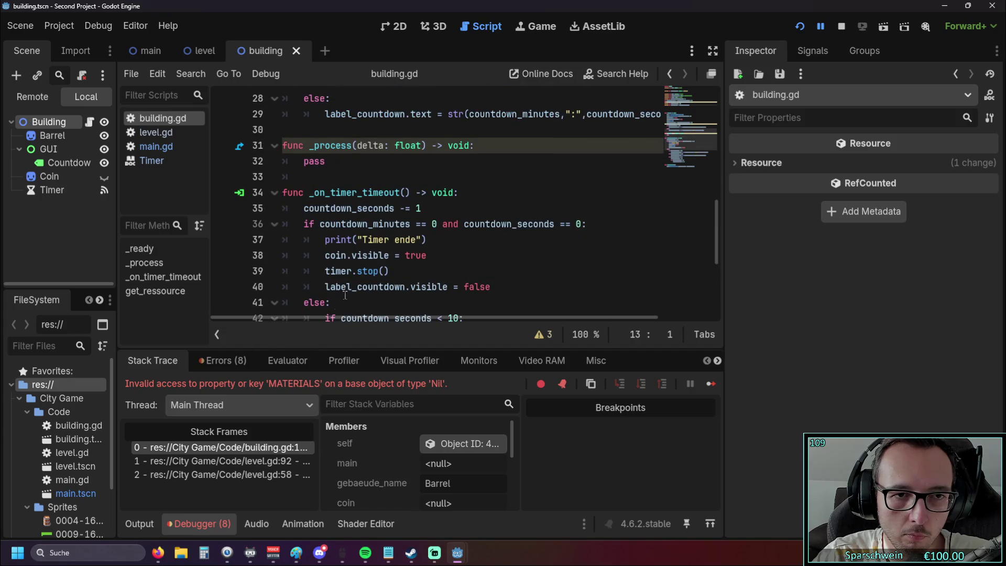
{"action": "scroll", "coordinate": [210, 360], "scroll_direction": "down", "scroll_amount": 2}
{"action": "scroll", "coordinate": [214, 361], "scroll_direction": "up", "scroll_amount": 2}
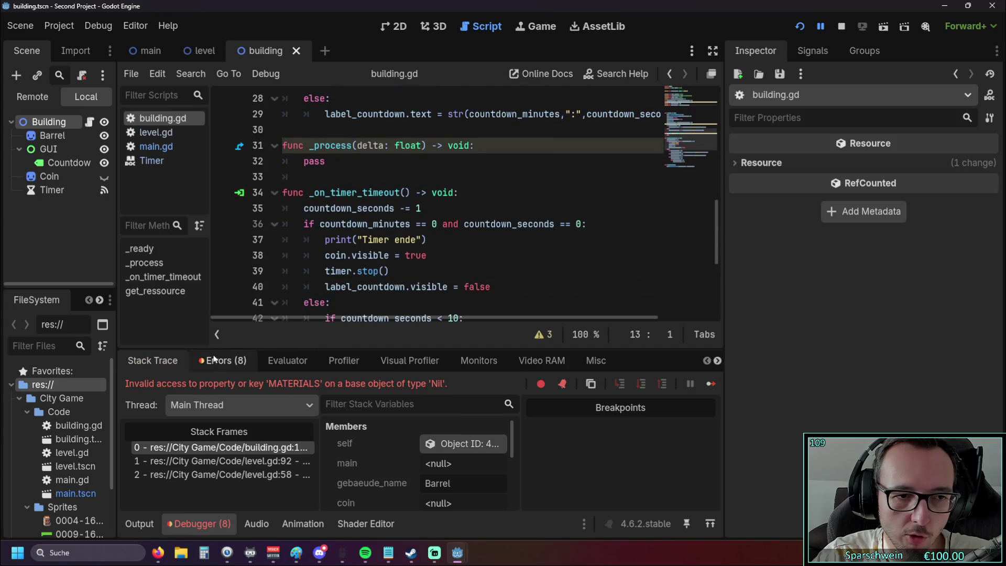
{"action": "left_click", "coordinate": [214, 360]}
{"action": "scroll", "coordinate": [241, 461], "scroll_direction": "down", "scroll_amount": 5}
{"action": "left_click", "coordinate": [244, 499]}
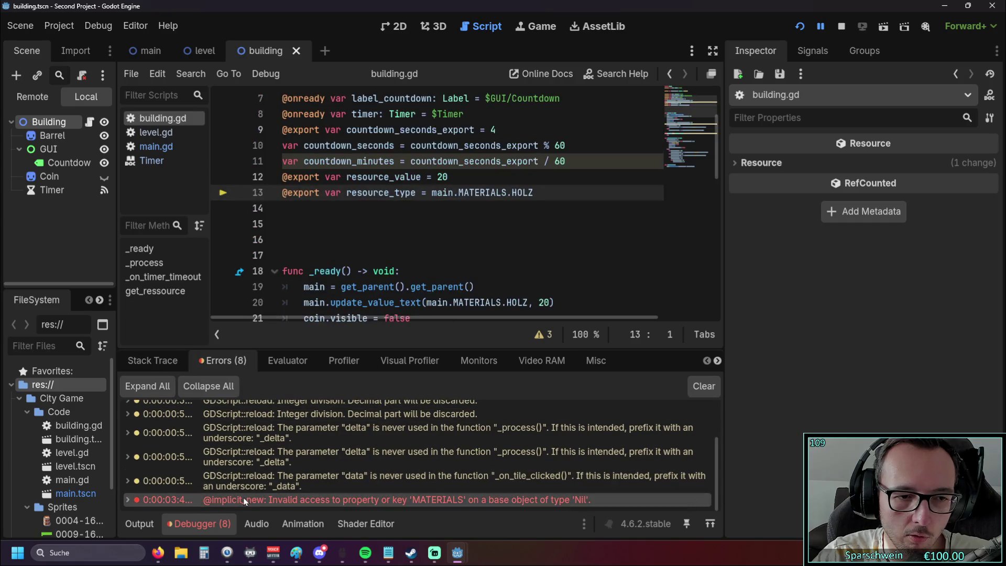
Delete the resource_type declaration line and scroll down to _ready.
{"action": "left_click", "coordinate": [443, 212]}
{"action": "scroll", "coordinate": [442, 215], "scroll_direction": "up", "scroll_amount": 1}
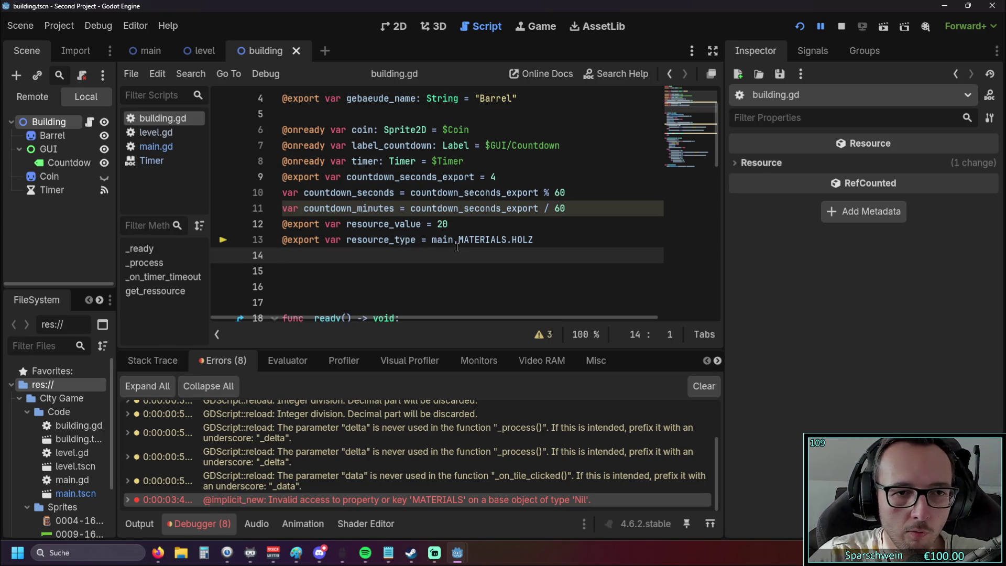
{"action": "scroll", "coordinate": [456, 246], "scroll_direction": "down", "scroll_amount": 2}
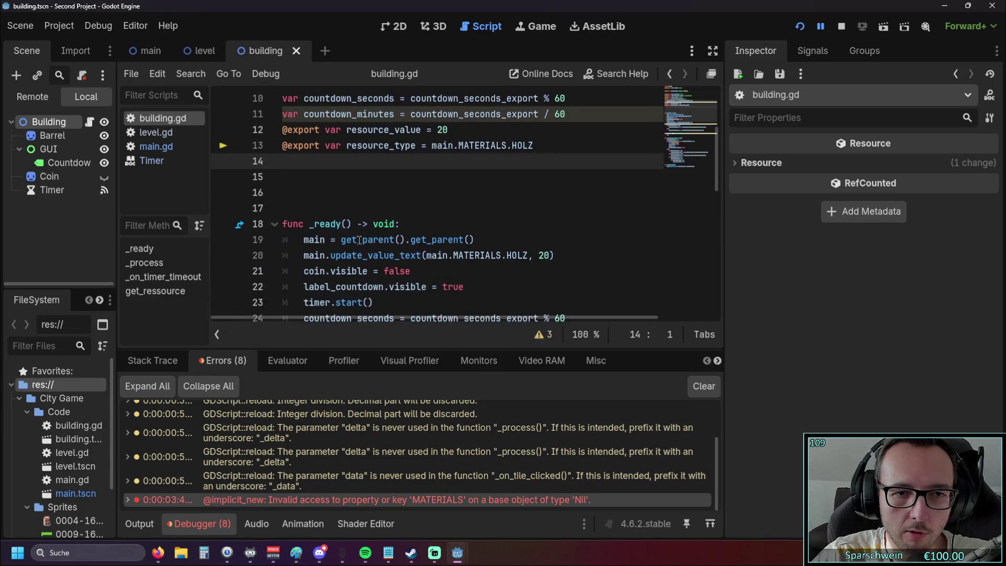
{"action": "left_click_drag", "start_coordinate": [474, 239], "coordinate": [283, 240]}
{"action": "scroll", "coordinate": [491, 192], "scroll_direction": "up", "scroll_amount": 1}
{"action": "left_click_drag", "start_coordinate": [535, 193], "coordinate": [223, 198]}
{"action": "key", "text": "ctrl+c"}
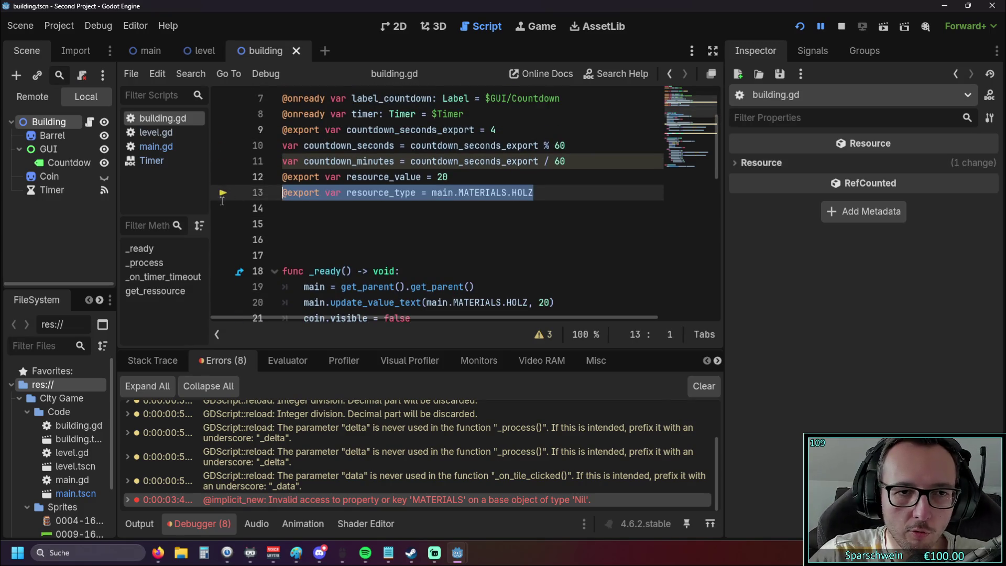
{"action": "key", "text": "BackSpace"}
{"action": "scroll", "coordinate": [388, 273], "scroll_direction": "down", "scroll_amount": 3}
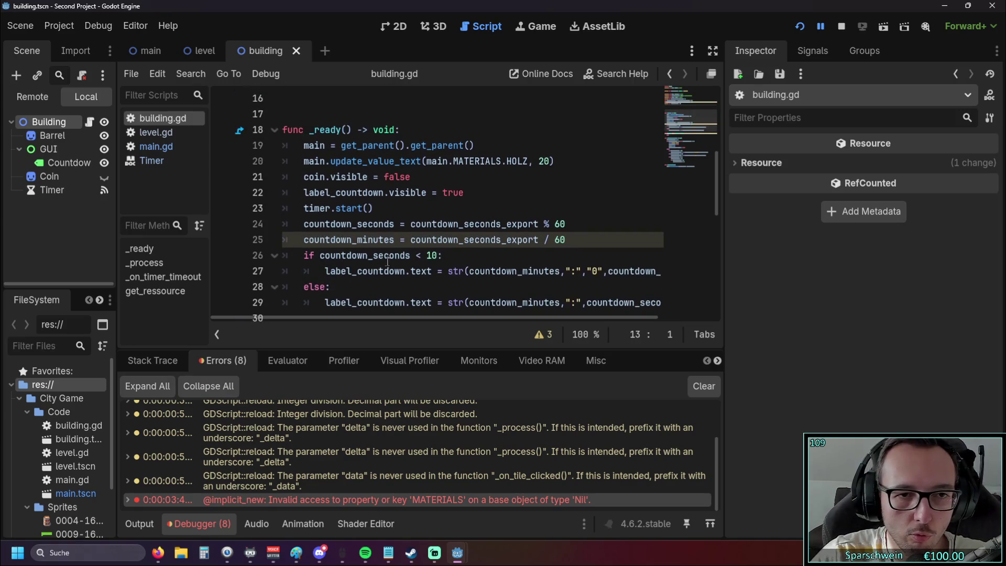
{"action": "scroll", "coordinate": [385, 259], "scroll_direction": "down", "scroll_amount": 1}
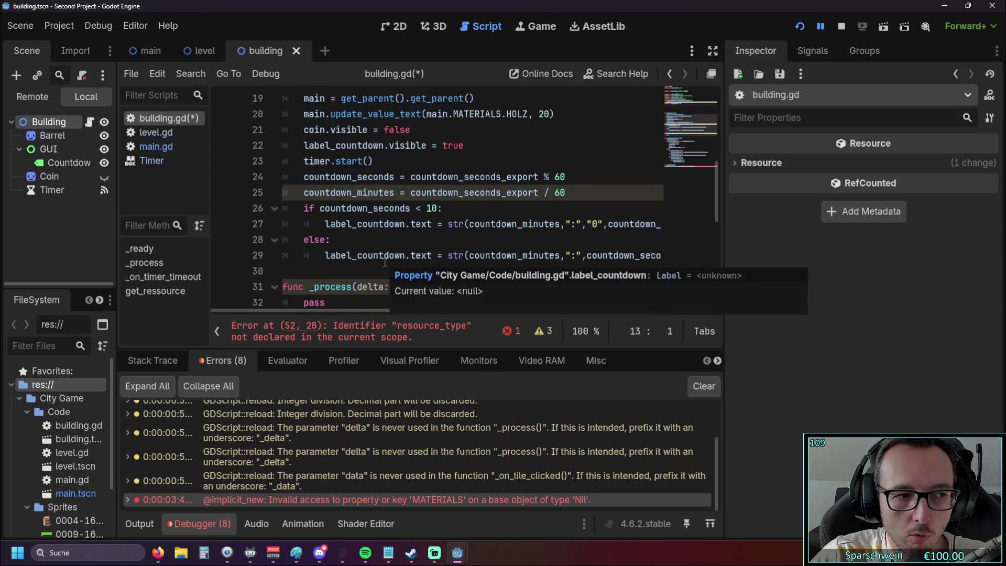
Paste the exported resource_type declaration on a new line inside _ready.
{"action": "left_click", "coordinate": [661, 256]}
{"action": "key", "text": "End"}
{"action": "key", "text": "Return"}
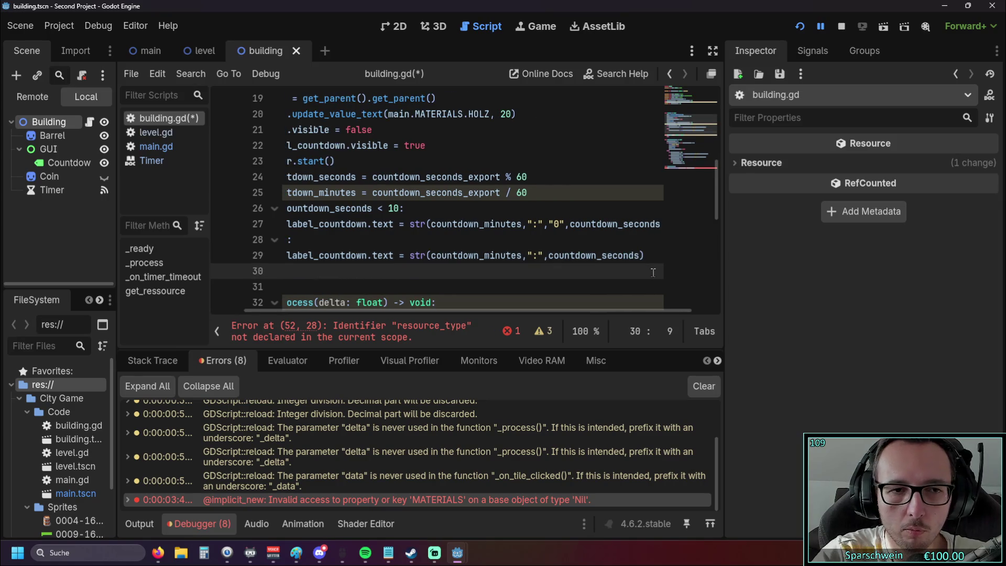
{"action": "left_click", "coordinate": [413, 233]}
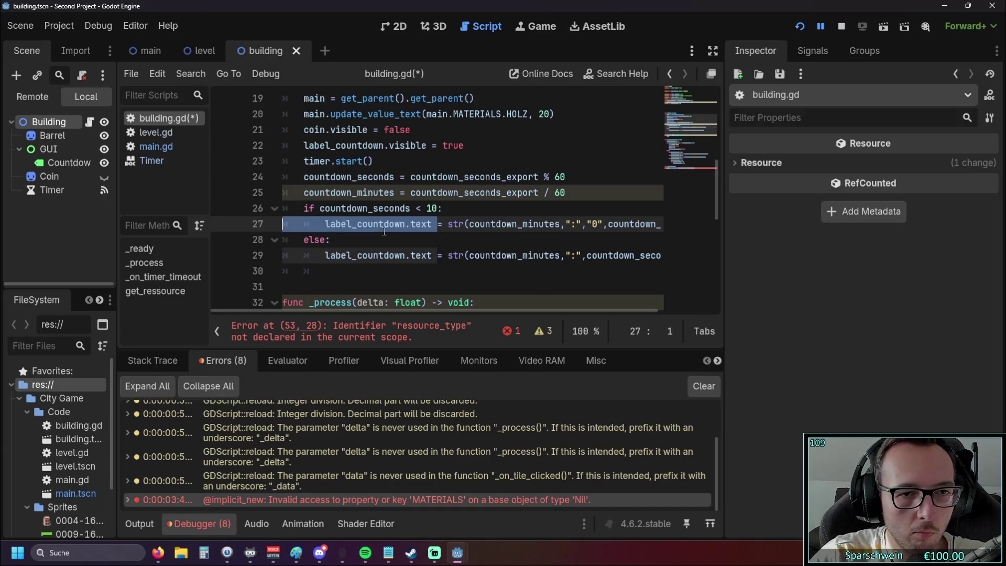
{"action": "scroll", "coordinate": [412, 234], "scroll_direction": "up", "scroll_amount": 2}
{"action": "scroll", "coordinate": [411, 233], "scroll_direction": "up", "scroll_amount": 3}
{"action": "scroll", "coordinate": [411, 233], "scroll_direction": "down", "scroll_amount": 3}
{"action": "scroll", "coordinate": [412, 206], "scroll_direction": "down", "scroll_amount": 1}
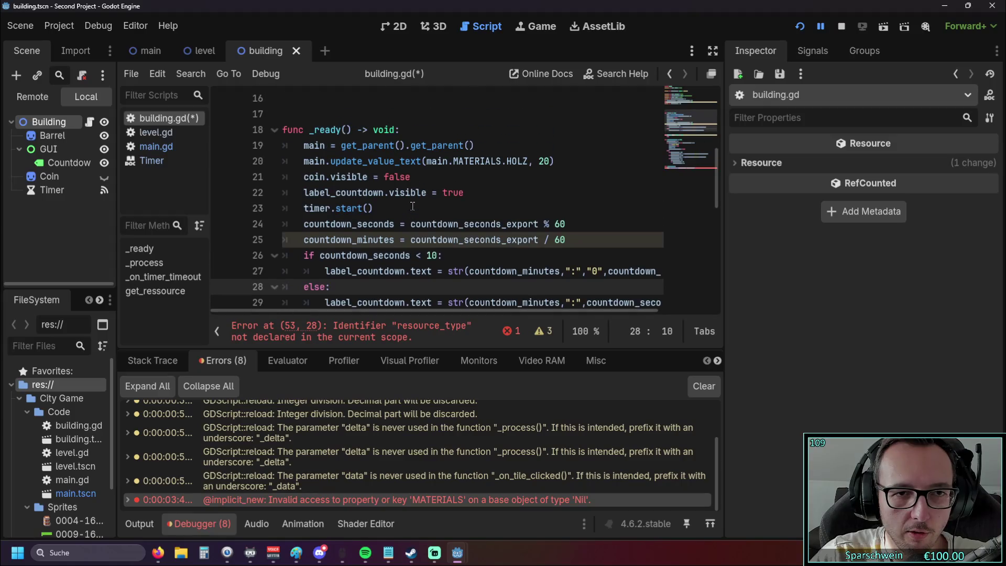
{"action": "left_click", "coordinate": [417, 136]}
{"action": "key", "text": "Return"}
{"action": "key", "text": "ctrl+v"}
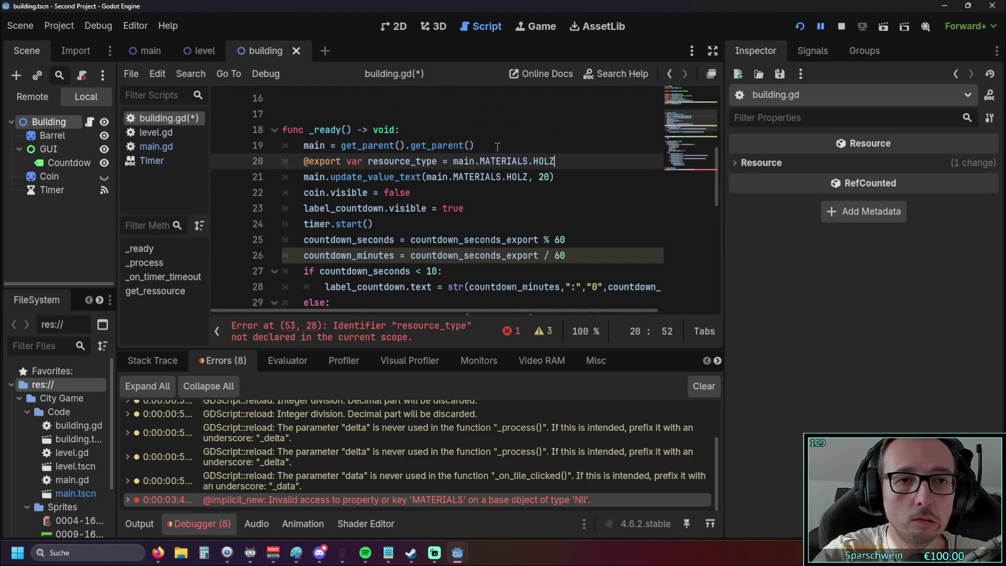
Check the debugger's stack frames and variables.
{"action": "left_click", "coordinate": [469, 207]}
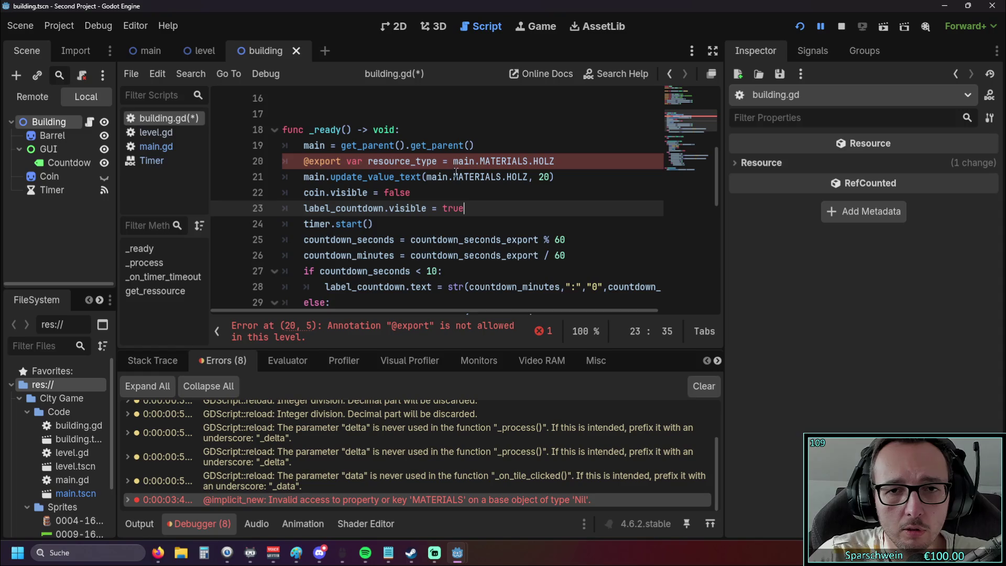
{"action": "scroll", "coordinate": [454, 171], "scroll_direction": "up", "scroll_amount": 1}
{"action": "left_click", "coordinate": [170, 365]}
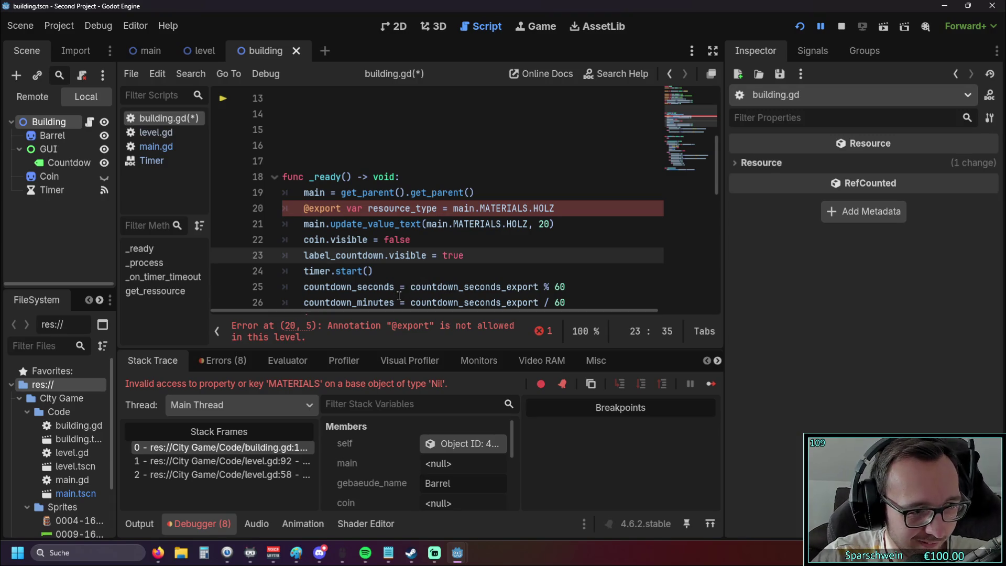
{"action": "scroll", "coordinate": [399, 295], "scroll_direction": "up", "scroll_amount": 1}
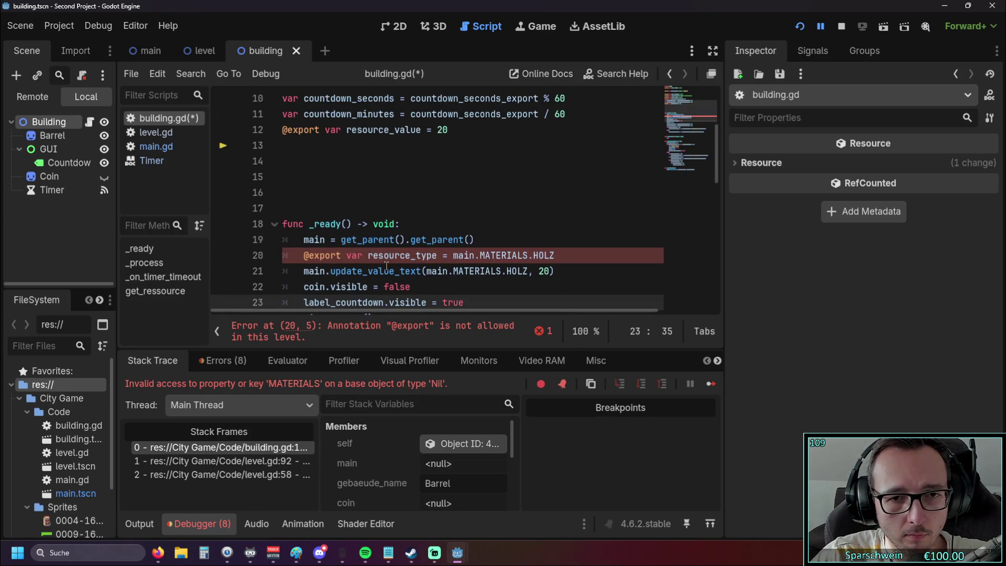
{"action": "mouse_move", "coordinate": [383, 263]}
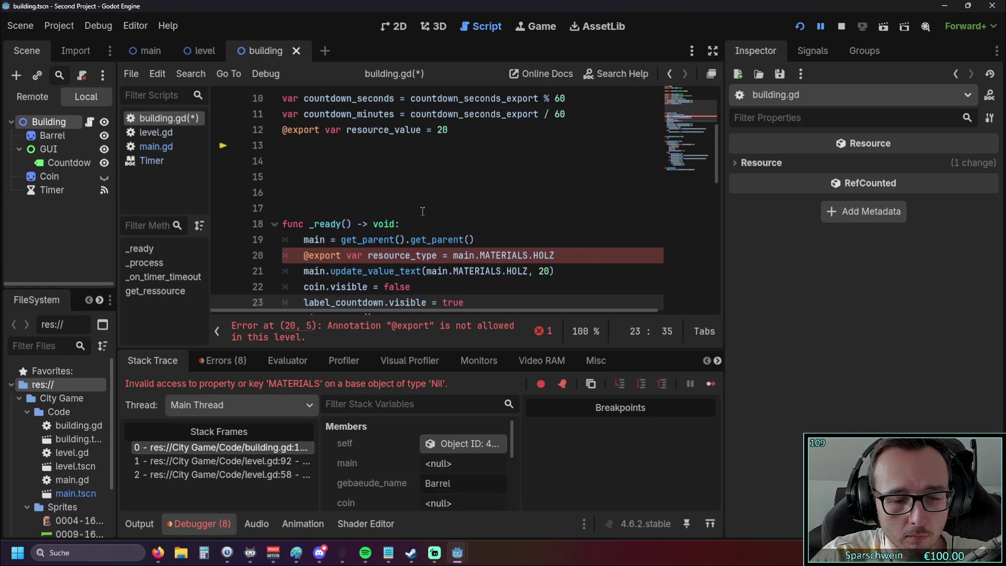
{"action": "scroll", "coordinate": [383, 214], "scroll_direction": "up", "scroll_amount": 1}
{"action": "scroll", "coordinate": [391, 206], "scroll_direction": "down", "scroll_amount": 1}
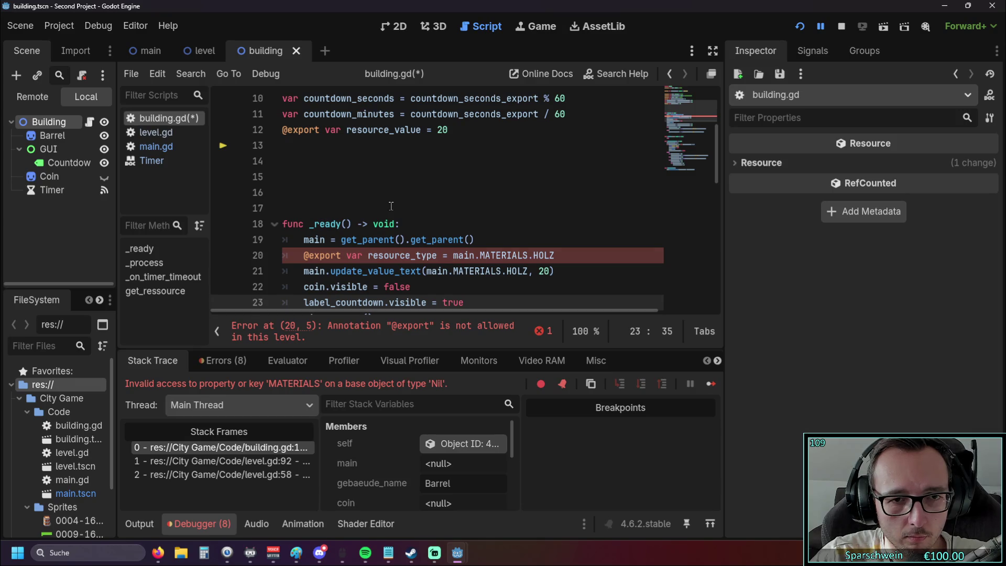
{"action": "scroll", "coordinate": [391, 206], "scroll_direction": "up", "scroll_amount": 1}
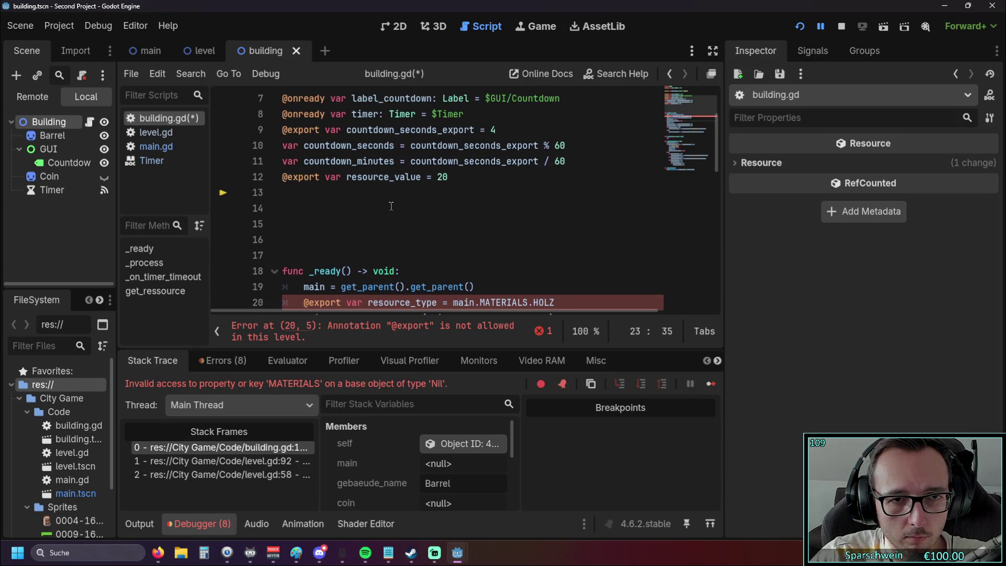
{"action": "left_click", "coordinate": [452, 177]}
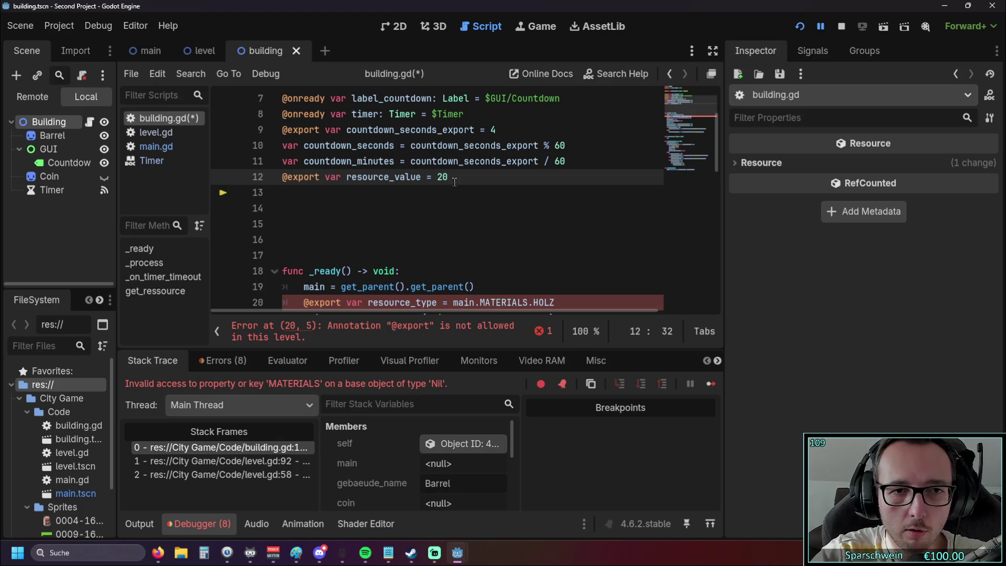
{"action": "key", "text": "Return"}
{"action": "key", "text": "ctrl+v"}
{"action": "scroll", "coordinate": [416, 155], "scroll_direction": "down", "scroll_amount": 1}
{"action": "left_click_drag", "start_coordinate": [432, 145], "coordinate": [533, 146]}
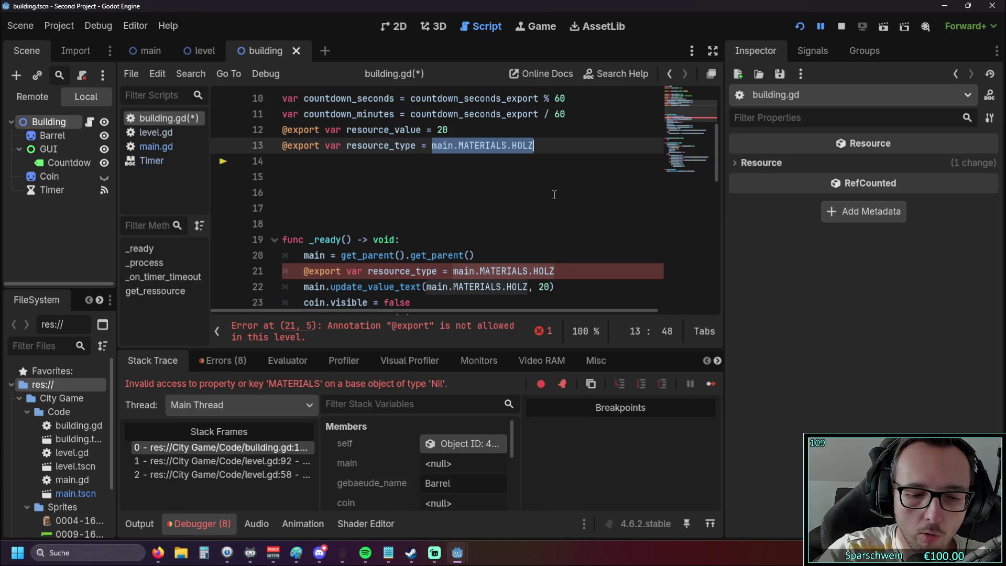
{"action": "type", "text": "HOLZ"}
{"action": "left_click", "coordinate": [400, 193]}
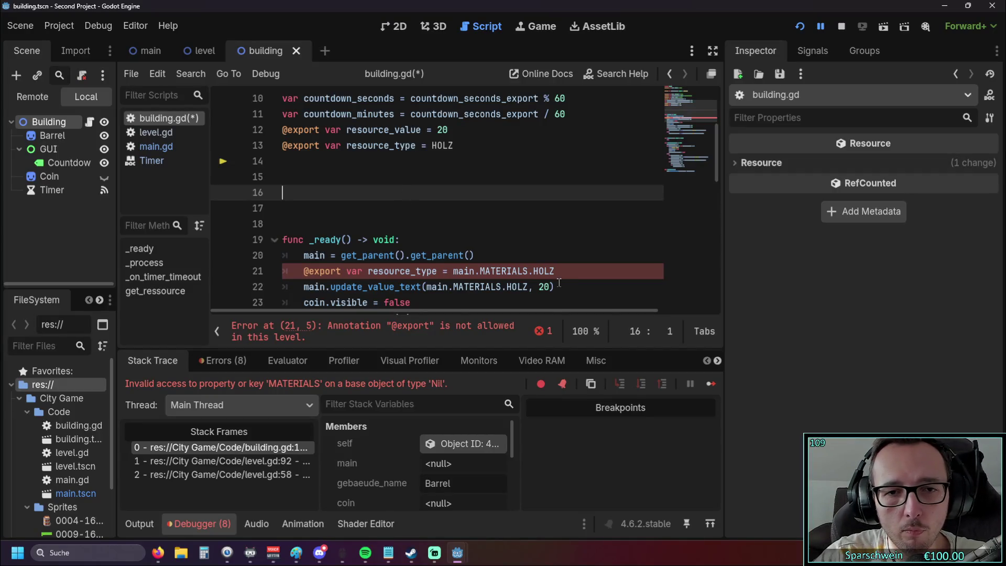
{"action": "left_click", "coordinate": [541, 273]}
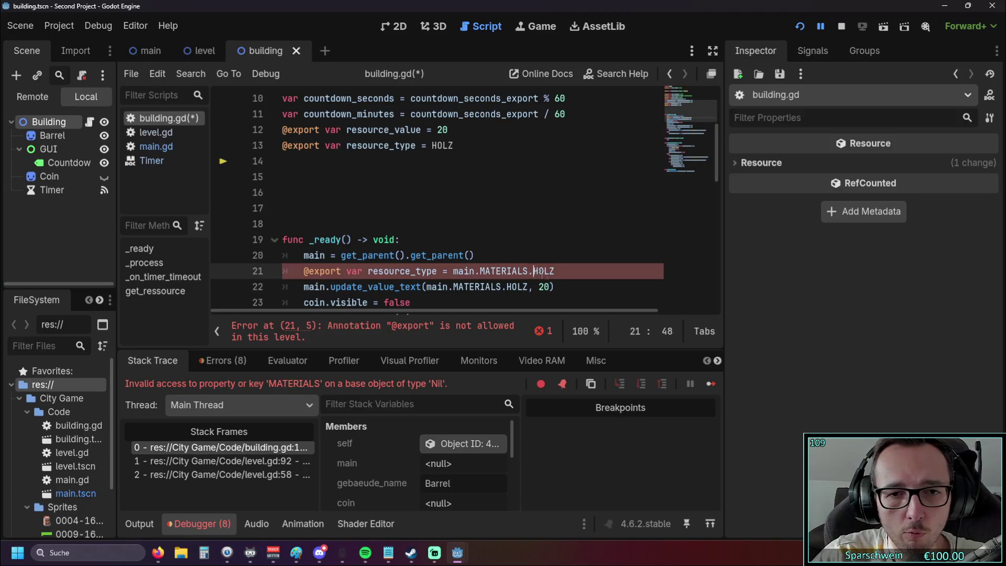
{"action": "left_click", "coordinate": [509, 212]}
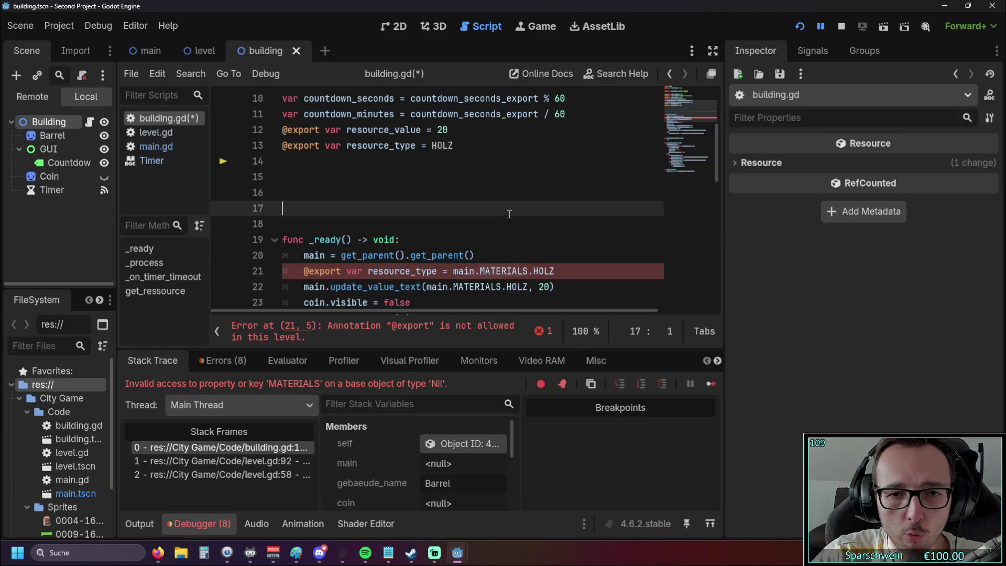
{"action": "key", "text": "ctrl+z"}
{"action": "key", "text": "ctrl+z"}
{"action": "left_click", "coordinate": [398, 219]}
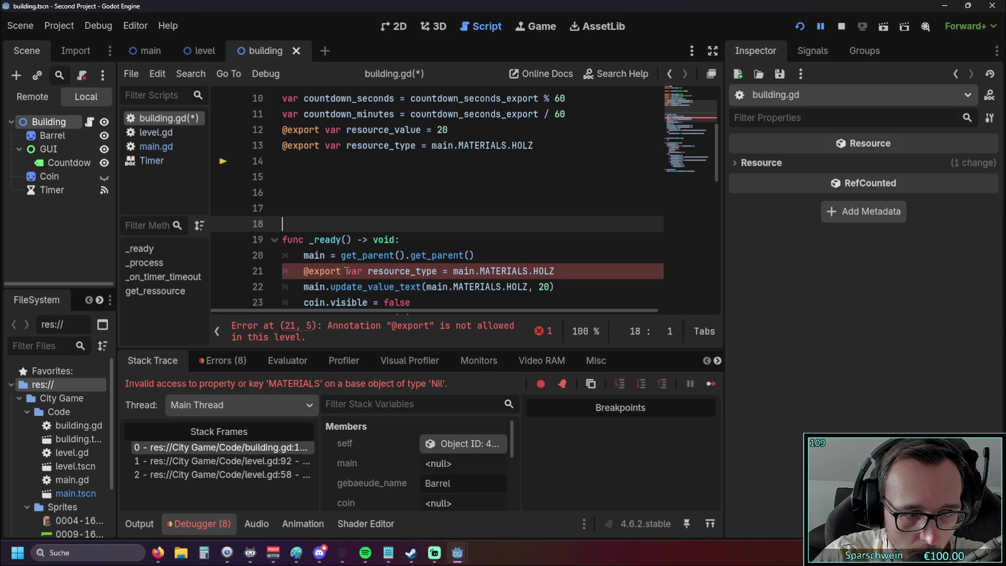
{"action": "left_click_drag", "start_coordinate": [346, 271], "coordinate": [304, 270]}
{"action": "key", "text": "BackSpace"}
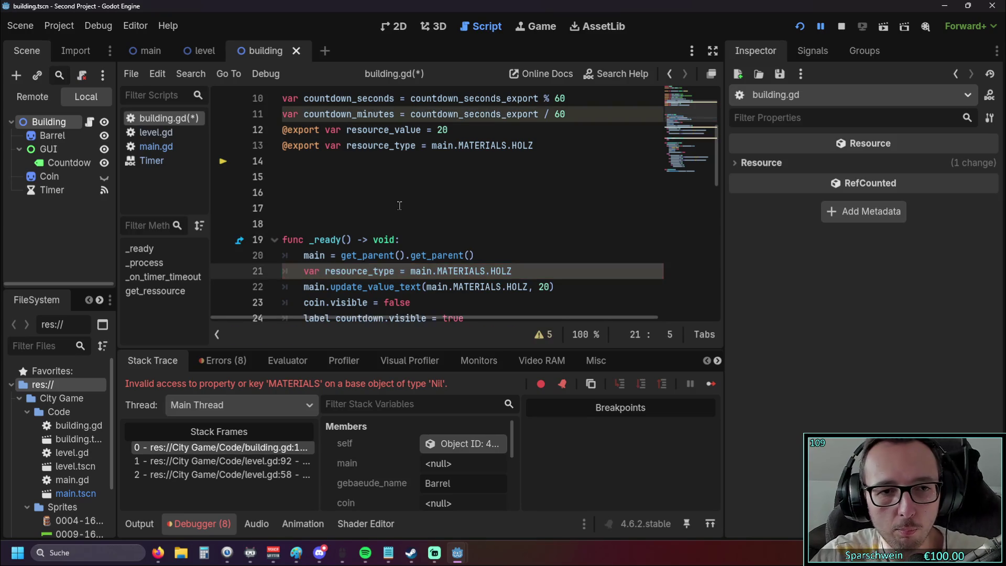
{"action": "left_click", "coordinate": [399, 208]}
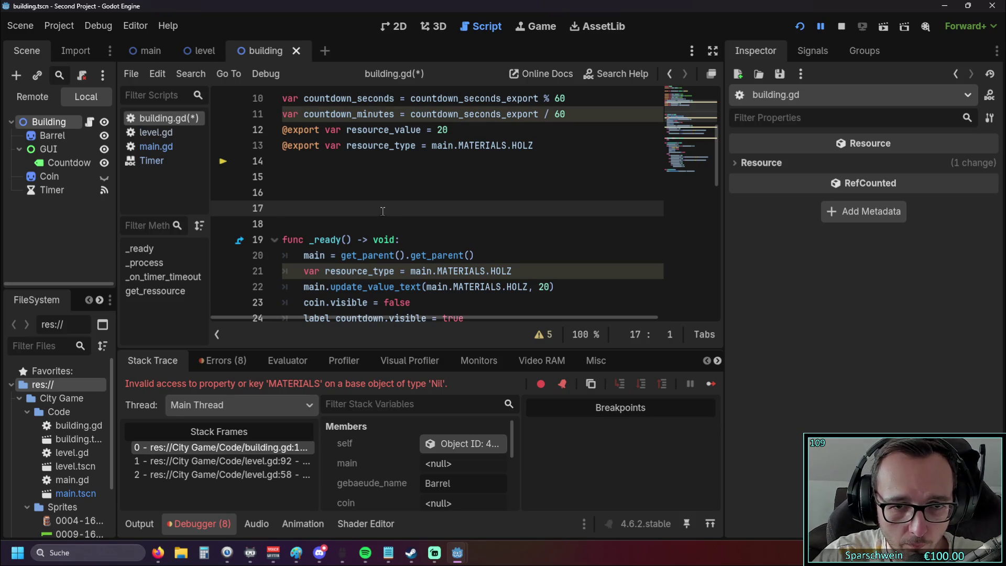
{"action": "left_click", "coordinate": [799, 27]}
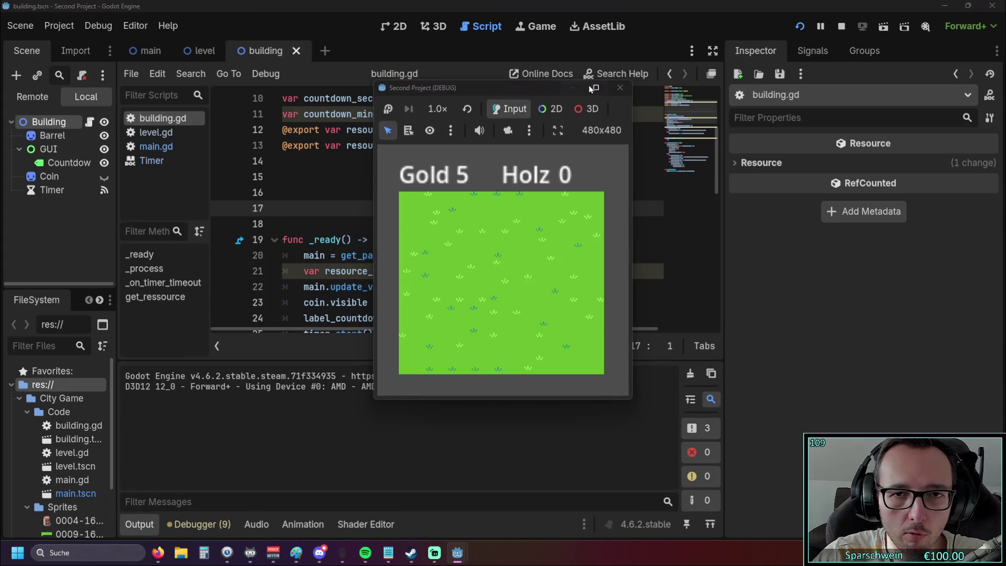
Stop the game and delete 'var' on line 21 so _ready assigns the member.
{"action": "left_click", "coordinate": [619, 87]}
{"action": "left_click", "coordinate": [403, 239]}
{"action": "double_click", "coordinate": [306, 271]}
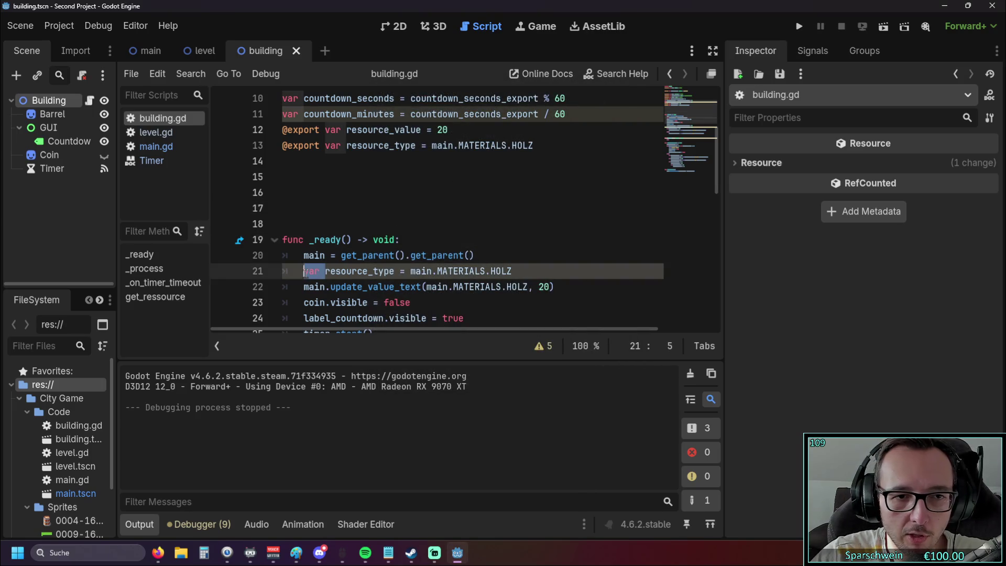
{"action": "key", "text": "BackSpace"}
{"action": "left_click", "coordinate": [369, 208]}
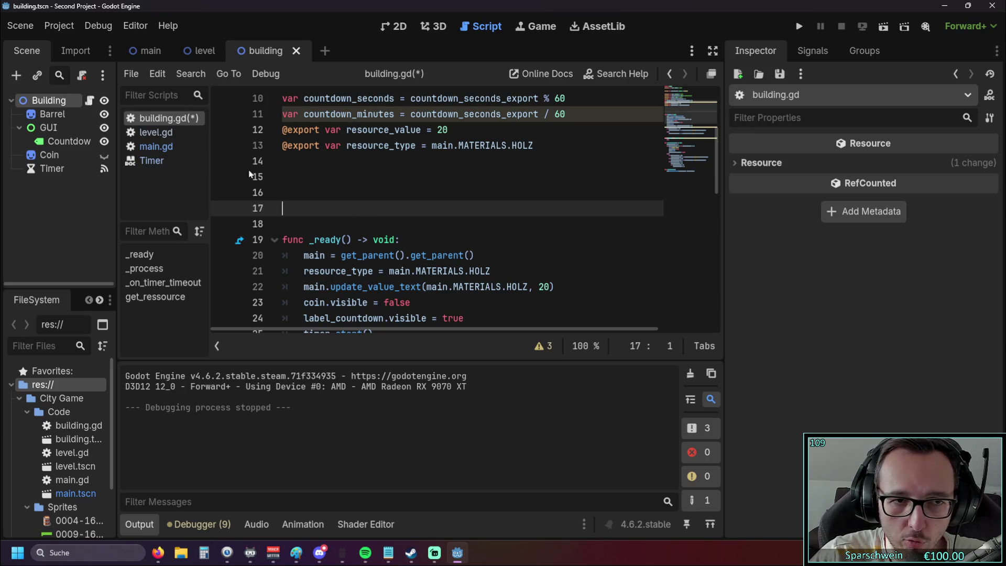
Glance at level.gd and the Timer docs, then view the Building node's exported properties.
{"action": "left_click", "coordinate": [166, 132]}
{"action": "left_click", "coordinate": [170, 123]}
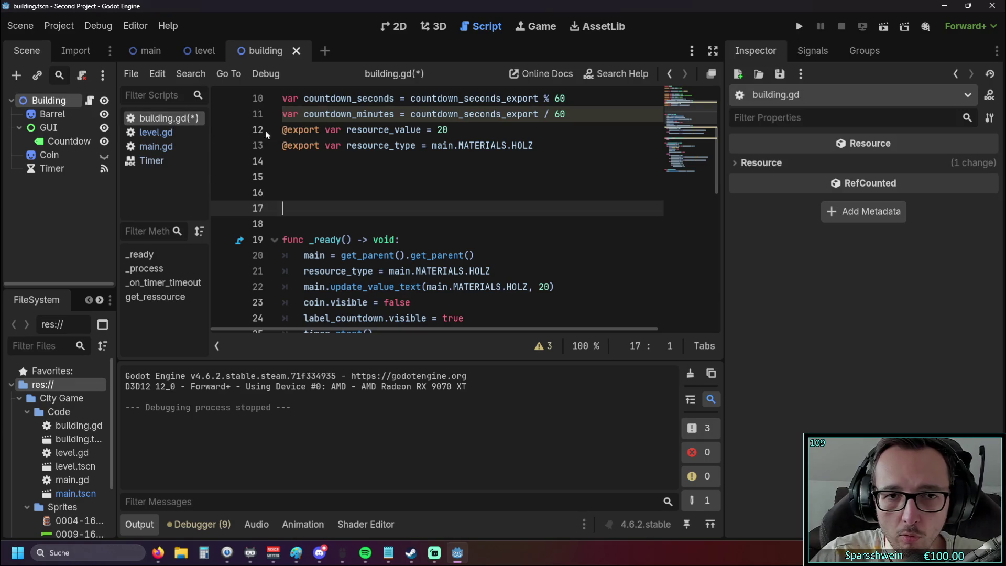
{"action": "left_click", "coordinate": [152, 160]}
{"action": "left_click", "coordinate": [169, 119]}
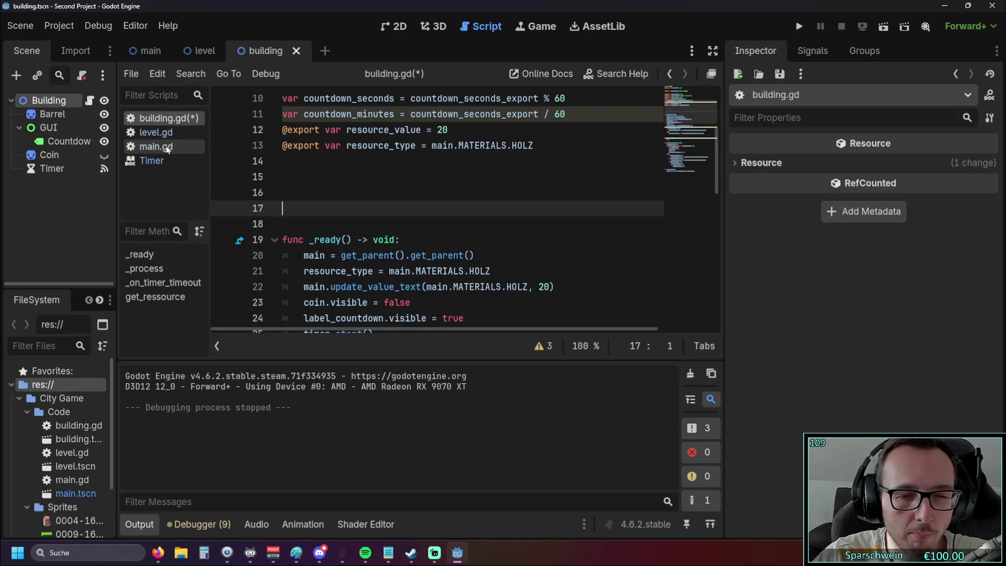
{"action": "left_click", "coordinate": [152, 161]}
{"action": "left_click", "coordinate": [164, 122]}
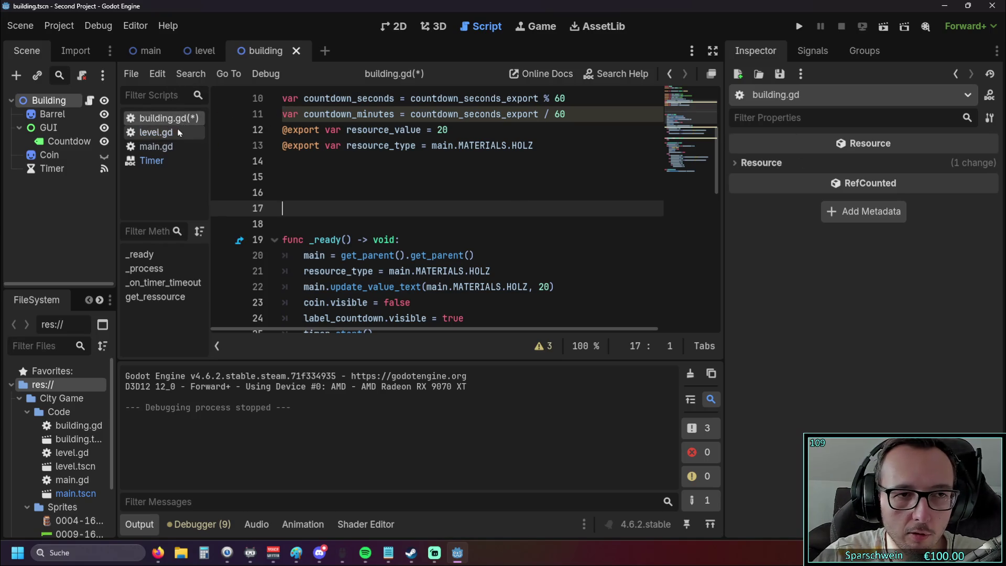
{"action": "left_click", "coordinate": [58, 102]}
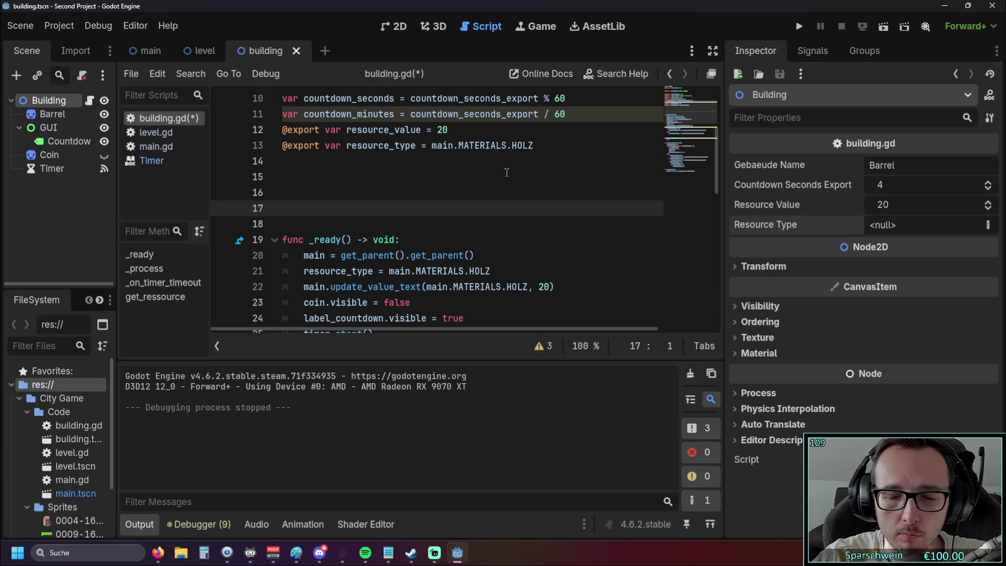
{"action": "left_click", "coordinate": [507, 172]}
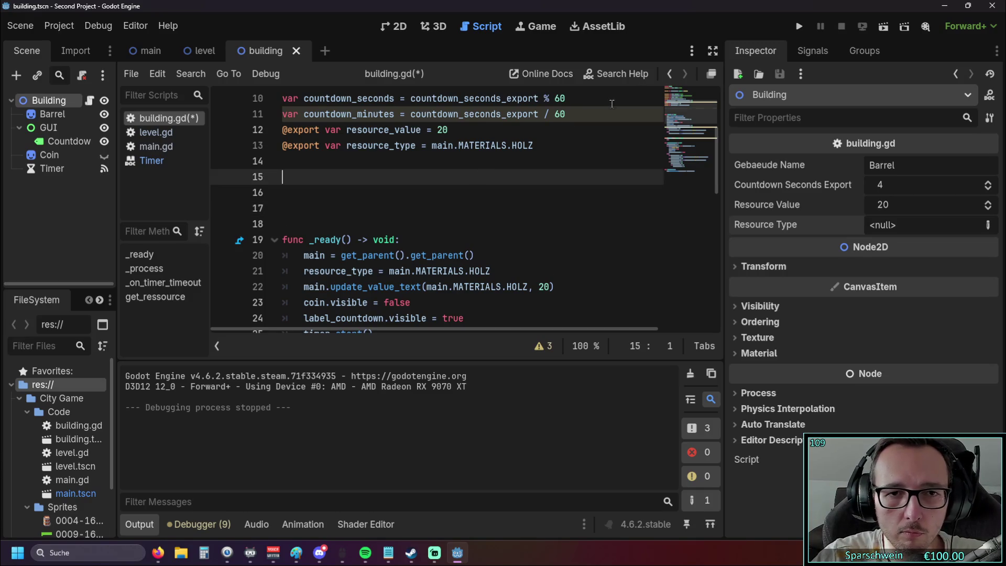
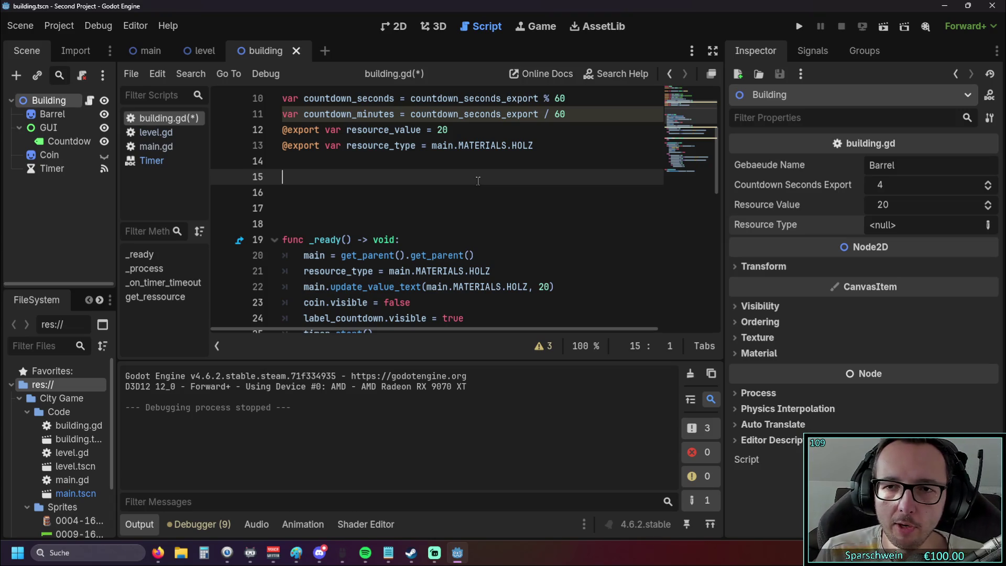
{"action": "left_click_drag", "start_coordinate": [211, 162], "coordinate": [209, 142]}
{"action": "key", "text": "ctrl+c"}
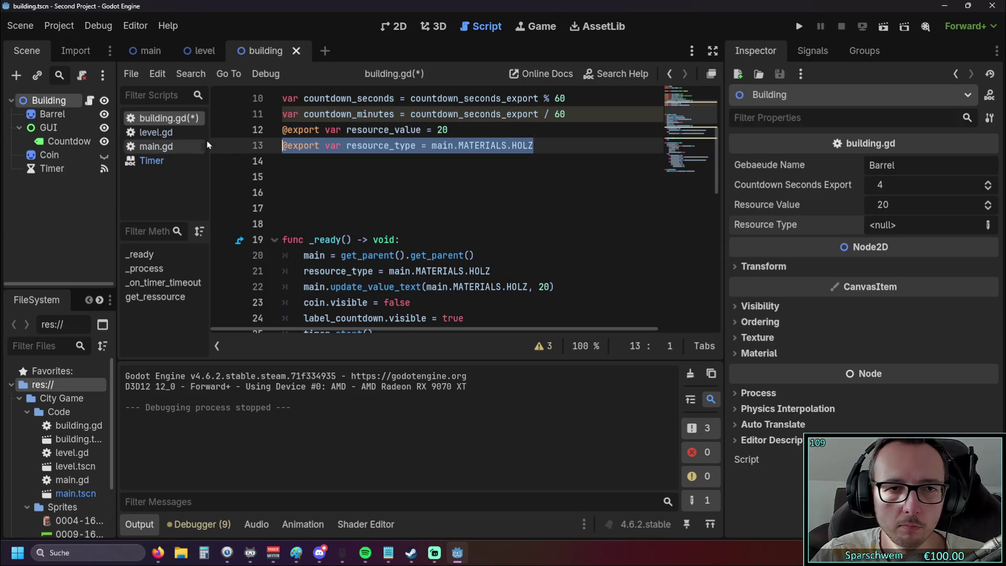
{"action": "key", "text": "BackSpace"}
{"action": "left_click_drag", "start_coordinate": [492, 255], "coordinate": [216, 254]}
{"action": "key", "text": "BackSpace"}
{"action": "key", "text": "BackSpace"}
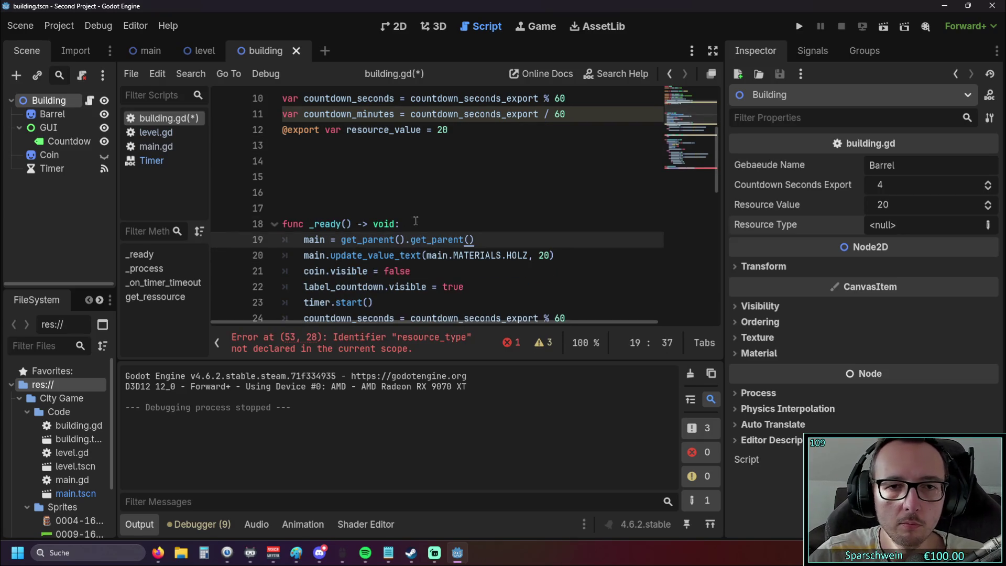
Replace the resource_type argument on line 53 with main.MATERIALS.HOLZ.
{"action": "key", "text": "Up"}
{"action": "scroll", "coordinate": [473, 245], "scroll_direction": "down", "scroll_amount": 10}
{"action": "mouse_move", "coordinate": [426, 294]}
{"action": "left_mouse_down"}
{"action": "mouse_move", "coordinate": [499, 294]}
{"action": "mouse_move", "coordinate": [394, 290]}
{"action": "left_mouse_up"}
{"action": "key", "text": "ctrl+v"}
{"action": "key", "text": "BackSpace"}
{"action": "left_click", "coordinate": [523, 260]}
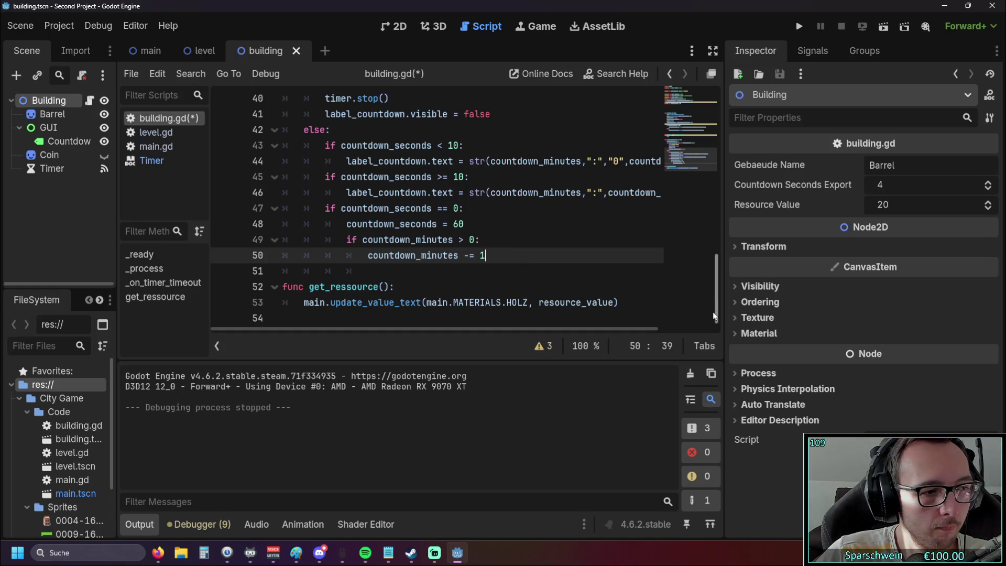
{"action": "key", "text": "alt+Tab"}
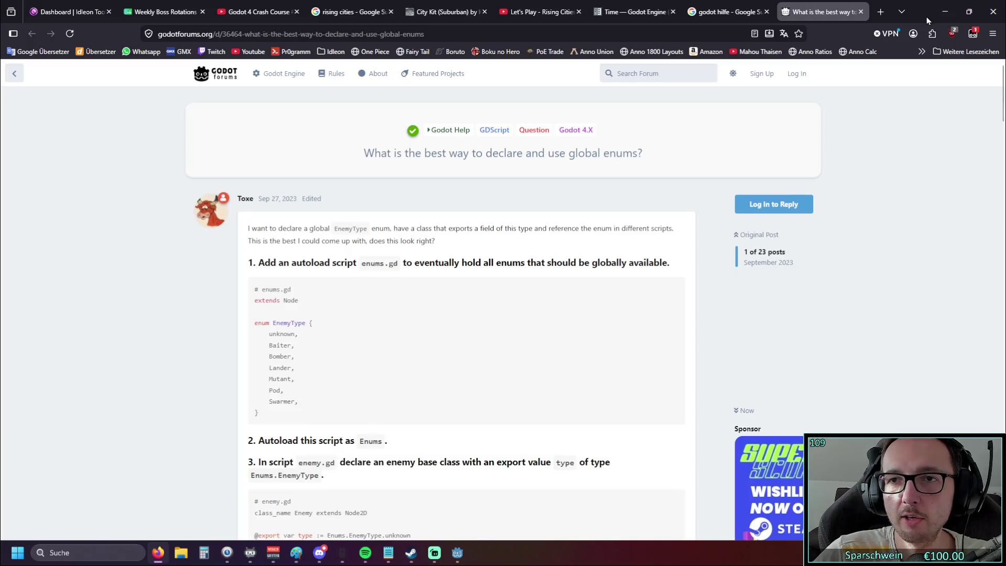
{"action": "left_click", "coordinate": [945, 7]}
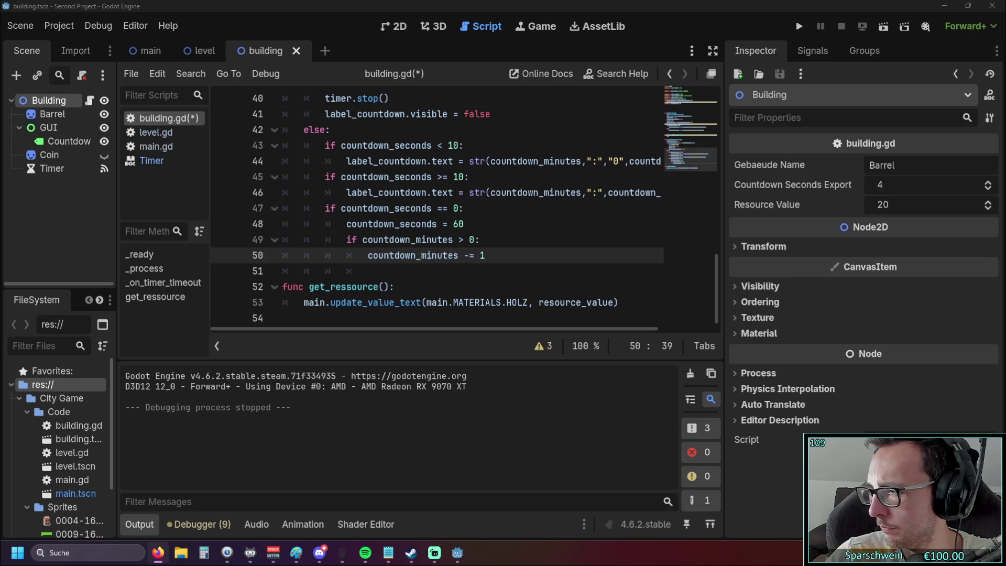
Rename the function get_ressource to give_ressource in building.gd.
{"action": "left_click_drag", "start_coordinate": [325, 286], "coordinate": [310, 287]}
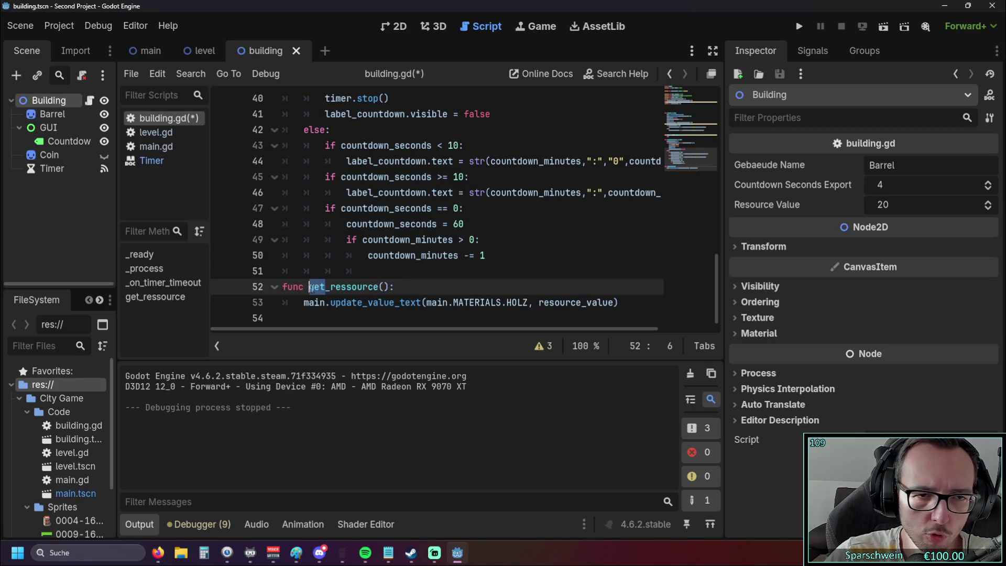
{"action": "type", "text": "give"}
{"action": "left_click", "coordinate": [406, 192]}
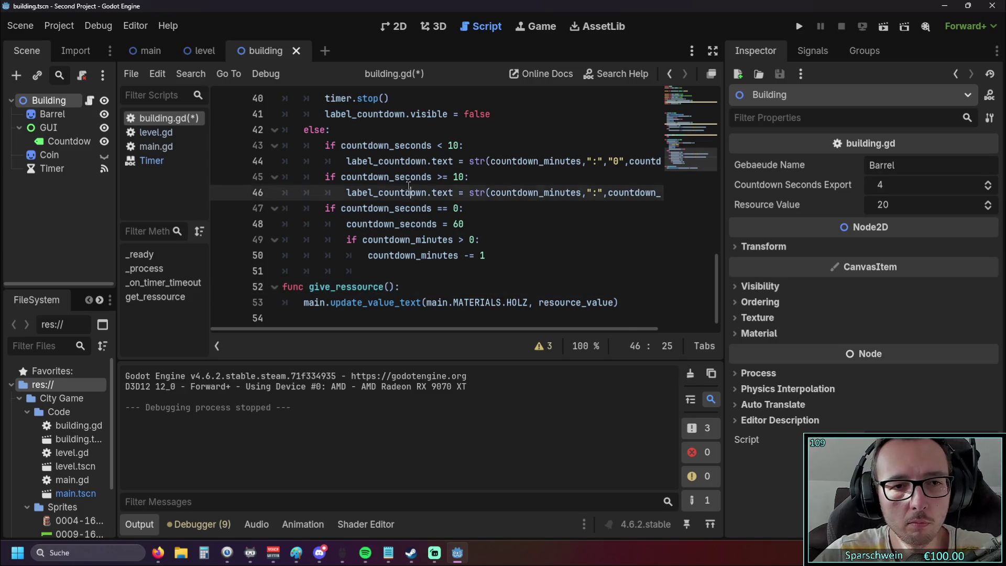
Change the building.get_ressource() call in level.gd to give_ressource().
{"action": "left_click", "coordinate": [158, 133]}
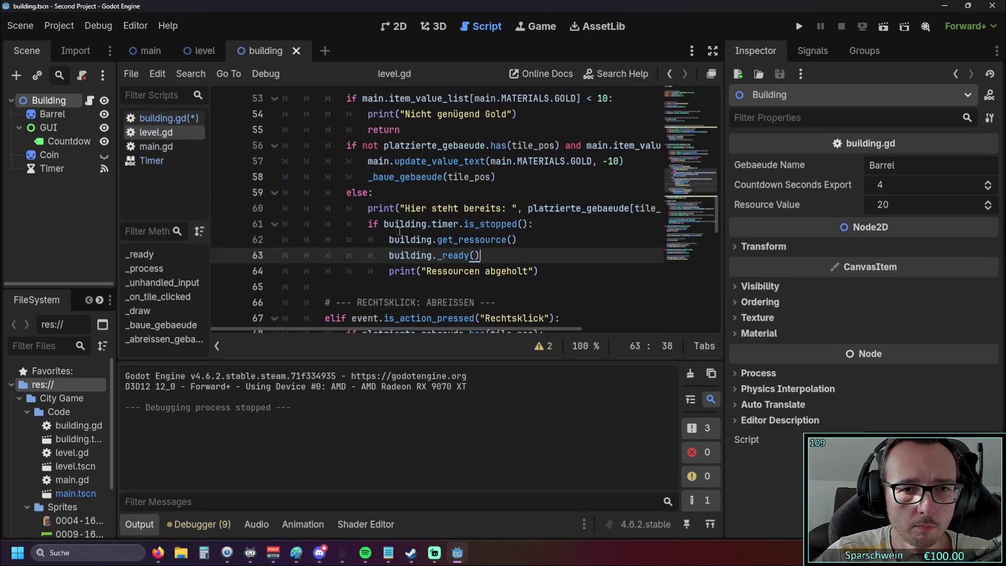
{"action": "left_click_drag", "start_coordinate": [438, 239], "coordinate": [453, 239]}
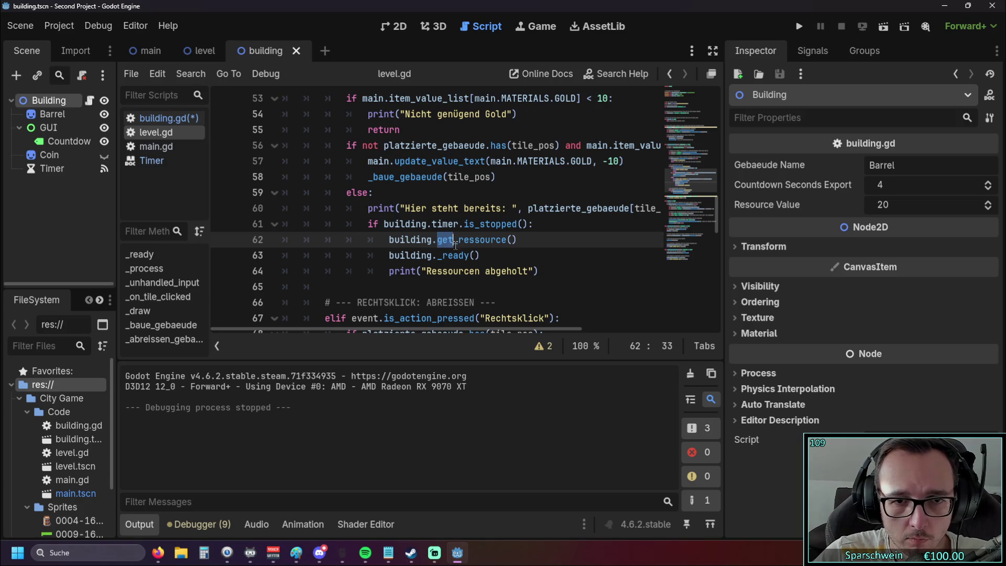
{"action": "type", "text": "give"}
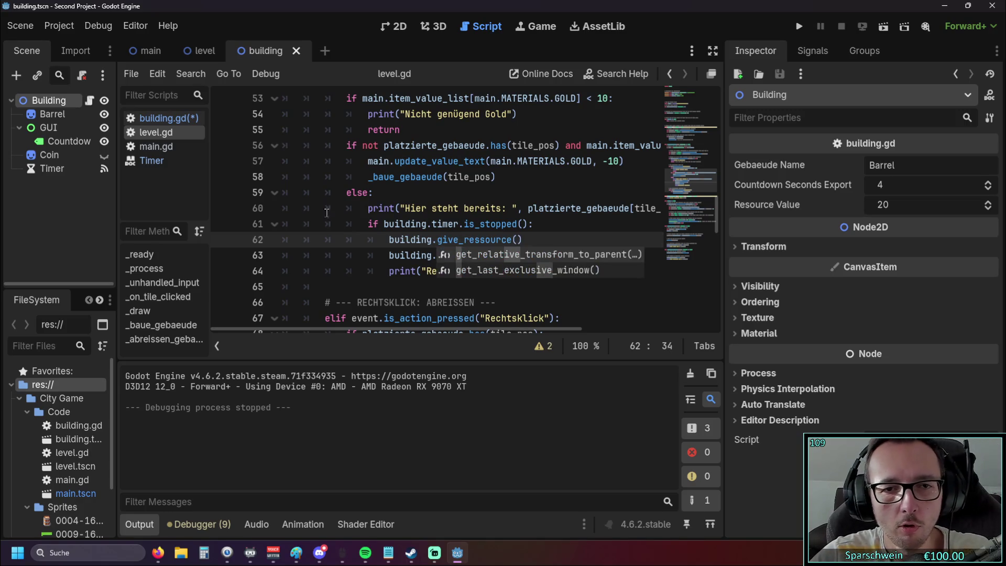
{"action": "left_click", "coordinate": [442, 192]}
{"action": "left_click", "coordinate": [405, 179]}
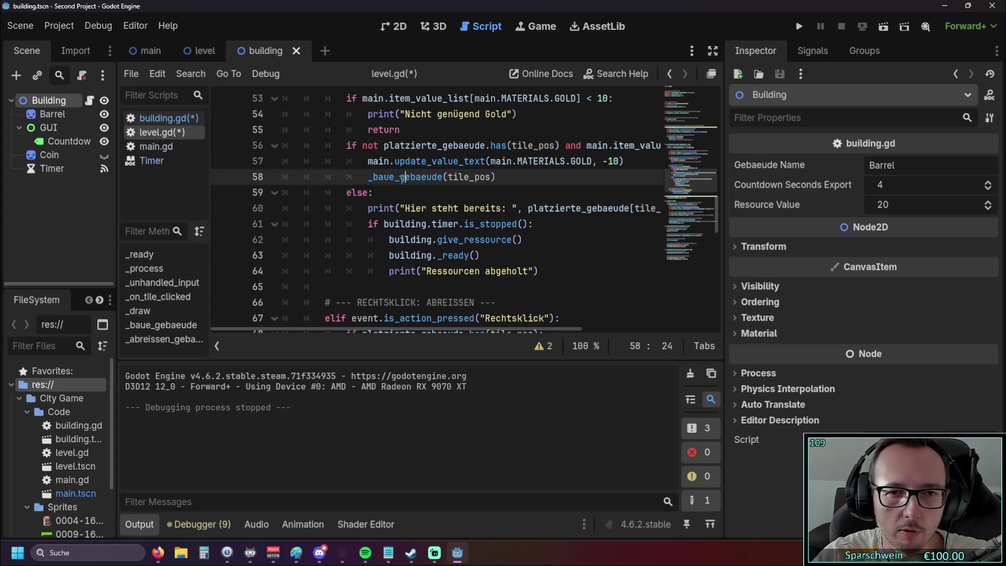
Check the browser, review line 63 of level.gd, then cycle through the scripts back to building.gd.
{"action": "key", "text": "alt+Tab"}
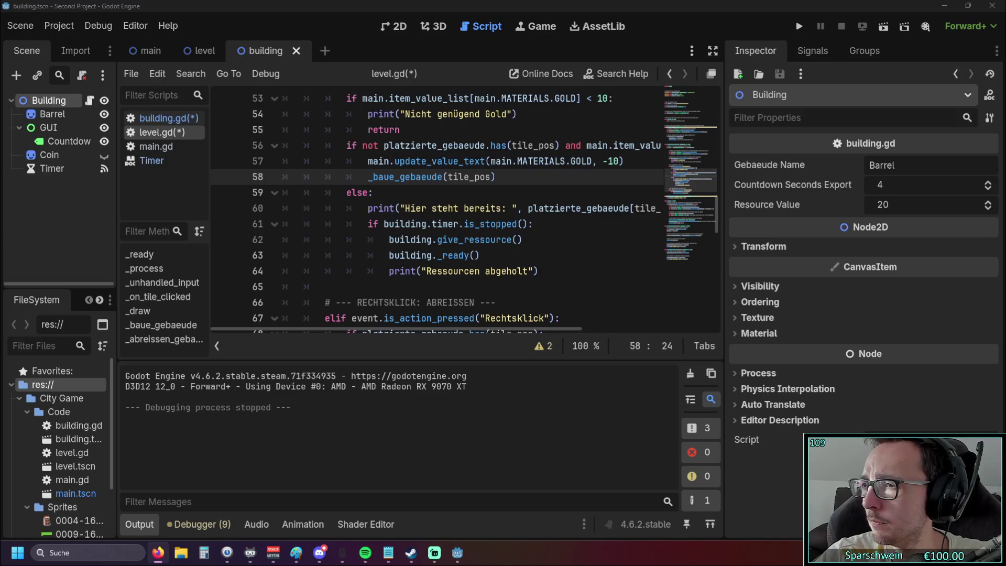
{"action": "left_click", "coordinate": [427, 271]}
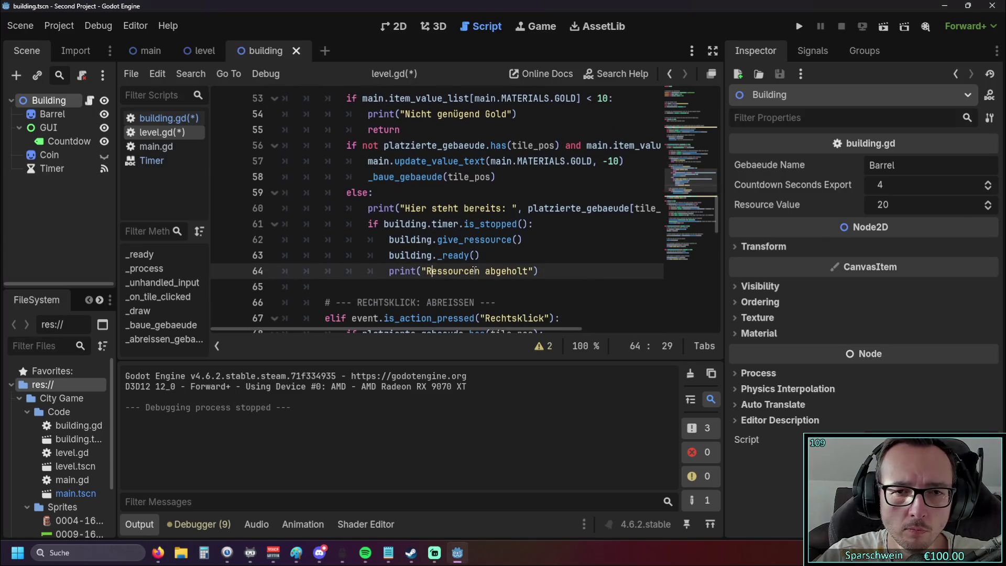
{"action": "left_click", "coordinate": [509, 256]}
{"action": "scroll", "coordinate": [510, 255], "scroll_direction": "down", "scroll_amount": 1}
{"action": "scroll", "coordinate": [510, 256], "scroll_direction": "up", "scroll_amount": 1}
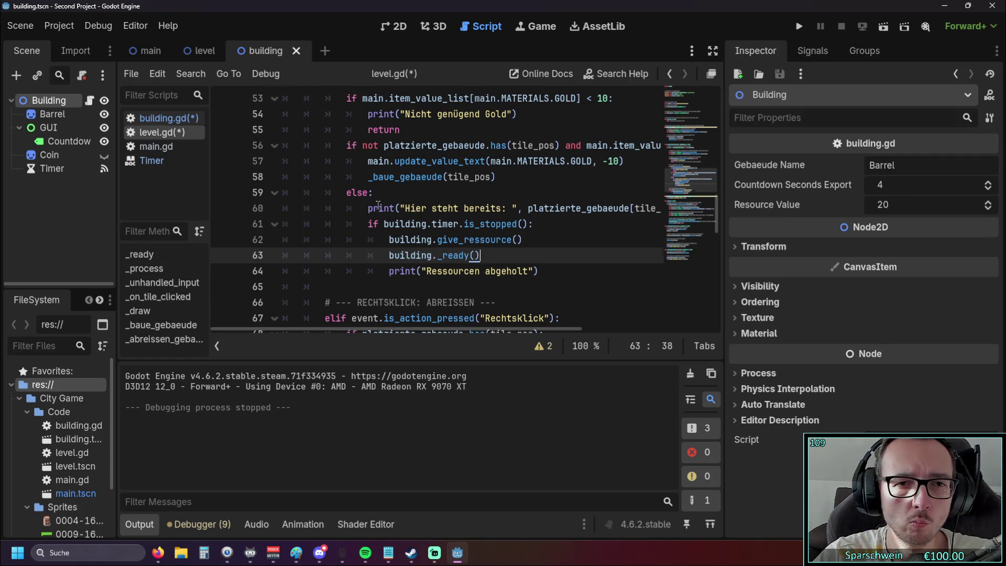
{"action": "scroll", "coordinate": [378, 205], "scroll_direction": "down", "scroll_amount": 1}
{"action": "left_click", "coordinate": [158, 146]}
{"action": "left_click", "coordinate": [156, 132]}
{"action": "left_click", "coordinate": [154, 119]}
{"action": "left_click", "coordinate": [156, 133]}
{"action": "left_click", "coordinate": [157, 119]}
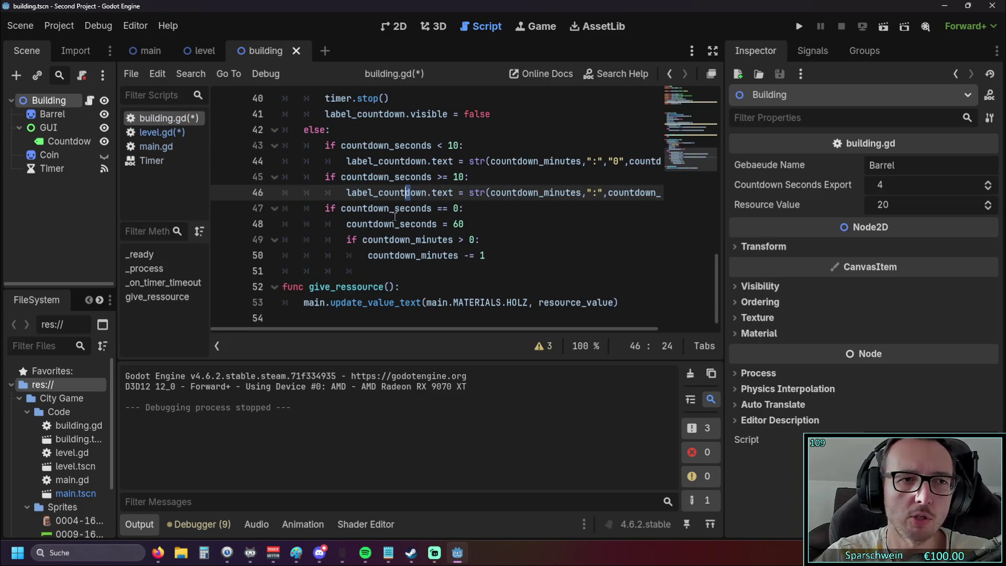
{"action": "left_click", "coordinate": [483, 207]}
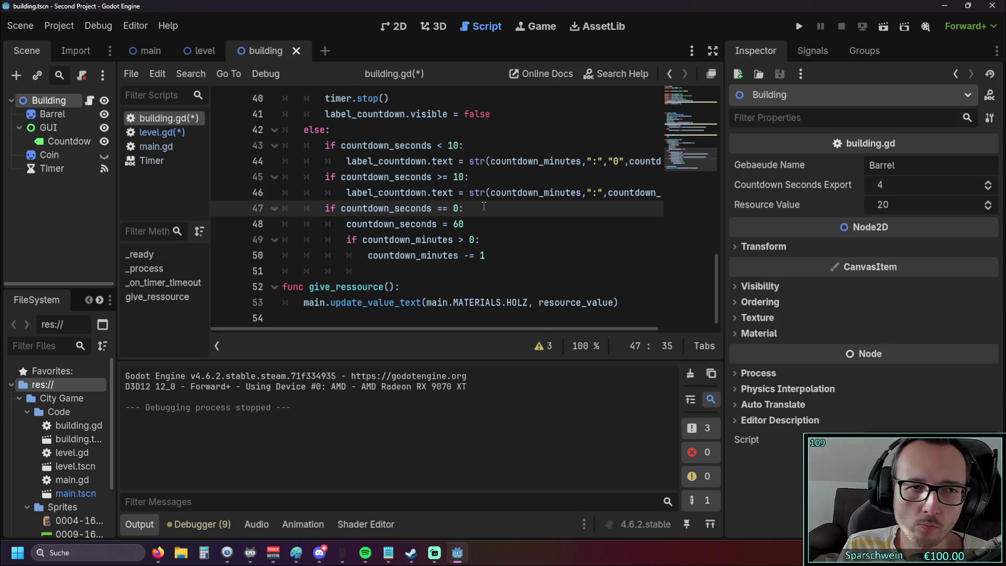
{"action": "left_click", "coordinate": [166, 131]}
{"action": "left_click", "coordinate": [164, 119]}
{"action": "left_click", "coordinate": [164, 133]}
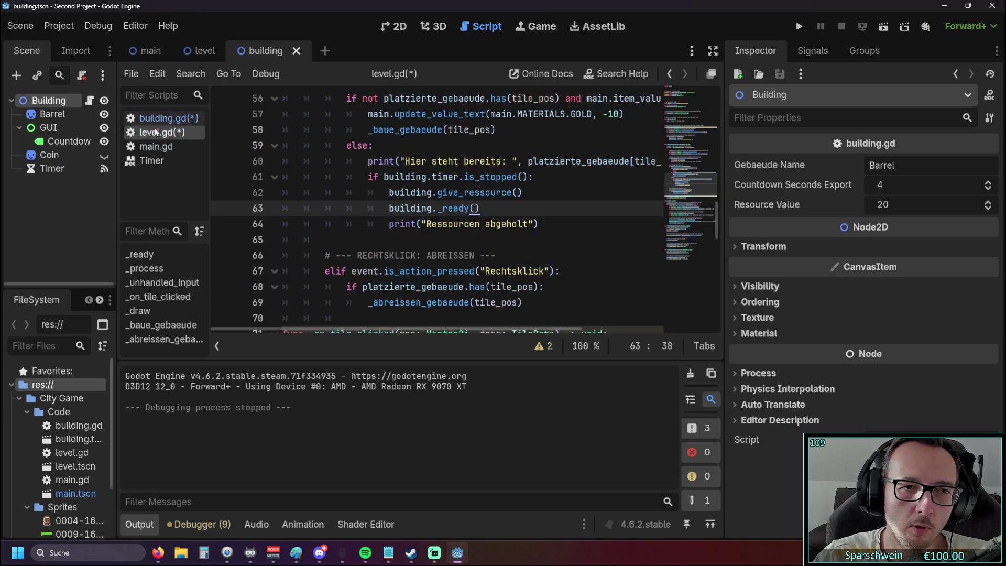
{"action": "scroll", "coordinate": [457, 199], "scroll_direction": "up", "scroll_amount": 3}
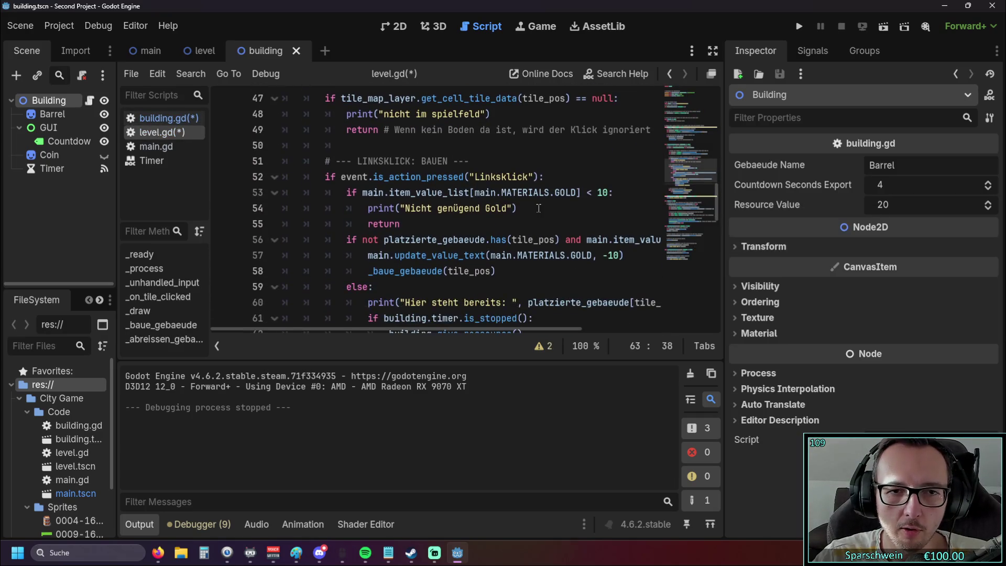
{"action": "scroll", "coordinate": [564, 223], "scroll_direction": "down", "scroll_amount": 4}
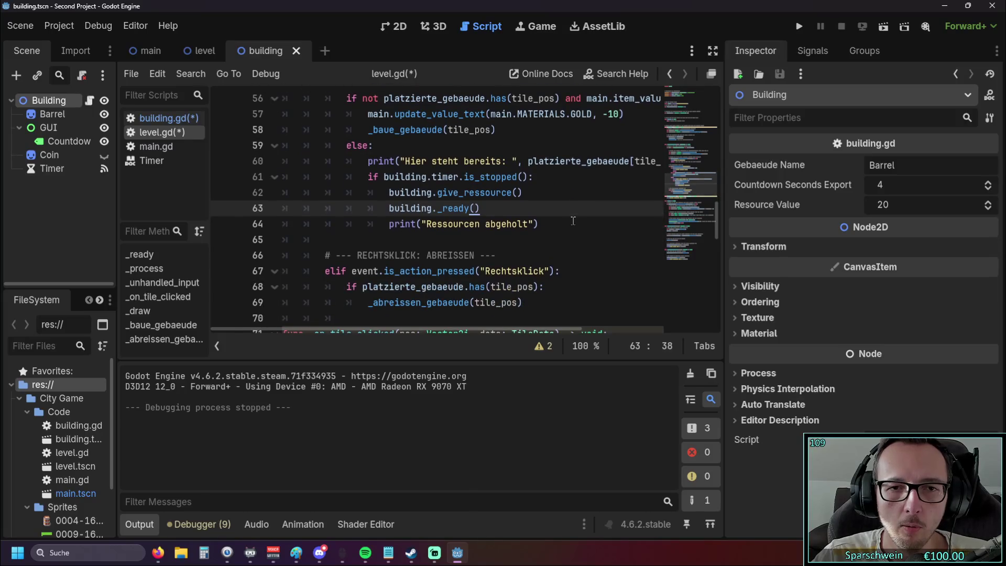
{"action": "scroll", "coordinate": [565, 223], "scroll_direction": "down", "scroll_amount": 1}
{"action": "scroll", "coordinate": [525, 222], "scroll_direction": "up", "scroll_amount": 2}
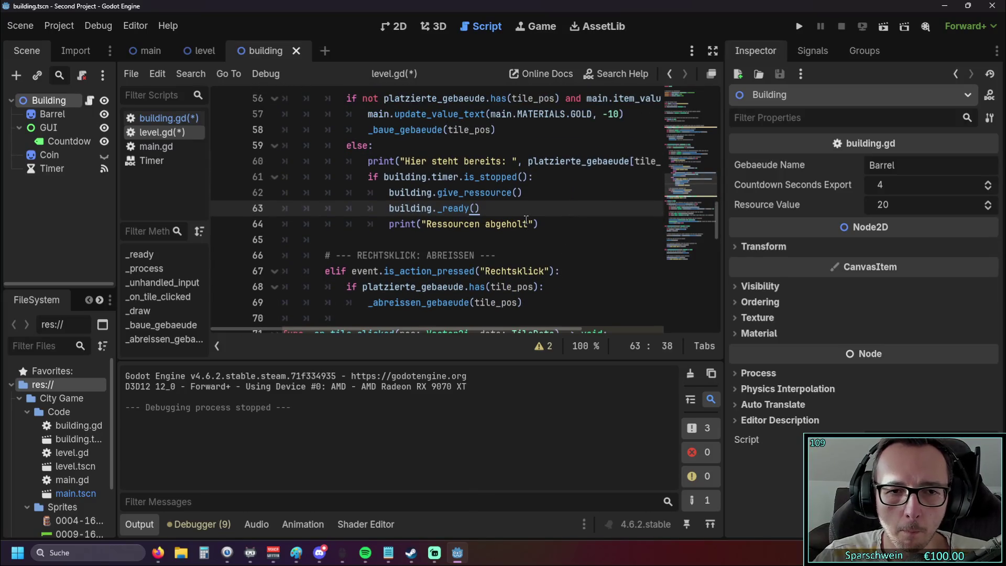
{"action": "scroll", "coordinate": [398, 269], "scroll_direction": "up", "scroll_amount": 4}
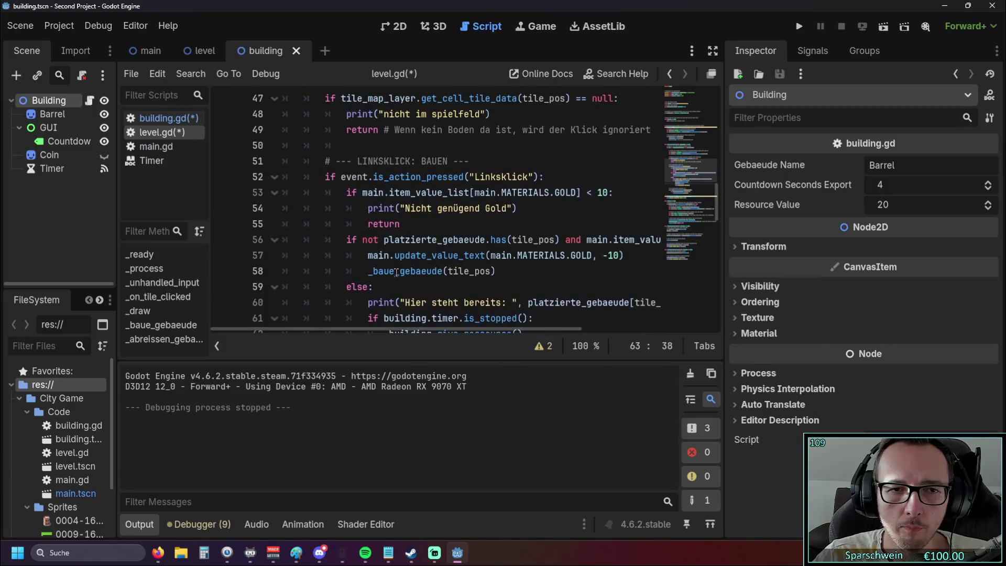
{"action": "scroll", "coordinate": [442, 242], "scroll_direction": "down", "scroll_amount": 5}
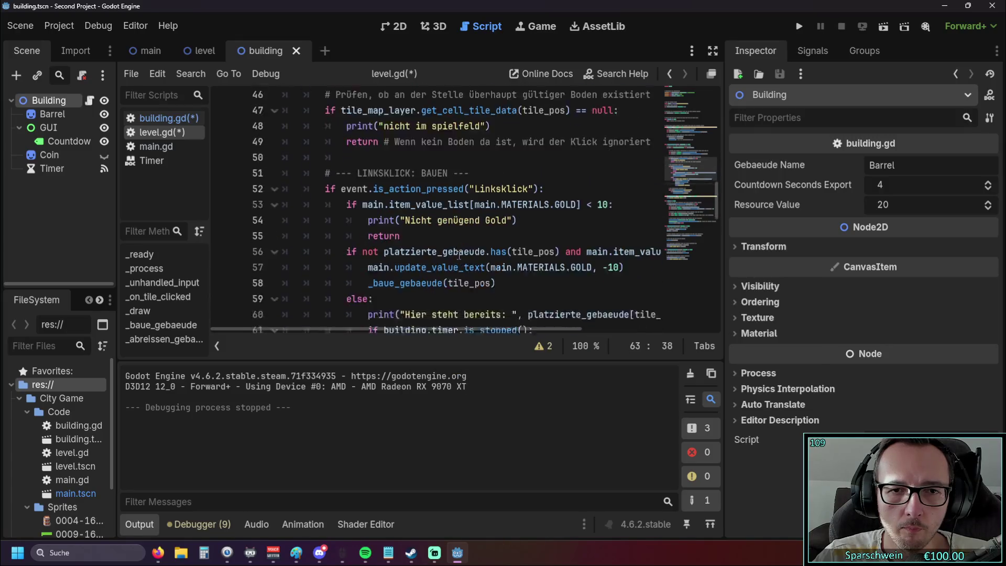
{"action": "scroll", "coordinate": [506, 258], "scroll_direction": "up", "scroll_amount": 2}
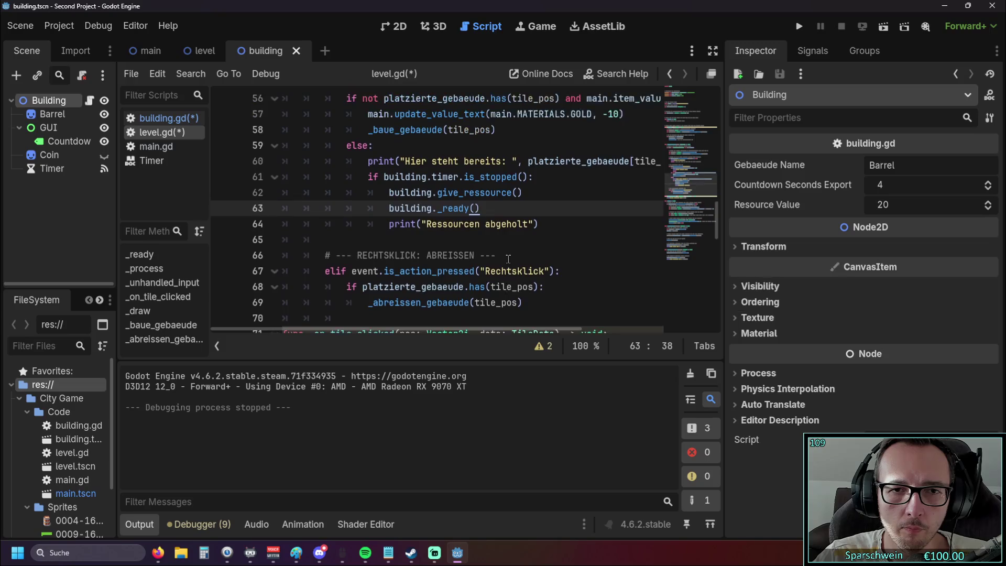
{"action": "mouse_move", "coordinate": [373, 329]}
{"action": "left_mouse_down"}
{"action": "mouse_move", "coordinate": [519, 329]}
{"action": "mouse_move", "coordinate": [376, 316]}
{"action": "mouse_move", "coordinate": [548, 318]}
{"action": "mouse_move", "coordinate": [401, 303]}
{"action": "mouse_move", "coordinate": [602, 236]}
{"action": "mouse_move", "coordinate": [659, 194]}
{"action": "left_mouse_up"}
{"action": "scroll", "coordinate": [431, 295], "scroll_direction": "up", "scroll_amount": 1}
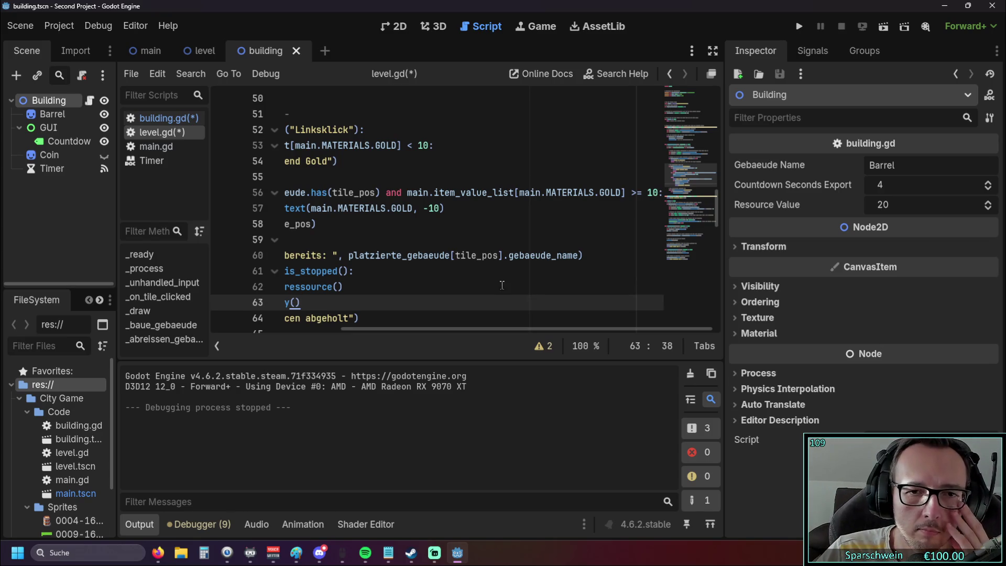
{"action": "mouse_move", "coordinate": [455, 333]}
{"action": "left_mouse_down"}
{"action": "mouse_move", "coordinate": [335, 331]}
{"action": "mouse_move", "coordinate": [522, 325]}
{"action": "mouse_move", "coordinate": [354, 329]}
{"action": "left_mouse_up"}
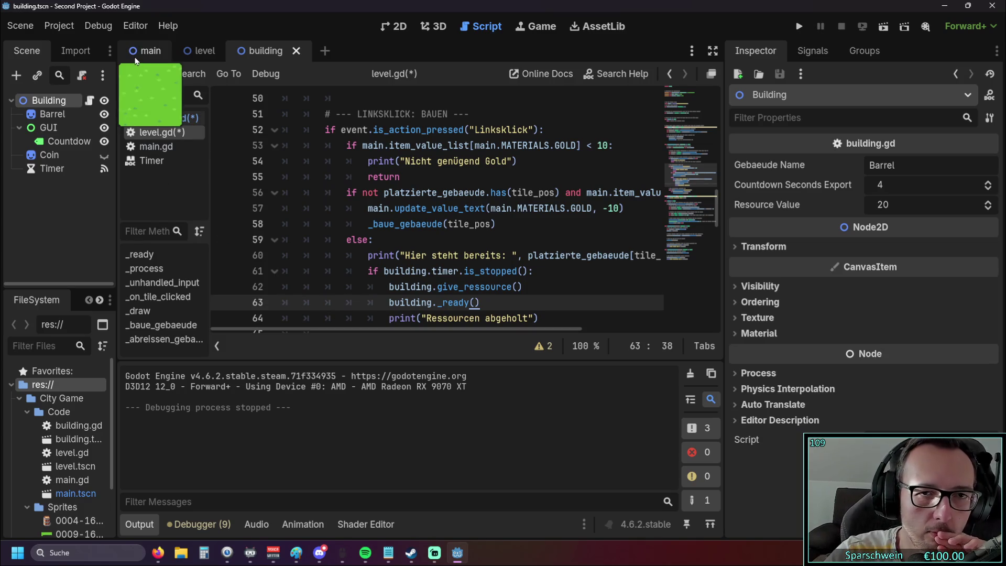
{"action": "scroll", "coordinate": [372, 171], "scroll_direction": "up", "scroll_amount": 2}
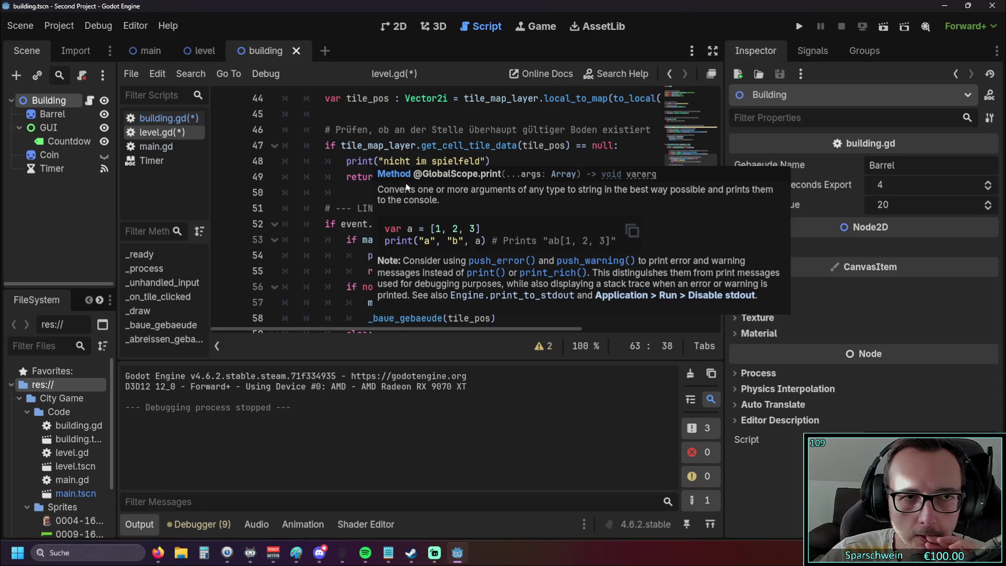
{"action": "left_click", "coordinate": [134, 27]}
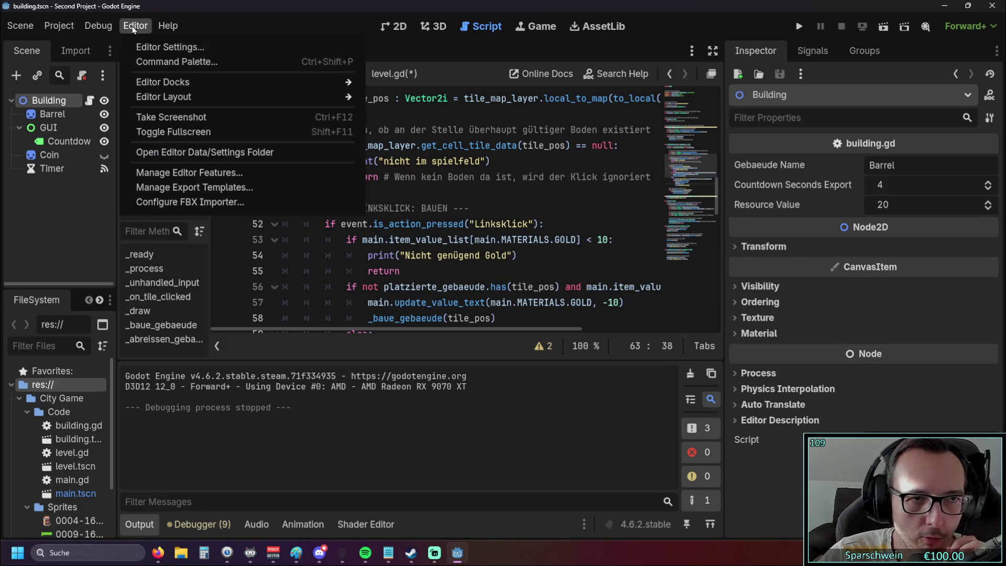
{"action": "mouse_move", "coordinate": [88, 28]}
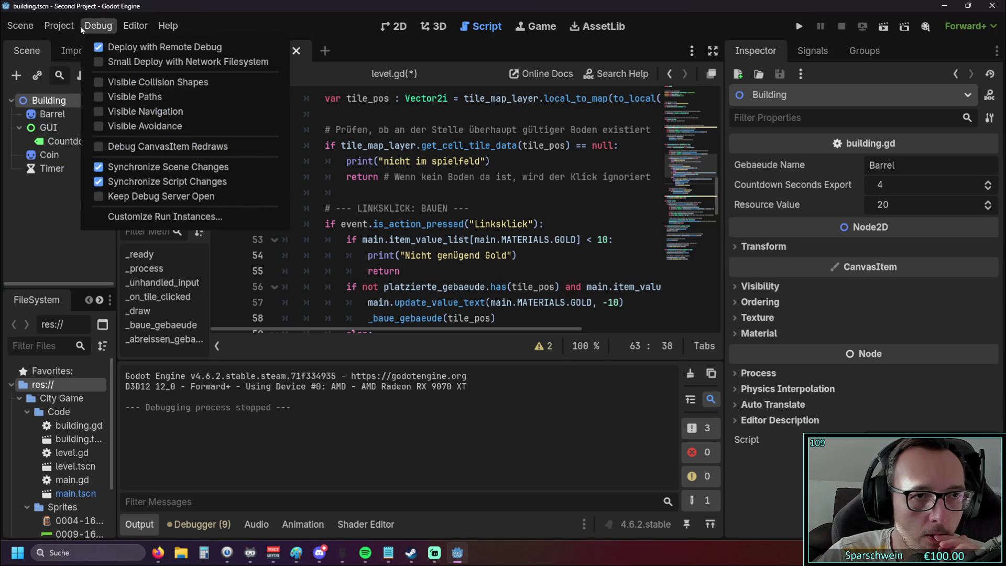
{"action": "left_click", "coordinate": [67, 45]}
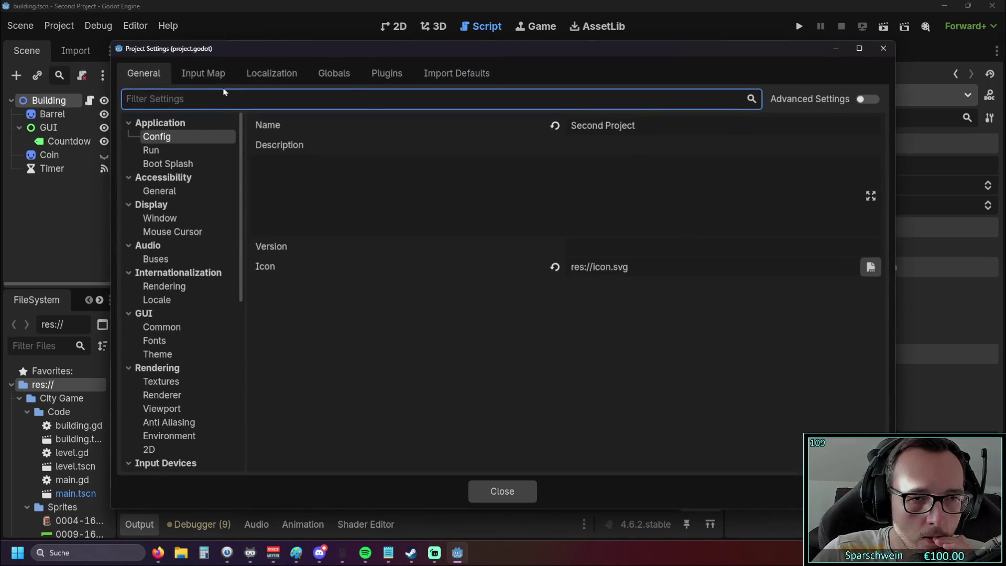
{"action": "left_click", "coordinate": [201, 75]}
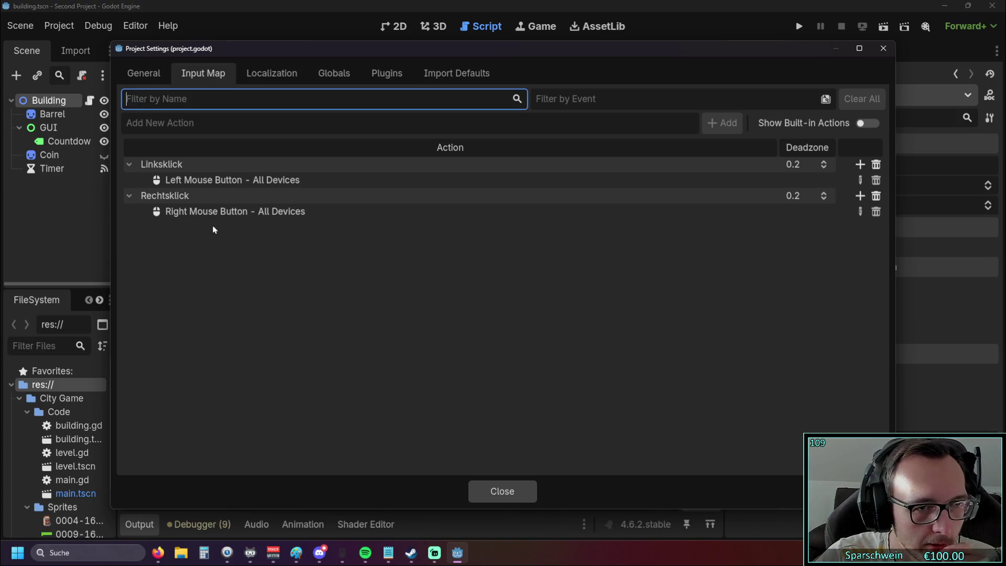
{"action": "left_click", "coordinate": [497, 489]}
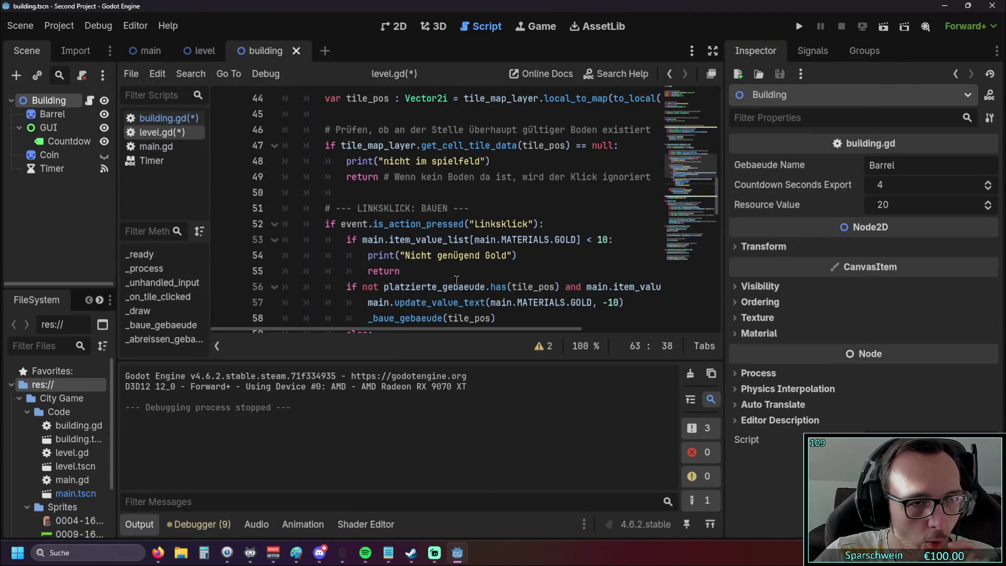
Deselect Building, switch to the level scene, and clear the Level node selection.
{"action": "left_click", "coordinate": [73, 243]}
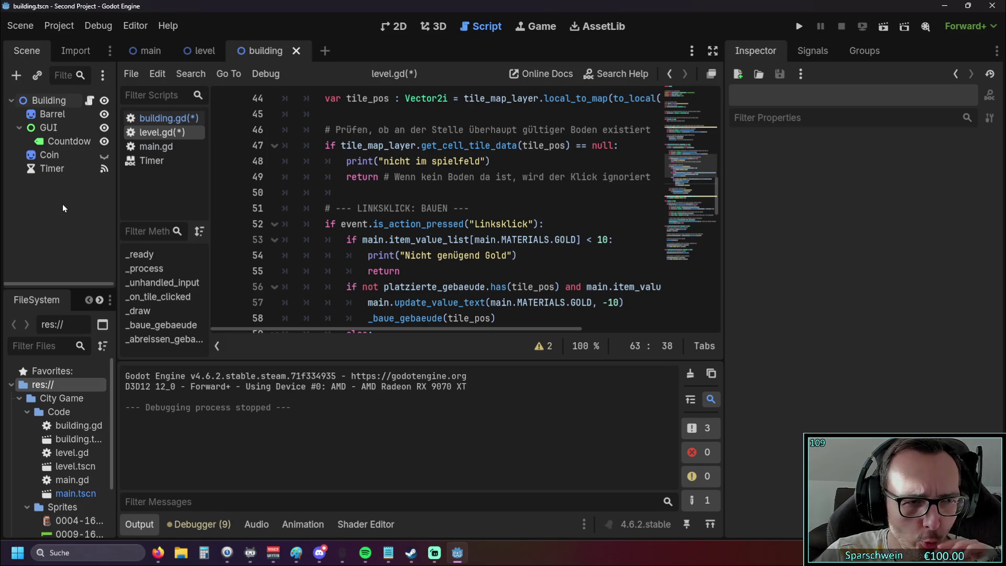
{"action": "left_click", "coordinate": [201, 51]}
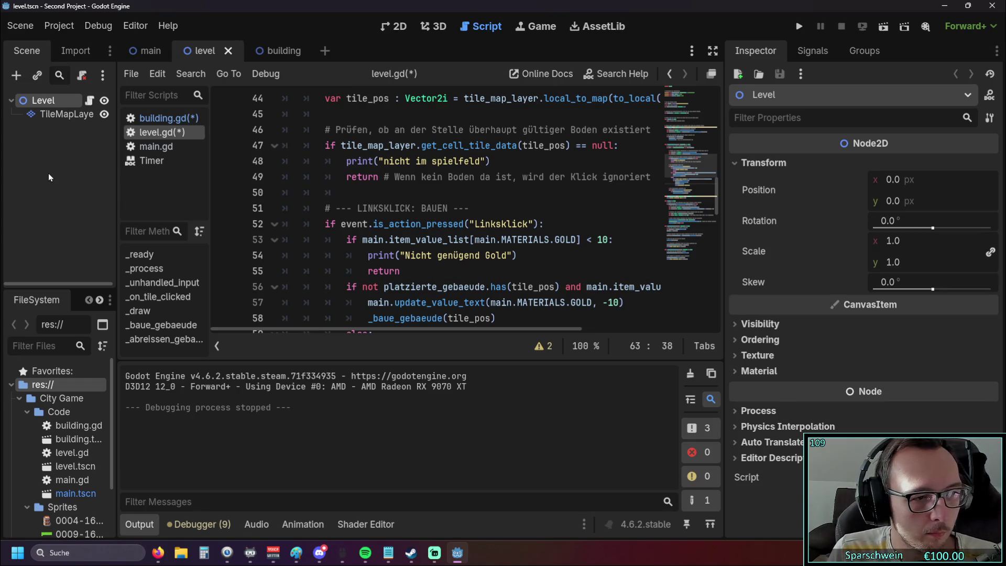
{"action": "left_click", "coordinate": [48, 173]}
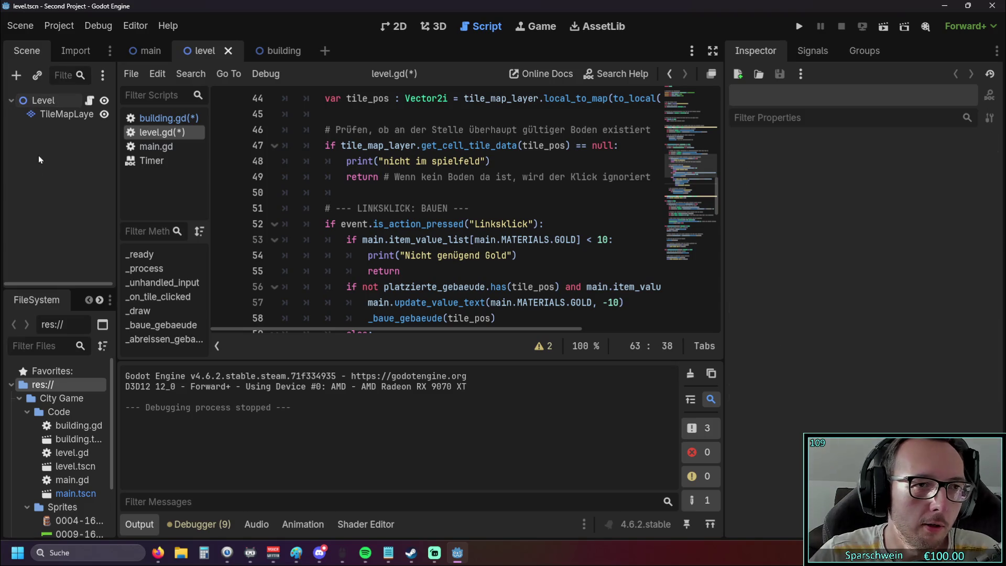
Start adding a child node to the level, search 'butto', cancel, and show main.gd.
{"action": "right_click", "coordinate": [42, 147]}
{"action": "right_click", "coordinate": [36, 140]}
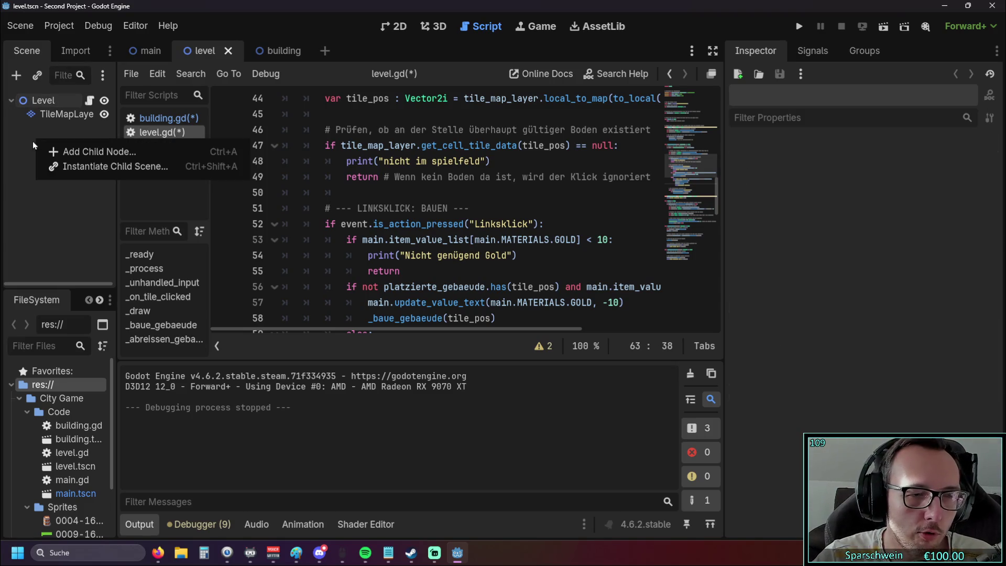
{"action": "left_click", "coordinate": [27, 143]}
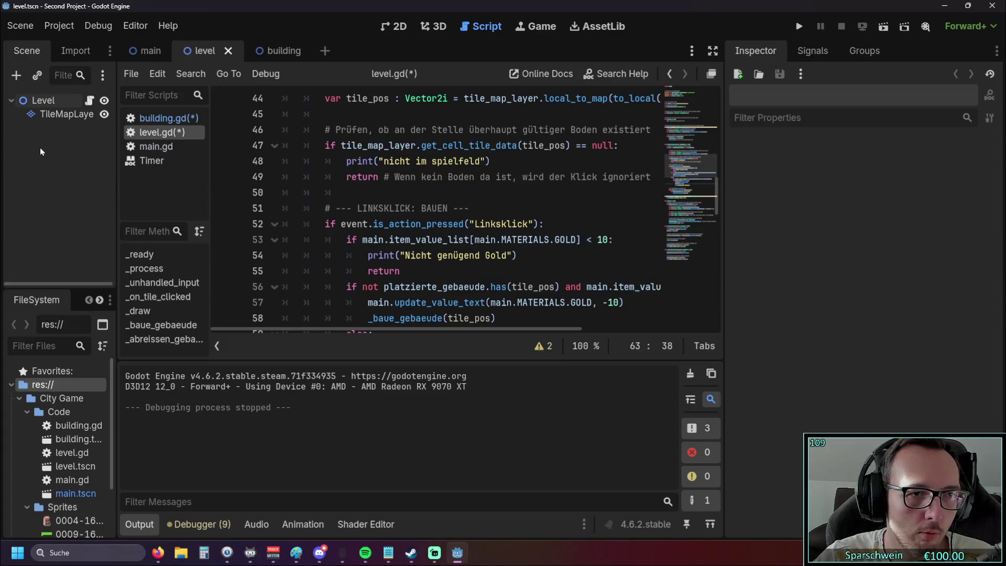
{"action": "right_click", "coordinate": [40, 148]}
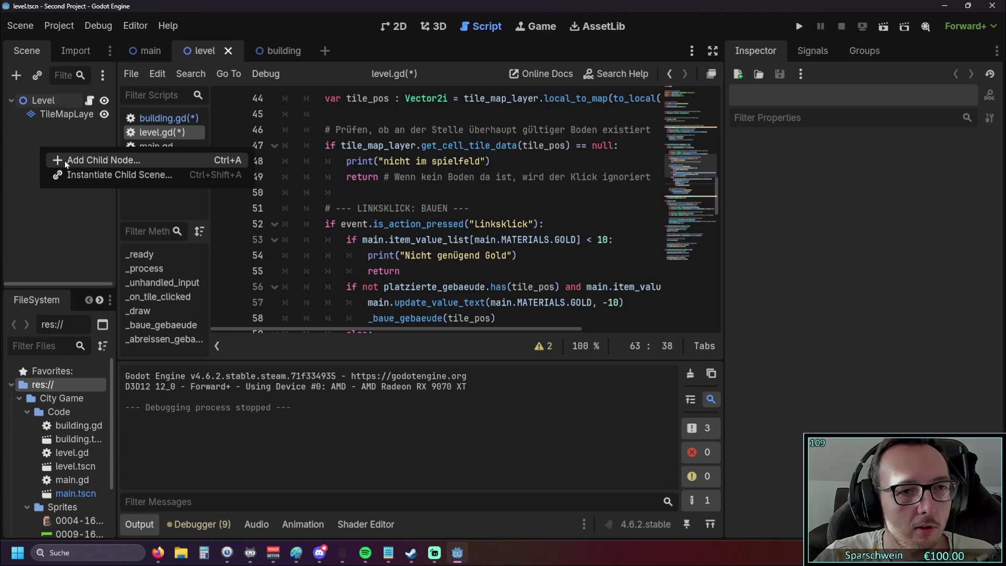
{"action": "left_click", "coordinate": [67, 161]}
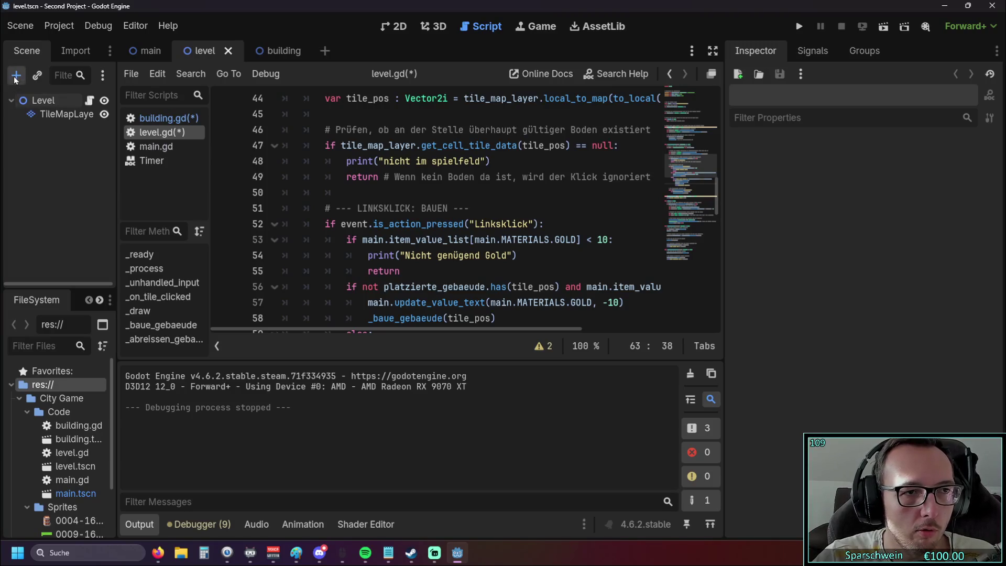
{"action": "type", "text": "butto"}
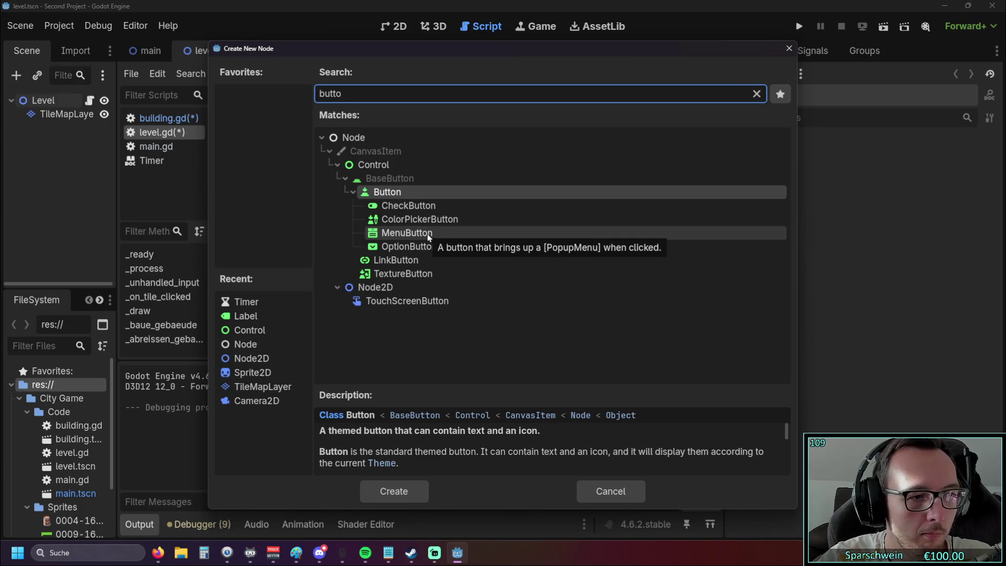
{"action": "left_click", "coordinate": [80, 184]}
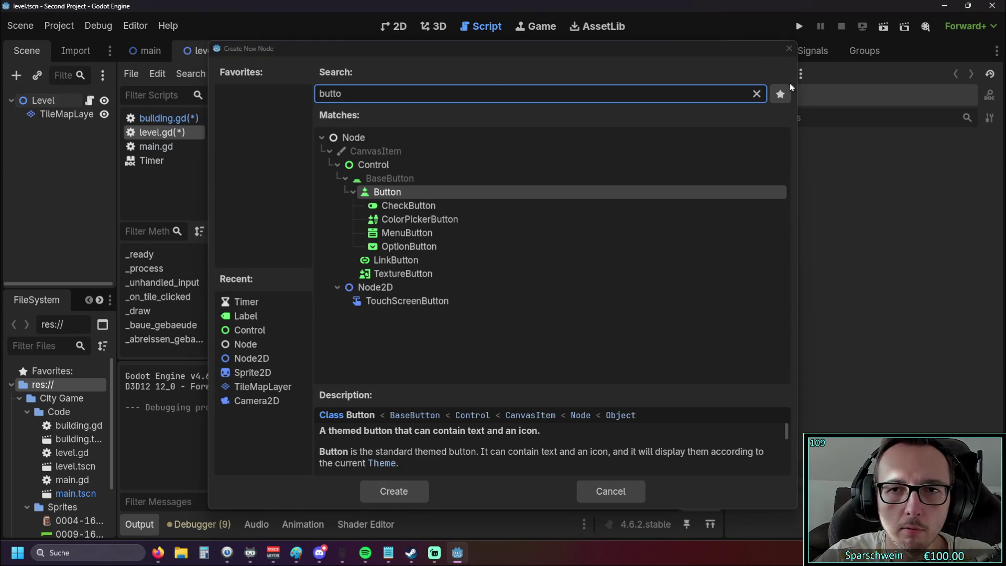
{"action": "left_click", "coordinate": [788, 48]}
{"action": "left_click", "coordinate": [160, 148]}
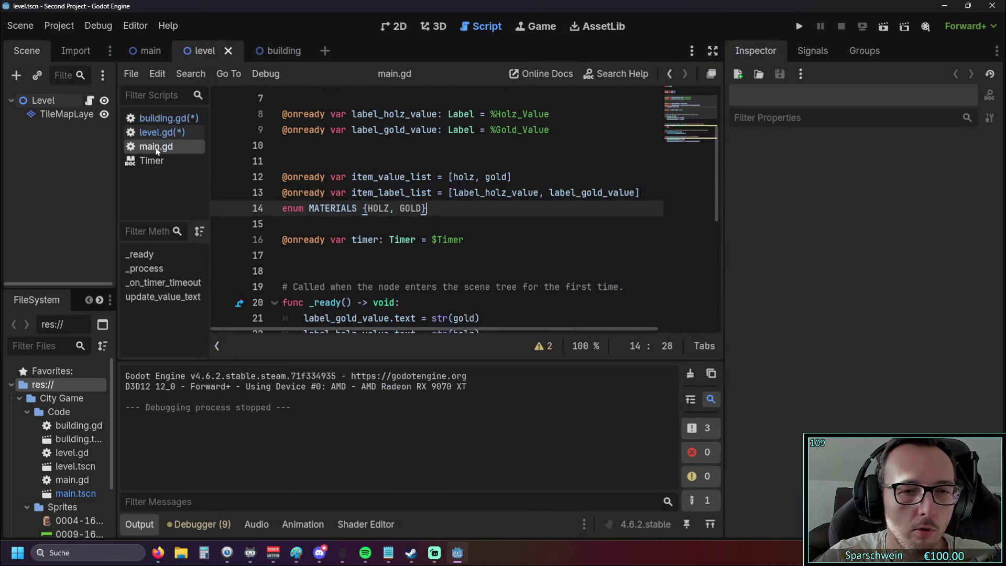
In the main scene, add a Button child node and move it above Timer.
{"action": "scroll", "coordinate": [328, 208], "scroll_direction": "down", "scroll_amount": 5}
{"action": "scroll", "coordinate": [327, 208], "scroll_direction": "up", "scroll_amount": 8}
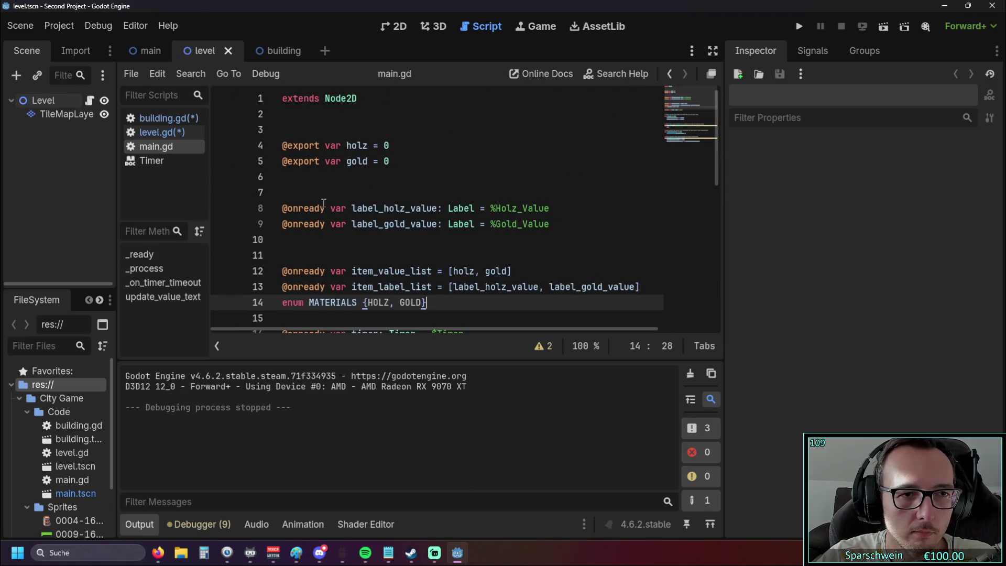
{"action": "scroll", "coordinate": [321, 203], "scroll_direction": "down", "scroll_amount": 6}
{"action": "scroll", "coordinate": [321, 201], "scroll_direction": "down", "scroll_amount": 1}
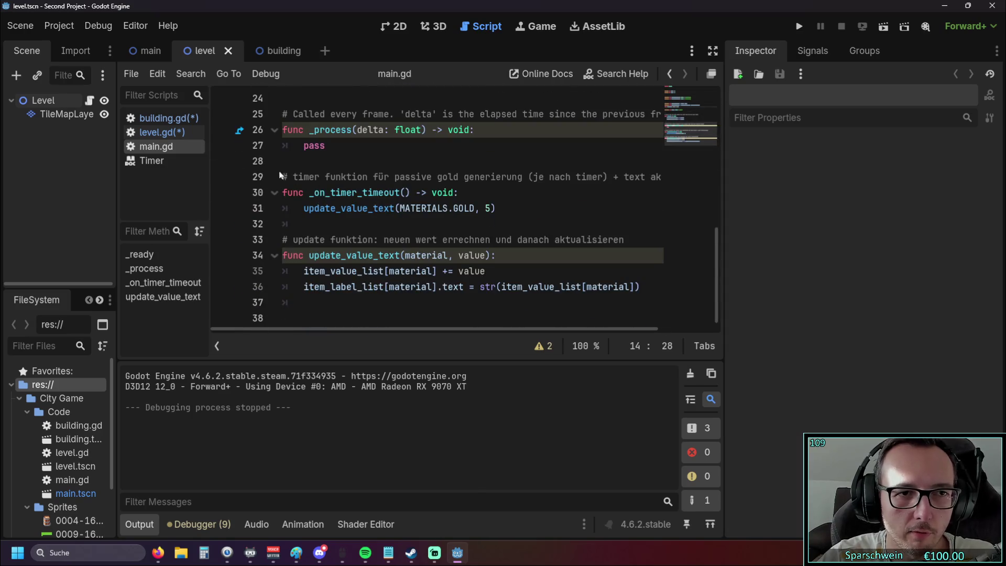
{"action": "left_click", "coordinate": [147, 50]}
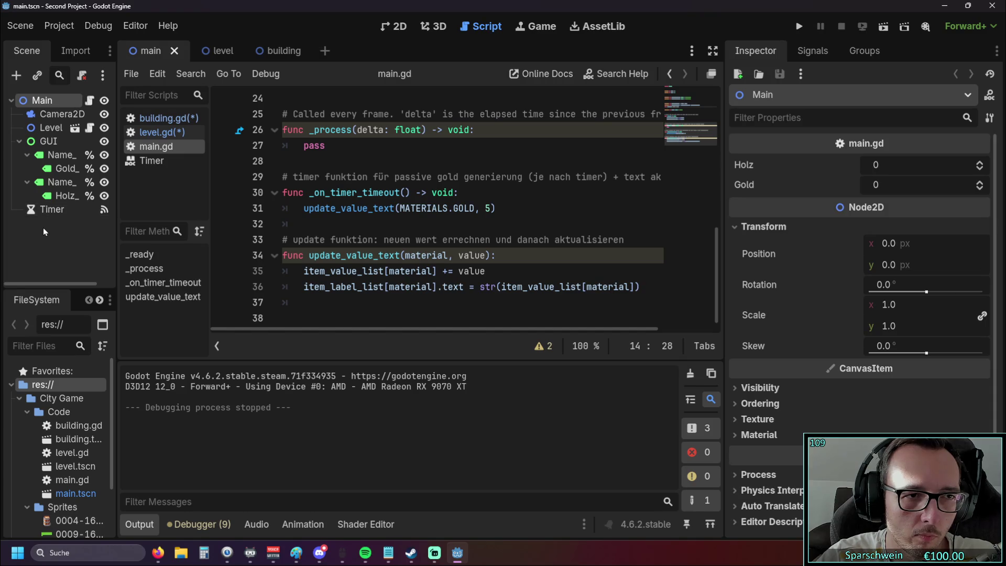
{"action": "left_click", "coordinate": [16, 75]}
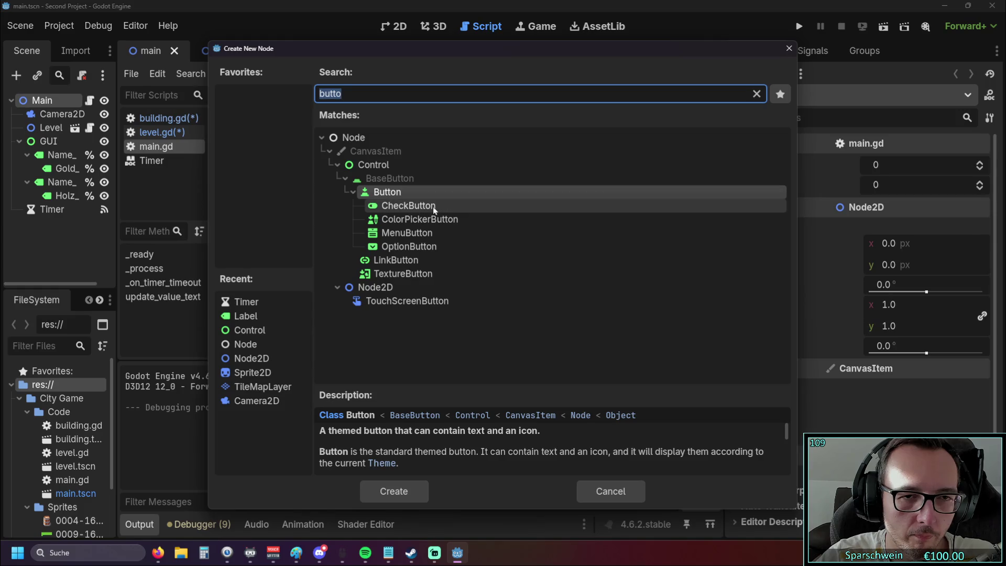
{"action": "left_click", "coordinate": [407, 491]}
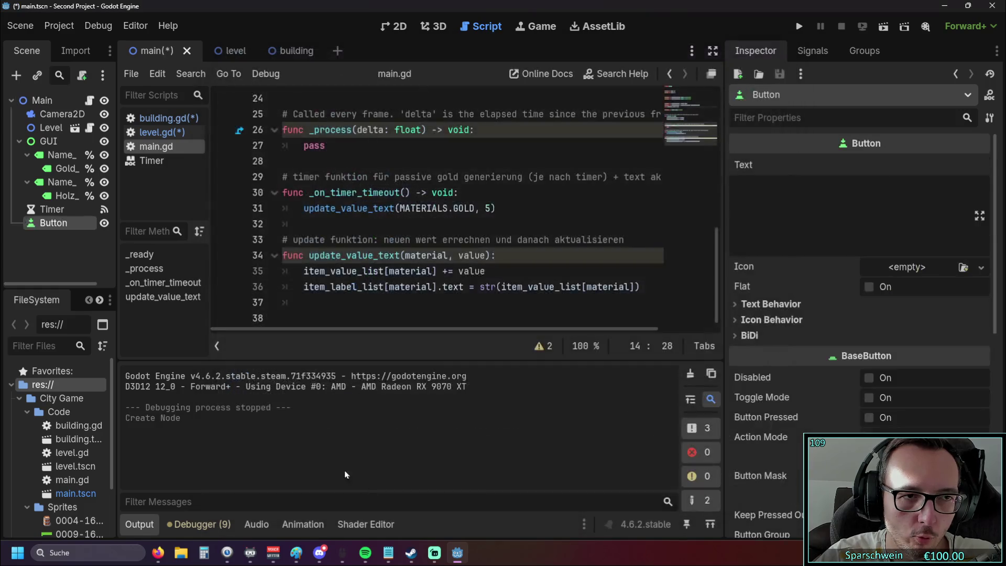
{"action": "left_click_drag", "start_coordinate": [49, 224], "coordinate": [50, 207]}
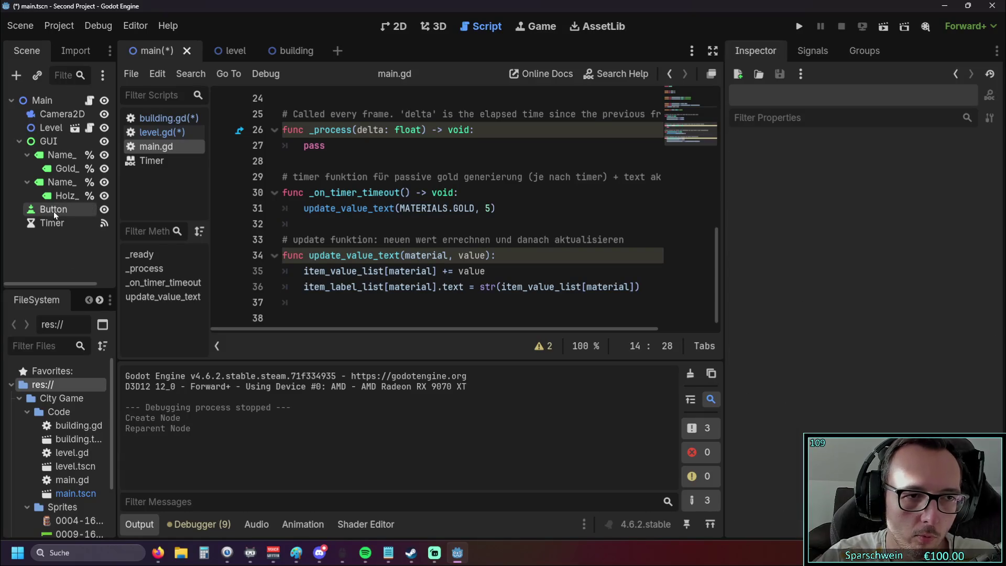
Rename the Button node to btn_fass and bring up the Create New Node dialog.
{"action": "left_click", "coordinate": [55, 210]}
{"action": "double_click", "coordinate": [69, 212]}
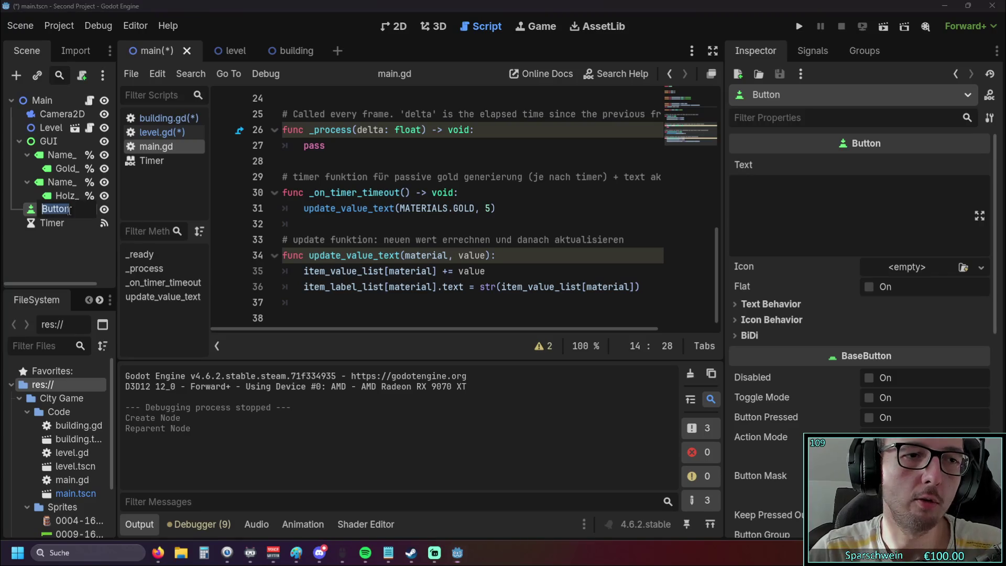
{"action": "left_click", "coordinate": [77, 211]}
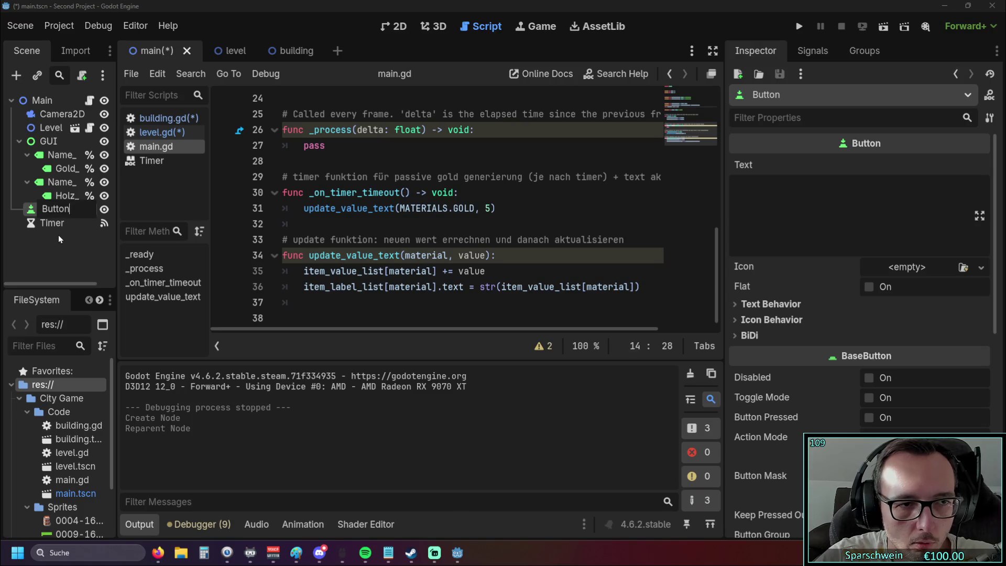
{"action": "key", "text": "Return"}
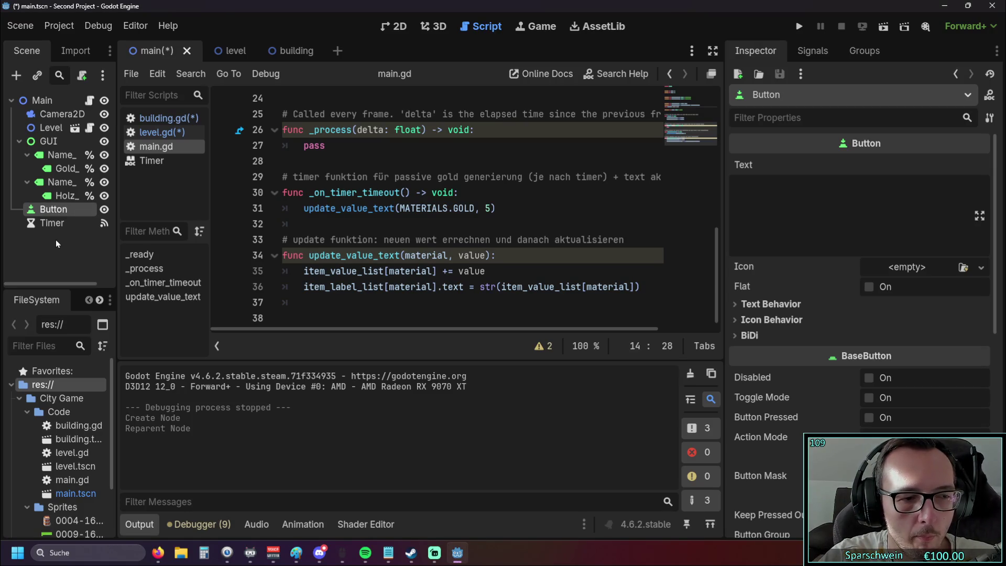
{"action": "left_click", "coordinate": [55, 213]}
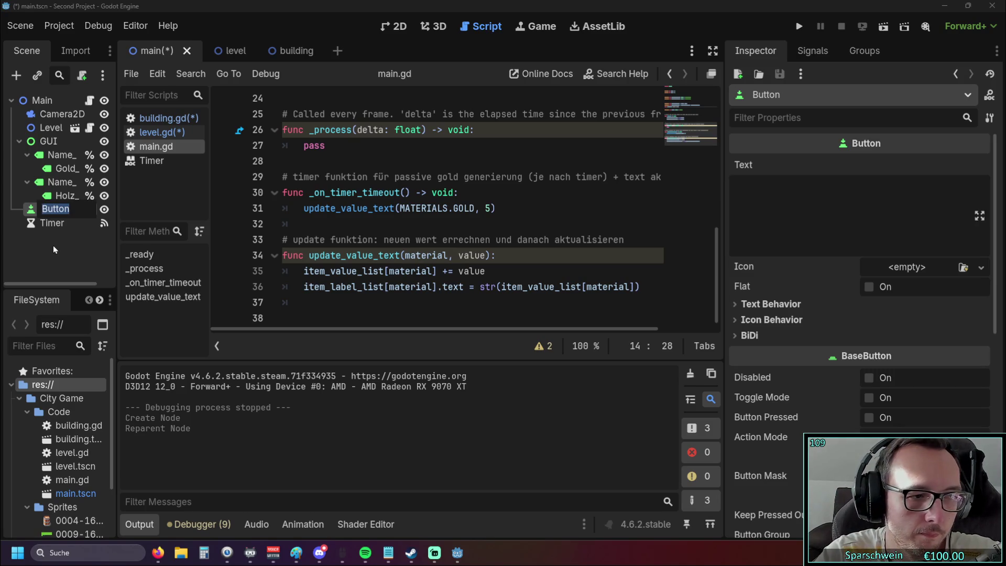
{"action": "type", "text": "btn_"}
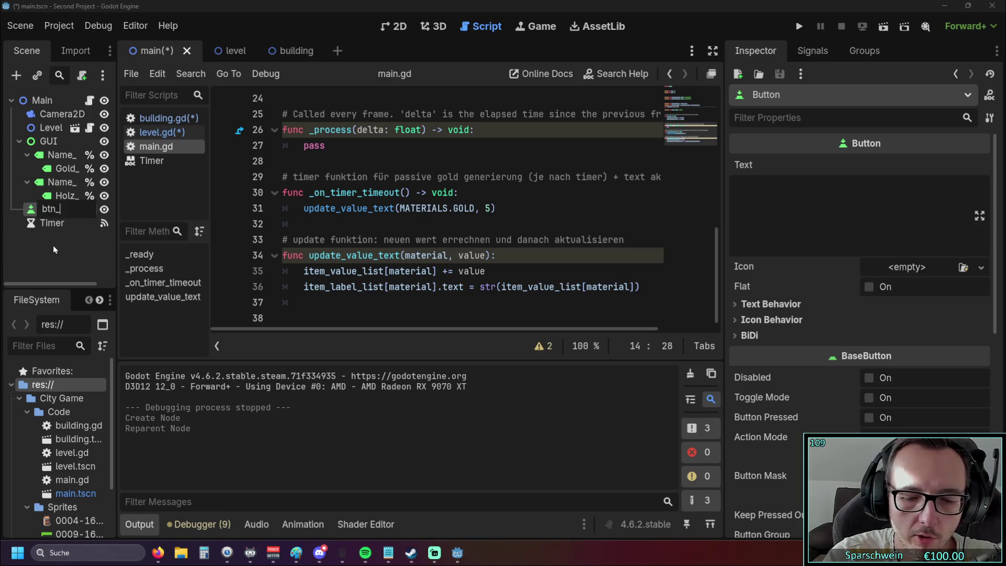
{"action": "type", "text": "fass"}
{"action": "key", "text": "Return"}
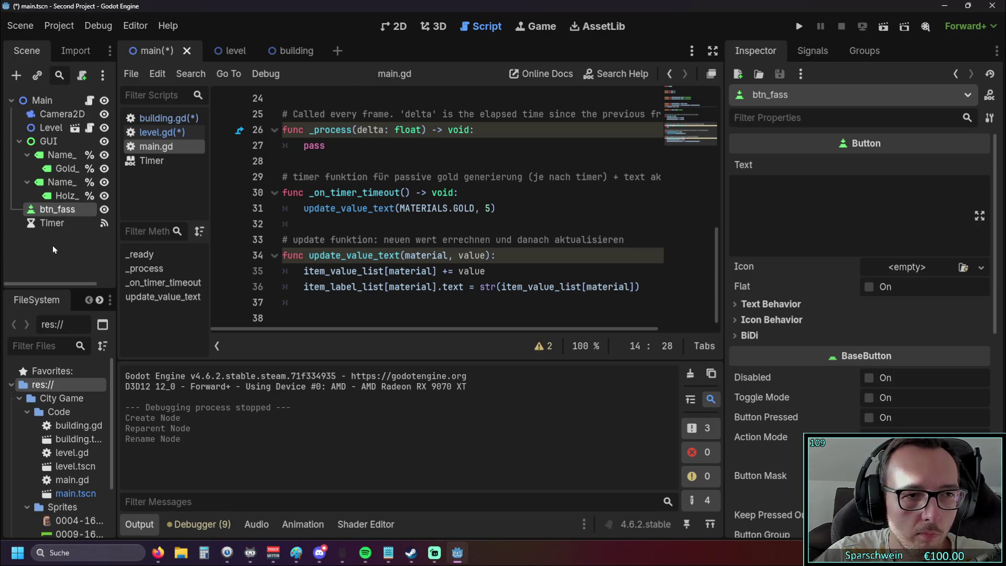
{"action": "left_click", "coordinate": [15, 75]}
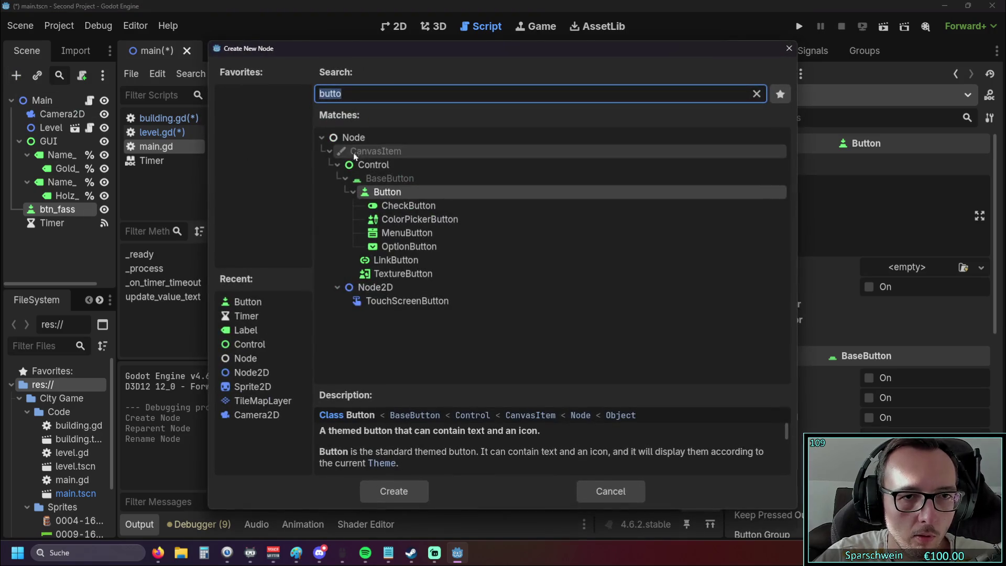
Add another Button, move it out from under btn_fass, and name it btn_cactus.
{"action": "left_click", "coordinate": [394, 491]}
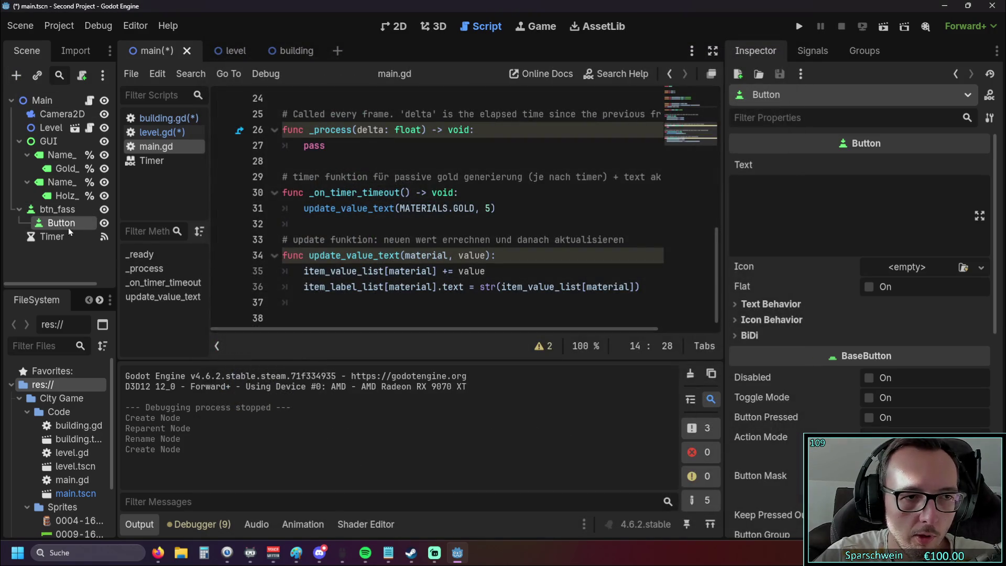
{"action": "mouse_move", "coordinate": [46, 223]}
{"action": "left_mouse_down"}
{"action": "mouse_move", "coordinate": [46, 204]}
{"action": "mouse_move", "coordinate": [45, 236]}
{"action": "left_mouse_up"}
{"action": "double_click", "coordinate": [47, 222]}
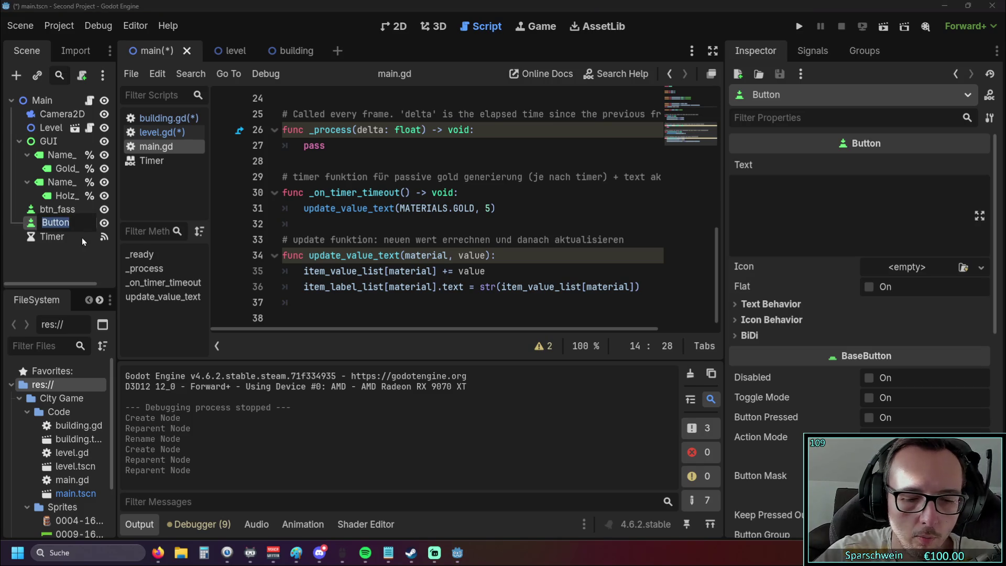
{"action": "type", "text": "btn_"}
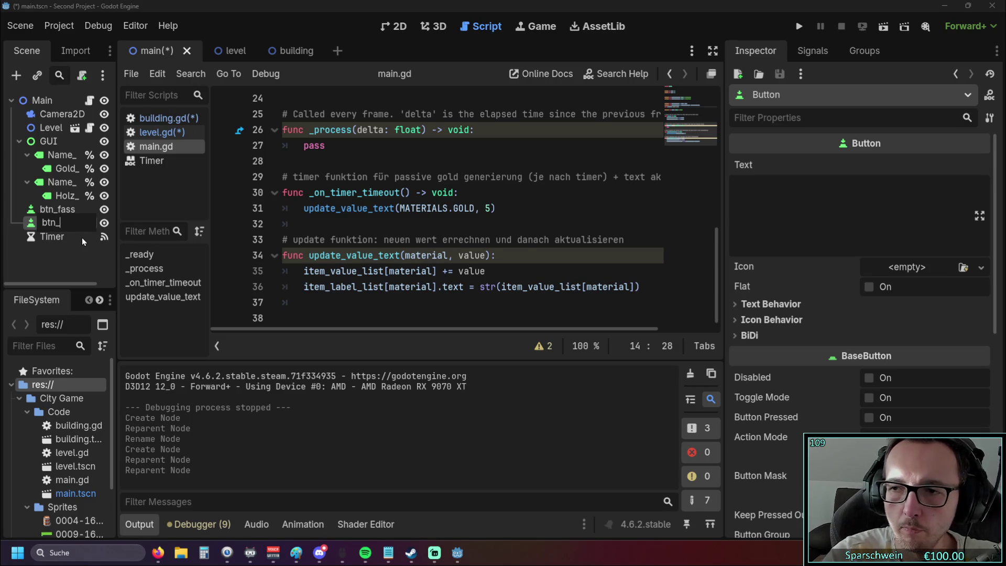
{"action": "key", "text": "Return"}
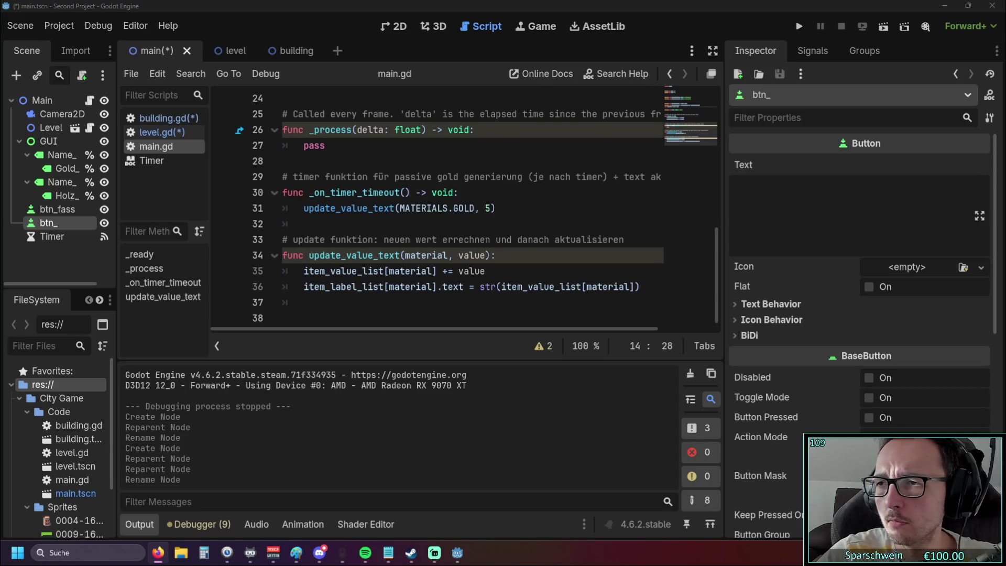
{"action": "double_click", "coordinate": [62, 224]}
{"action": "left_click", "coordinate": [65, 227]}
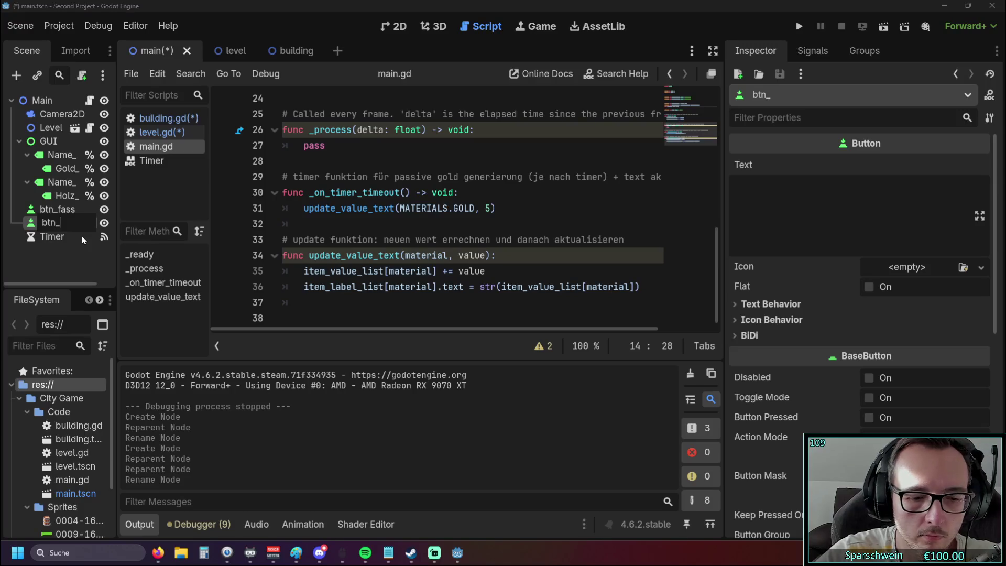
{"action": "type", "text": "s"}
{"action": "key", "text": "Return"}
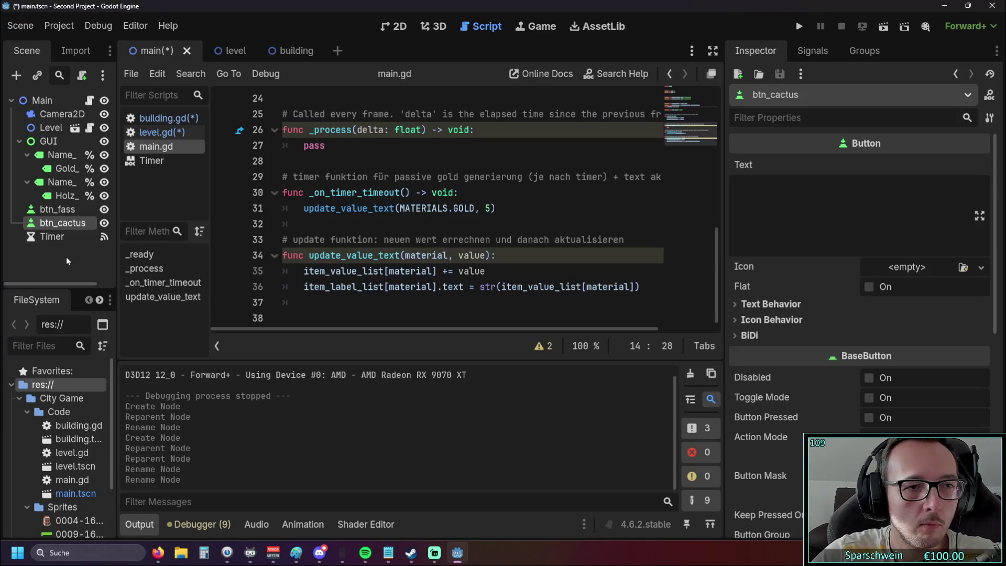
{"action": "left_click", "coordinate": [68, 263]}
Switch over to Aseprite and centre the 0013-16x16-Desert12Tiles sprite sheet.
{"action": "key", "text": "alt+Tab"}
{"action": "key", "text": "alt+Tab"}
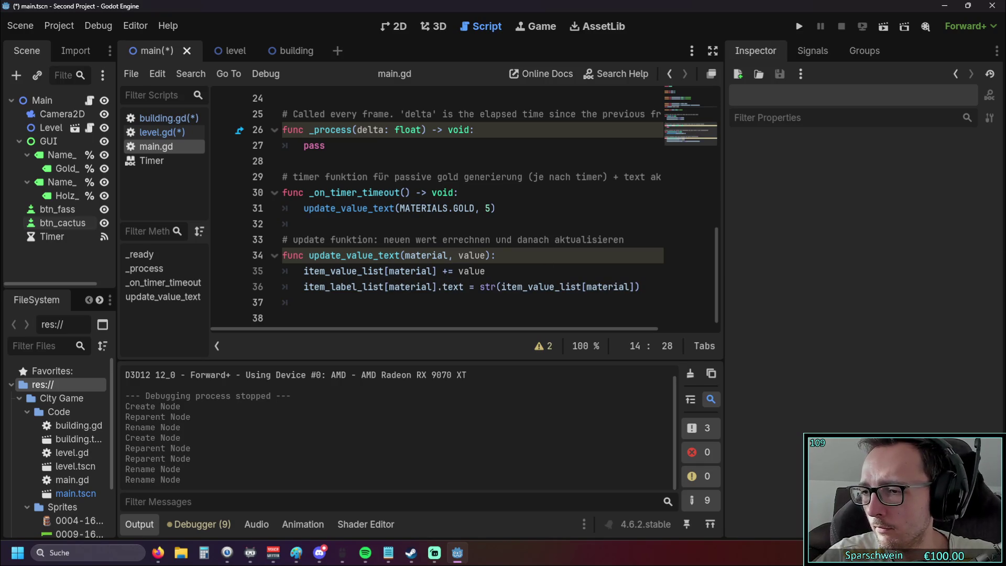
{"action": "scroll", "coordinate": [74, 439], "scroll_direction": "down", "scroll_amount": 3}
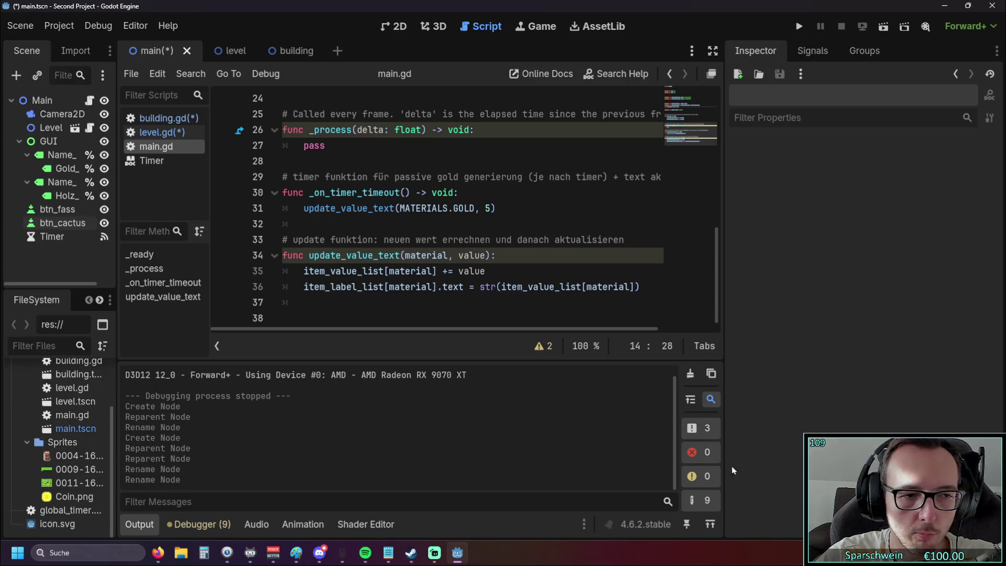
{"action": "key", "text": "super+e"}
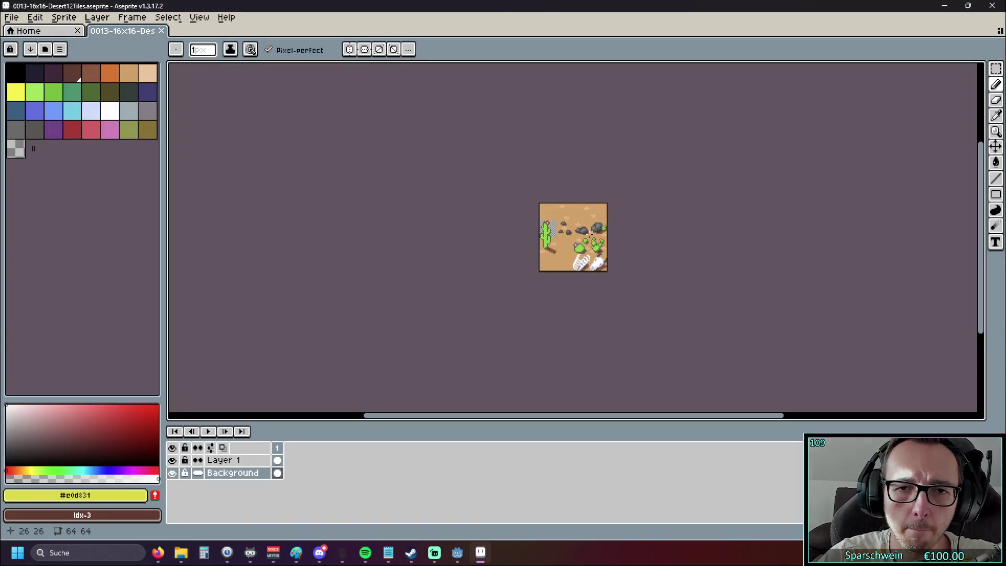
{"action": "scroll", "coordinate": [599, 246], "scroll_direction": "up", "scroll_amount": 5}
{"action": "scroll", "coordinate": [599, 245], "scroll_direction": "down", "scroll_amount": 1}
{"action": "mouse_move", "coordinate": [447, 216]}
{"action": "left_mouse_down"}
{"action": "mouse_move", "coordinate": [461, 227]}
{"action": "mouse_move", "coordinate": [450, 232]}
{"action": "left_mouse_up"}
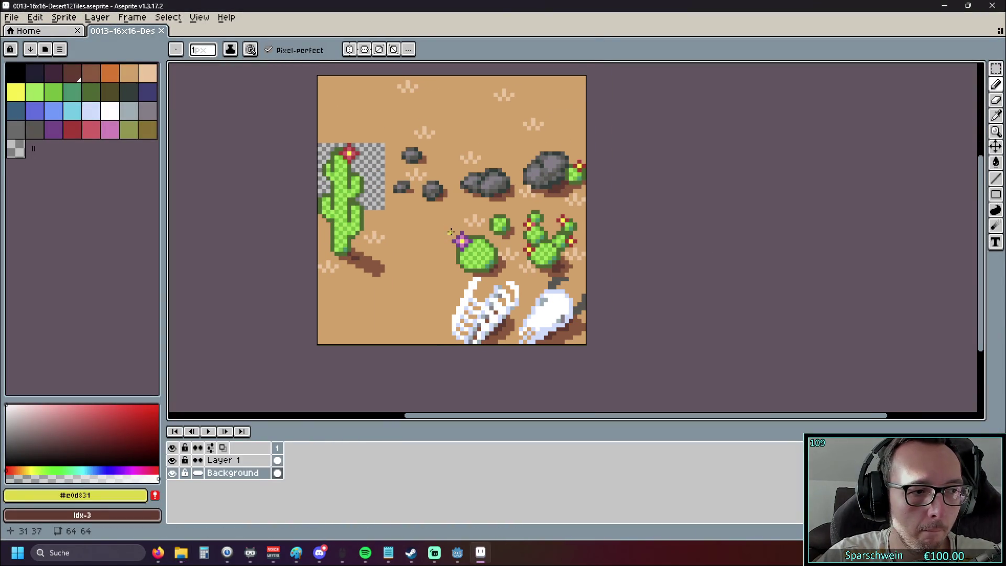
Export the sprite as a flattened PNG via Export As, then close Aseprite.
{"action": "scroll", "coordinate": [401, 219], "scroll_direction": "up", "scroll_amount": 1}
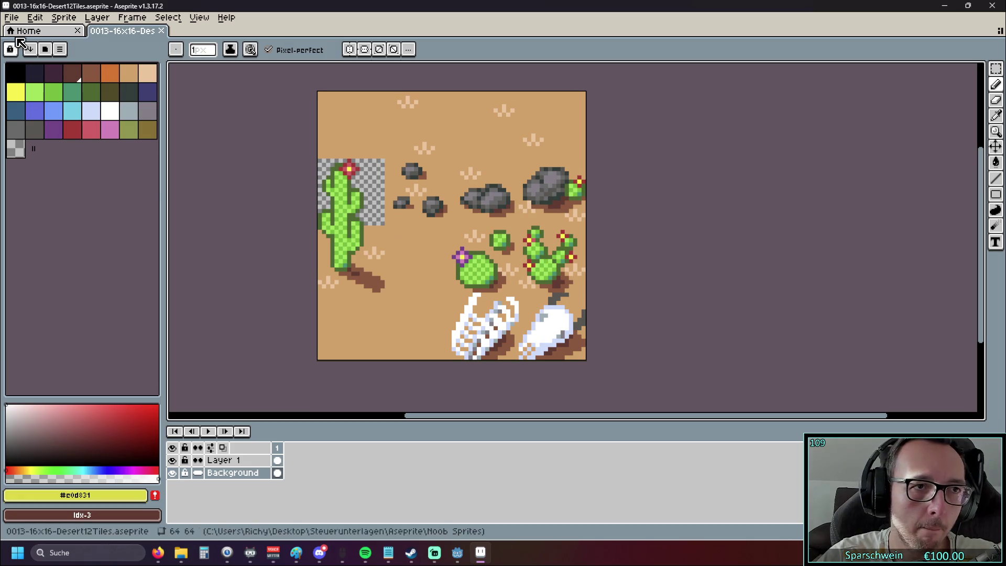
{"action": "left_click", "coordinate": [11, 18]}
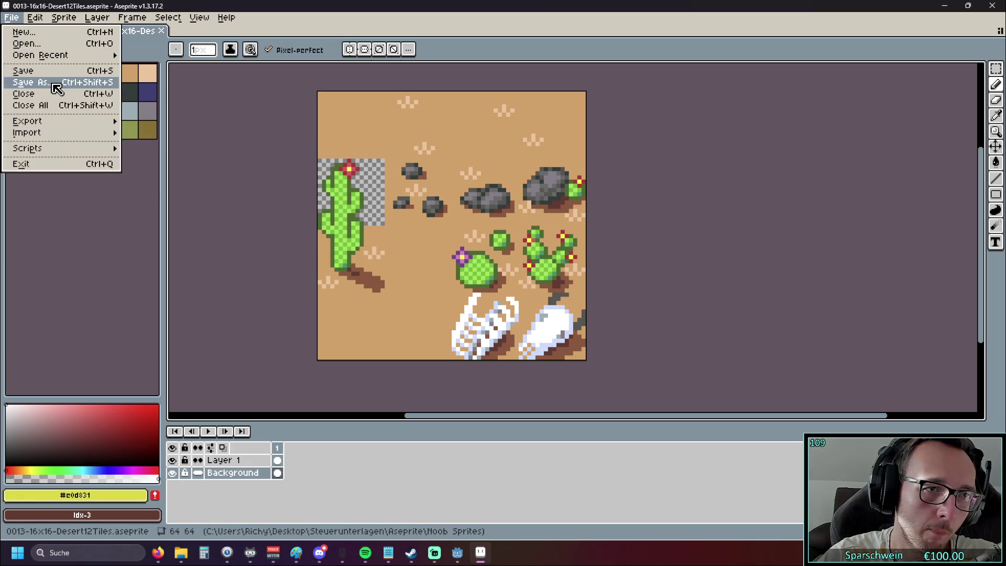
{"action": "mouse_move", "coordinate": [49, 124]}
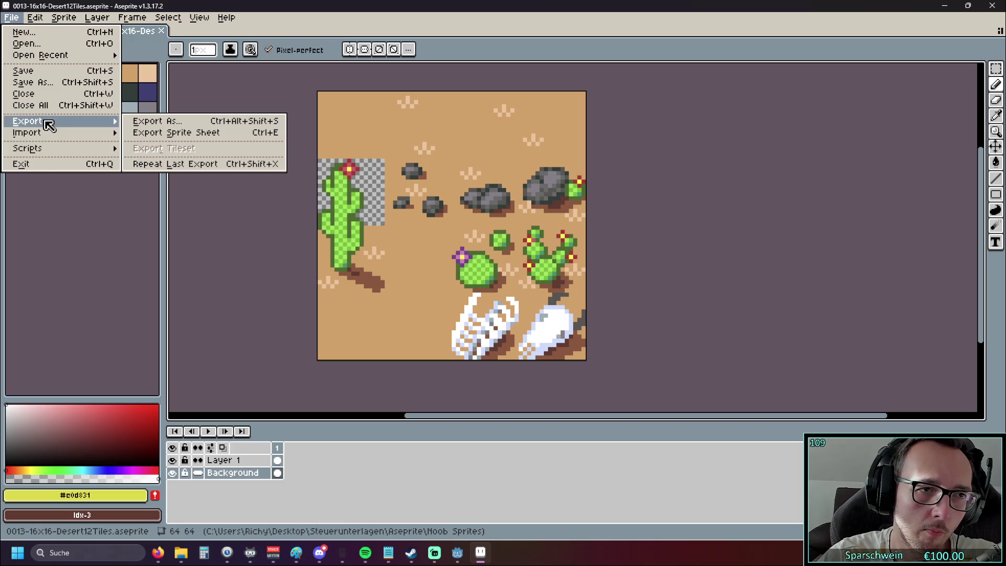
{"action": "left_click", "coordinate": [173, 126]}
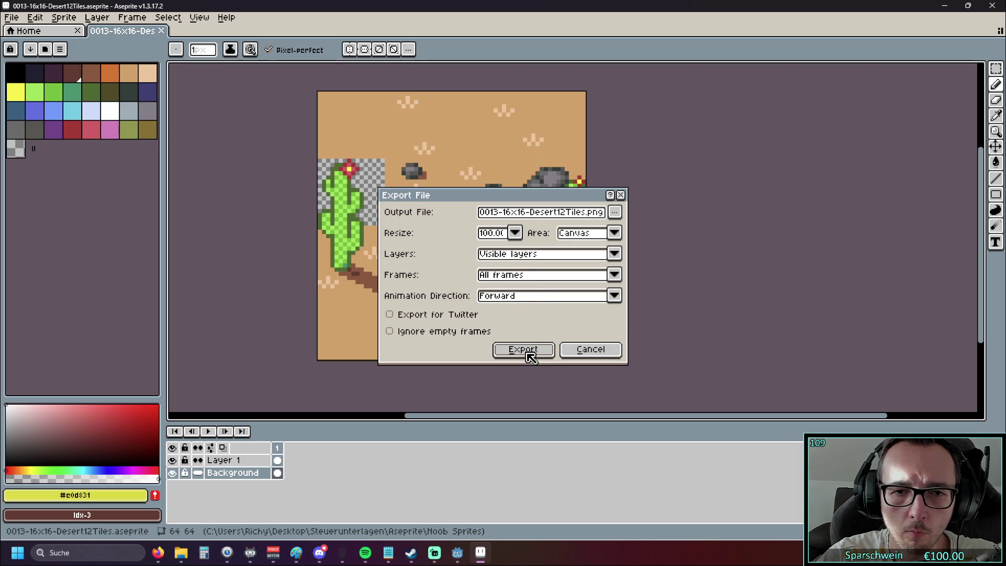
{"action": "left_click", "coordinate": [528, 354]}
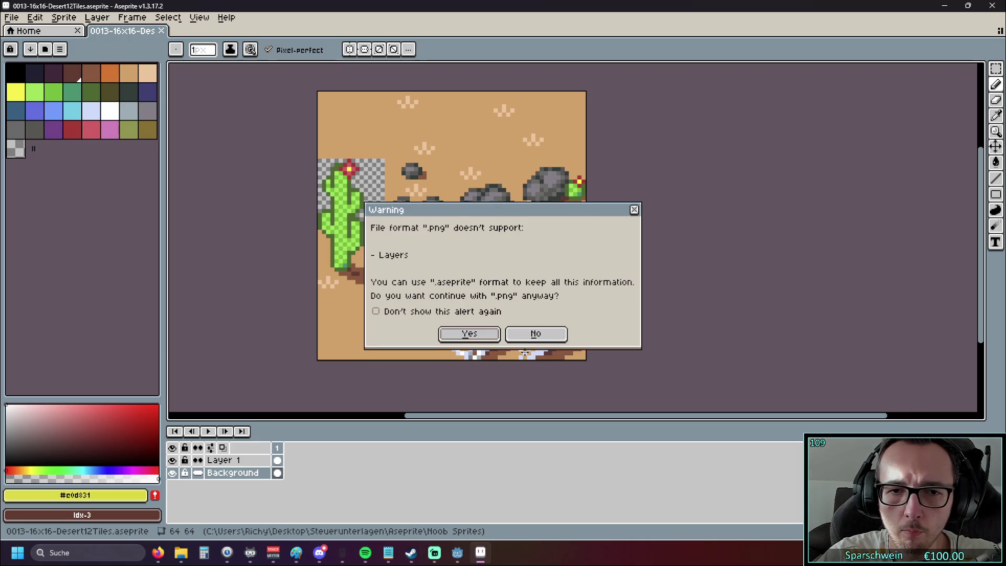
{"action": "left_click", "coordinate": [478, 336]}
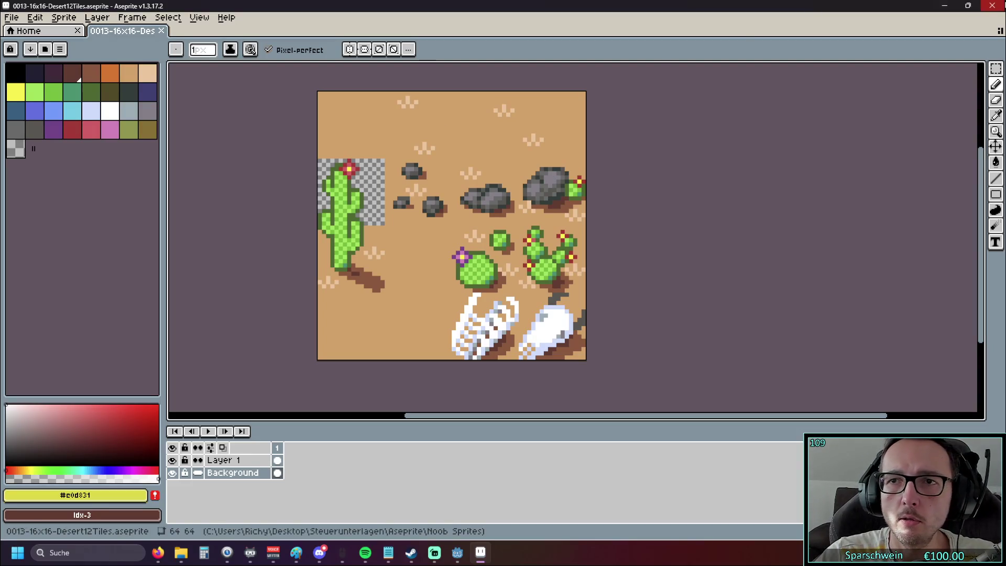
{"action": "left_click", "coordinate": [988, 11]}
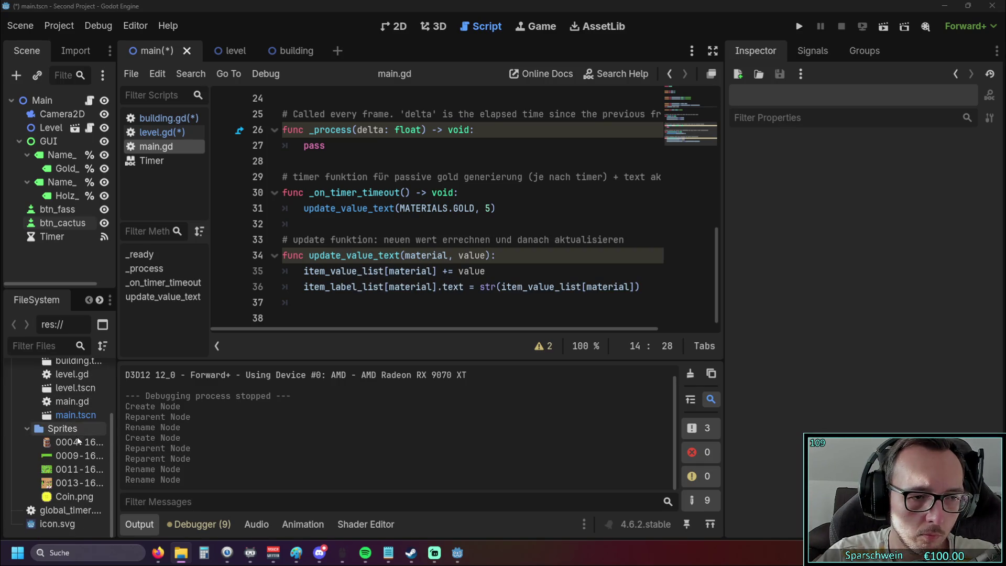
{"action": "left_click", "coordinate": [77, 482]}
{"action": "left_click", "coordinate": [71, 470]}
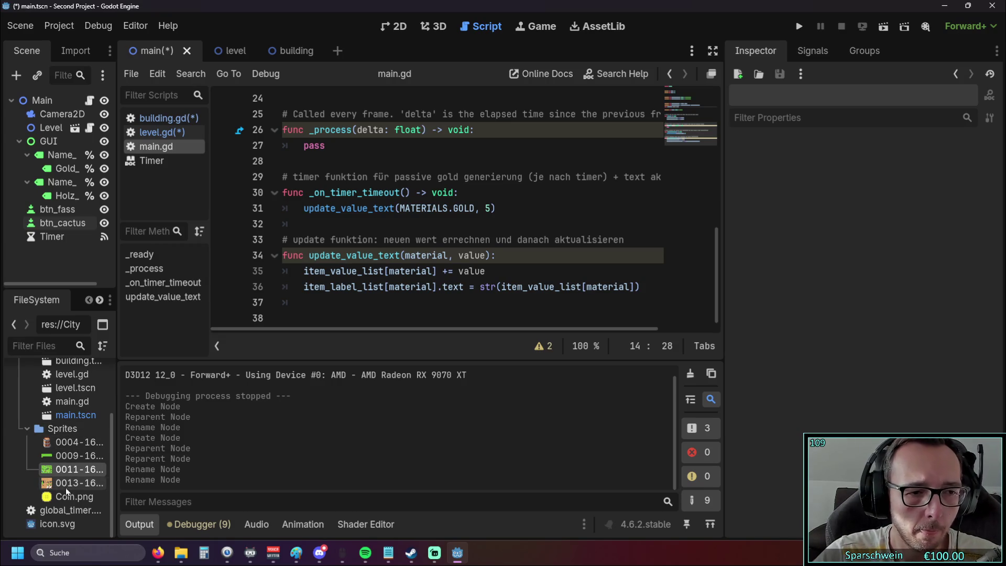
{"action": "mouse_move", "coordinate": [65, 485]}
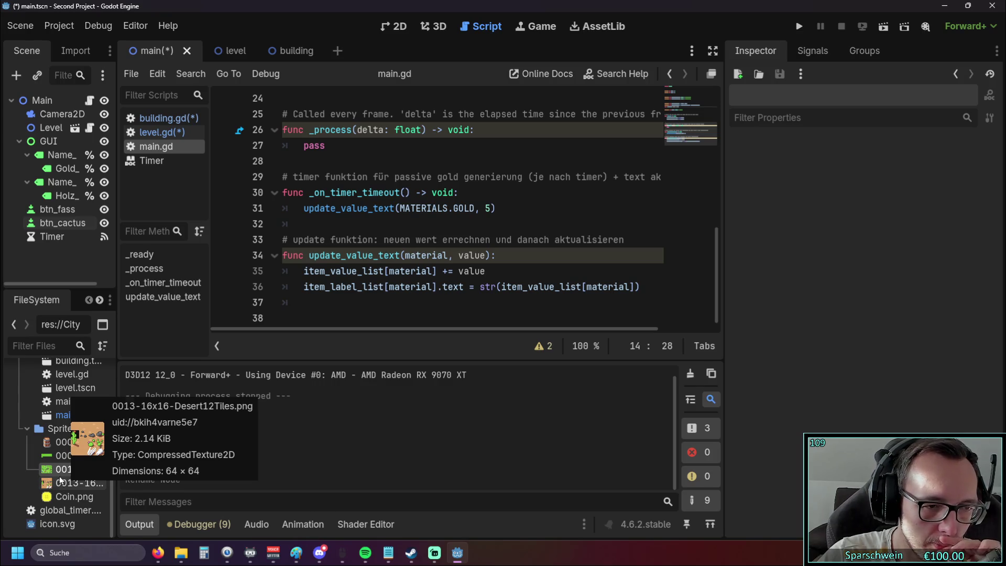
{"action": "mouse_move", "coordinate": [57, 453]}
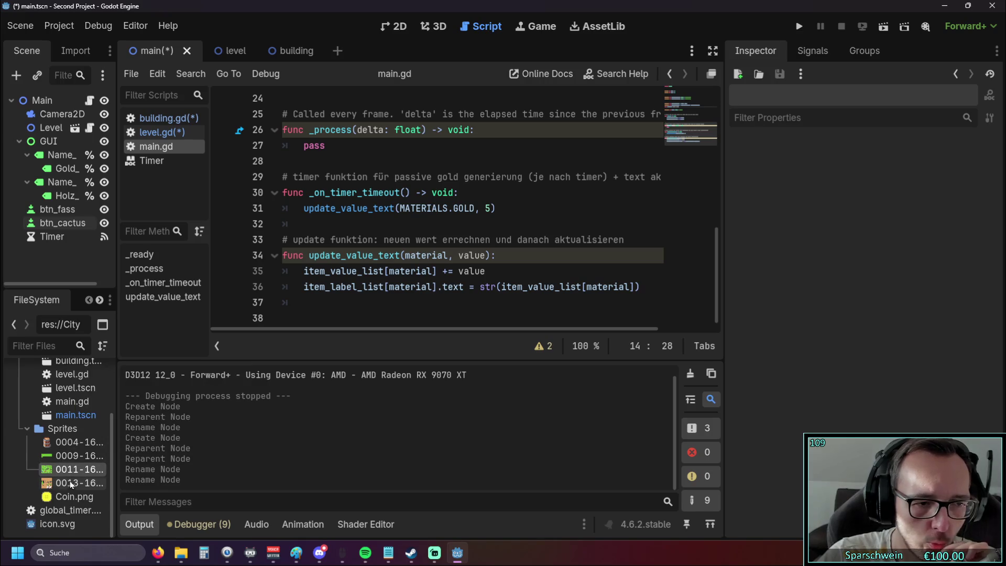
{"action": "left_click", "coordinate": [73, 470]}
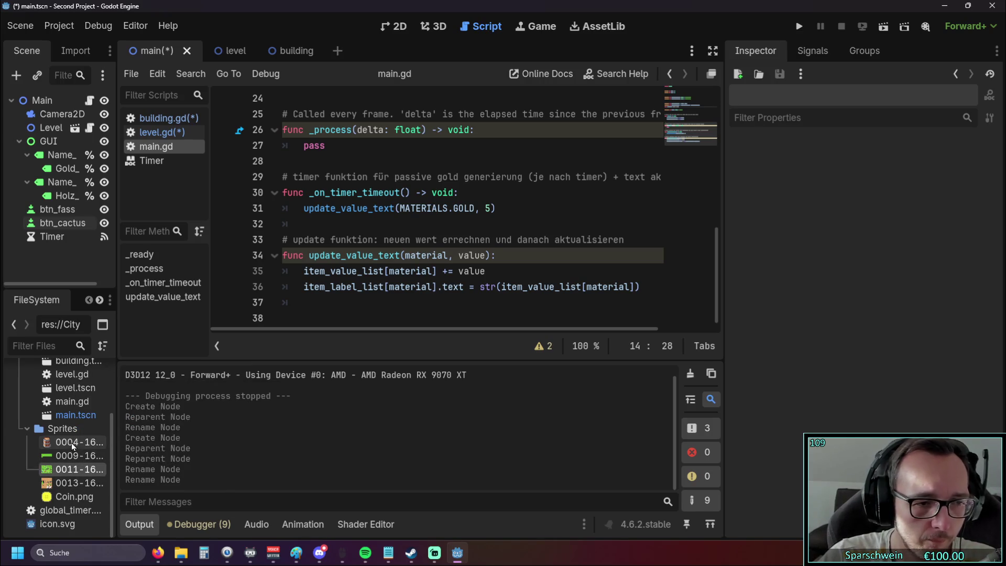
{"action": "mouse_move", "coordinate": [78, 442]}
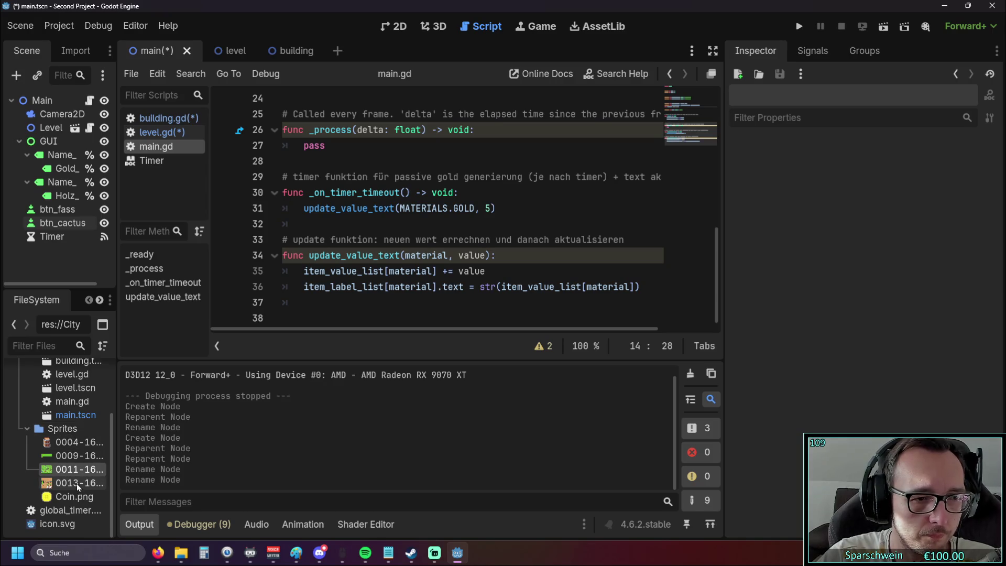
{"action": "left_click", "coordinate": [72, 457]}
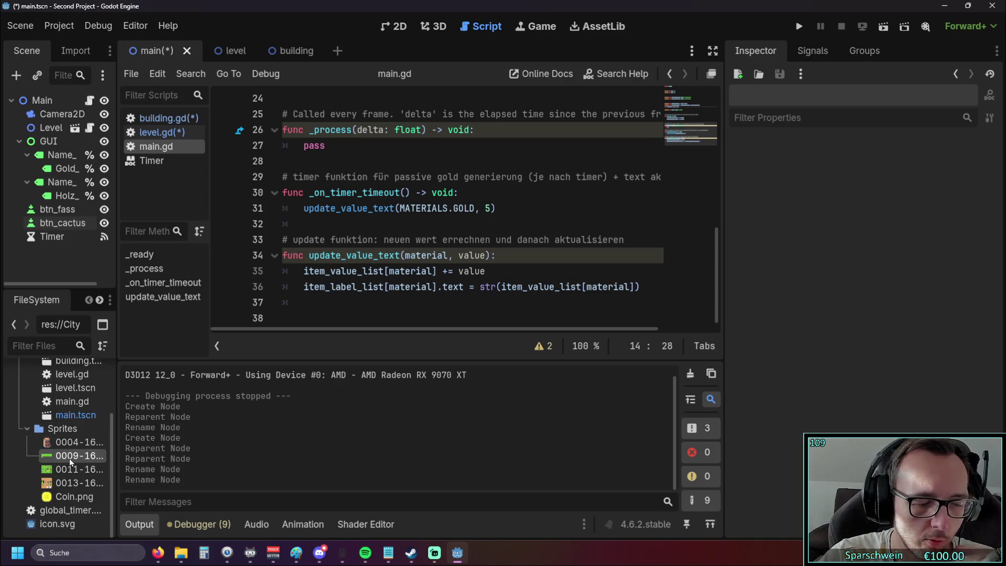
{"action": "left_click", "coordinate": [73, 483]}
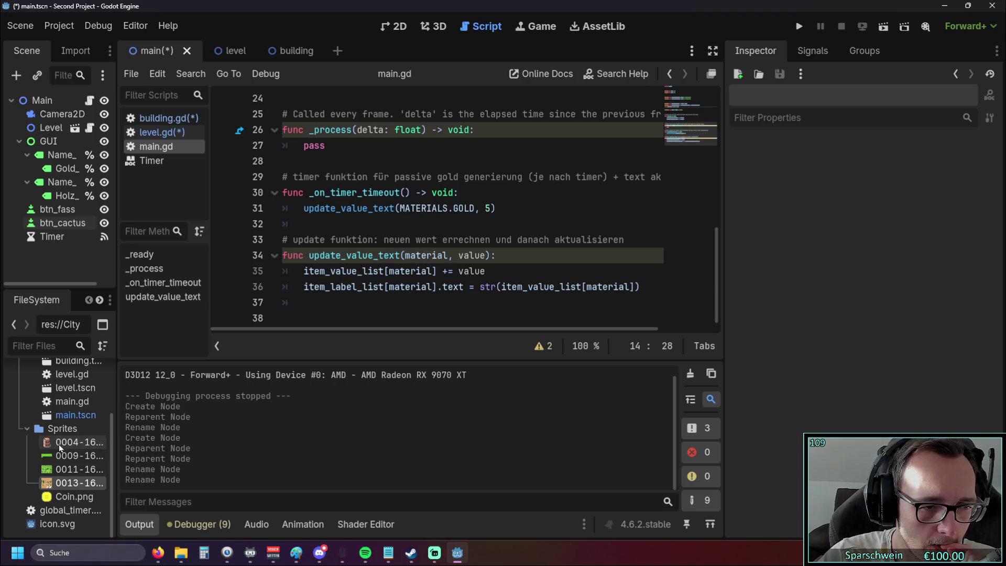
{"action": "mouse_move", "coordinate": [78, 483]}
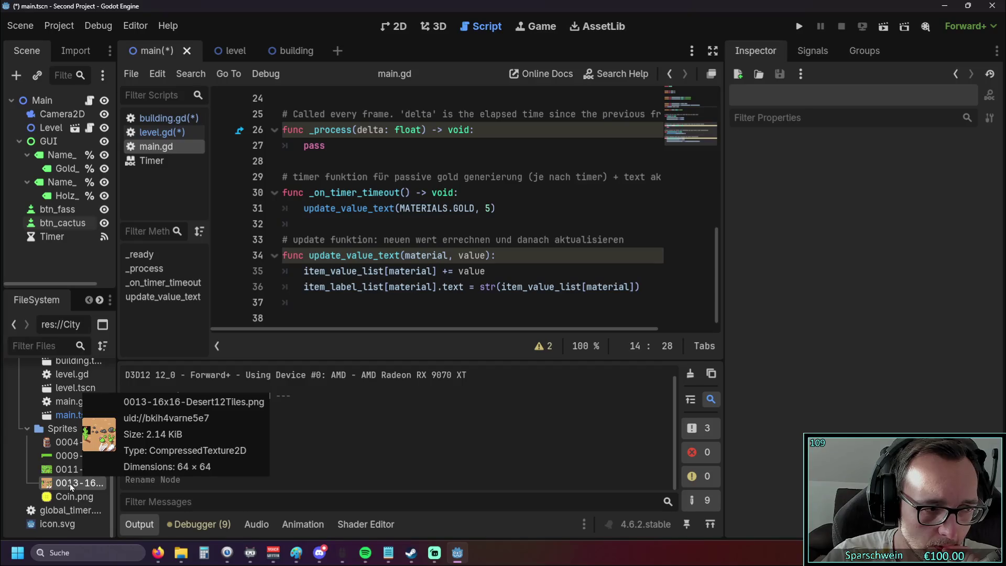
{"action": "right_click", "coordinate": [68, 483]}
{"action": "left_click", "coordinate": [59, 483]}
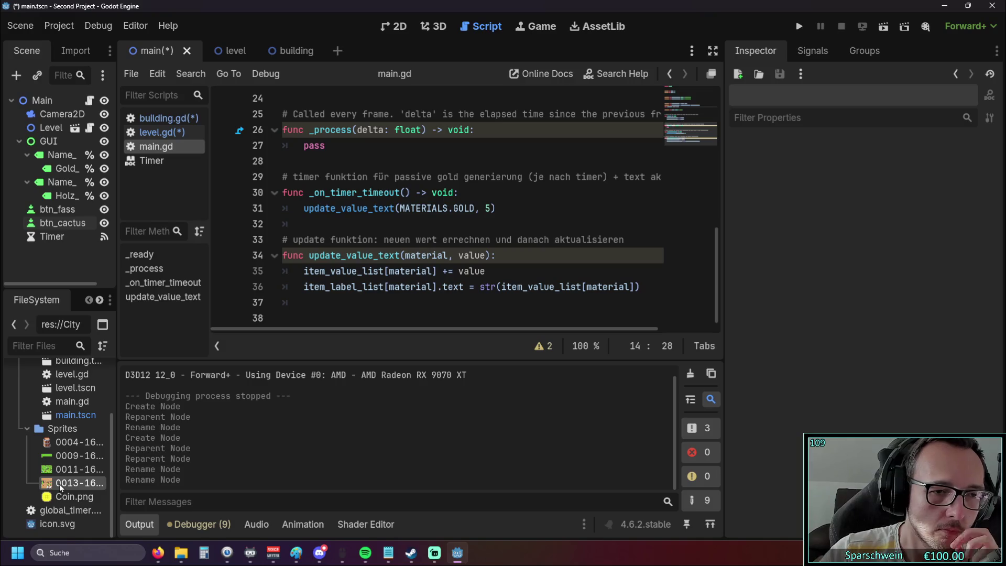
{"action": "right_click", "coordinate": [58, 483]}
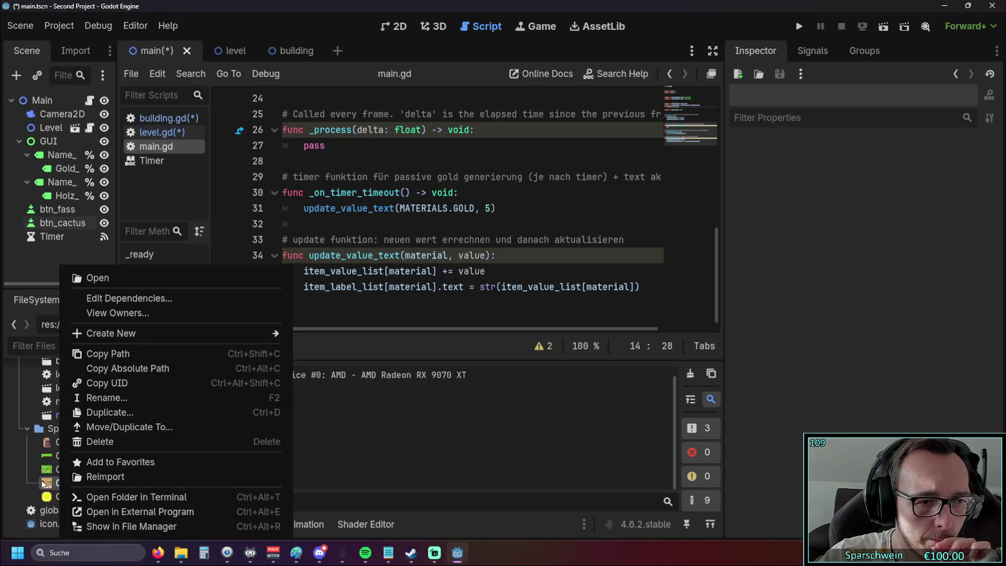
{"action": "left_click", "coordinate": [60, 484]}
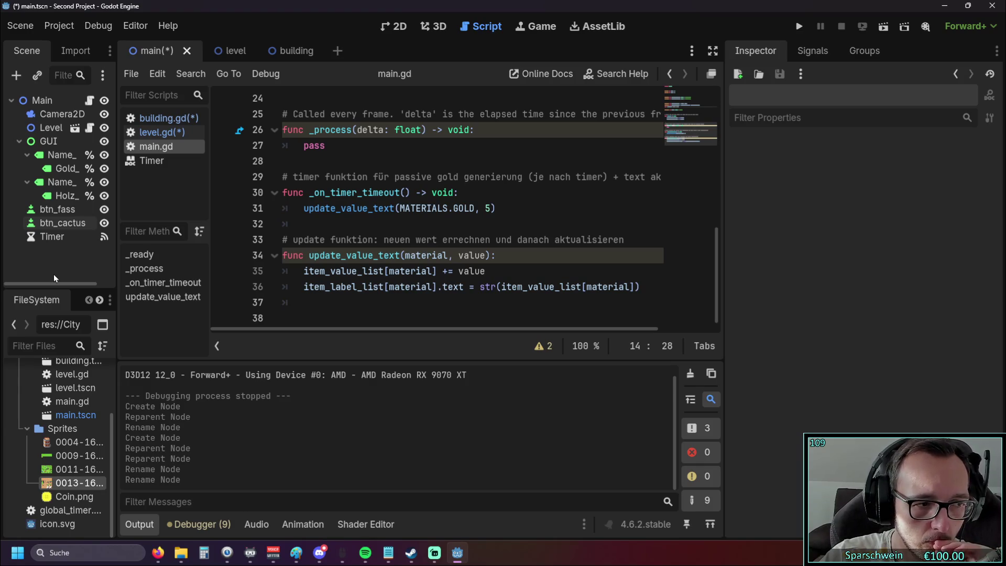
Inspect btn_fass's signals, then show the main scene's 2D canvas with the grass level.
{"action": "left_click", "coordinate": [55, 210]}
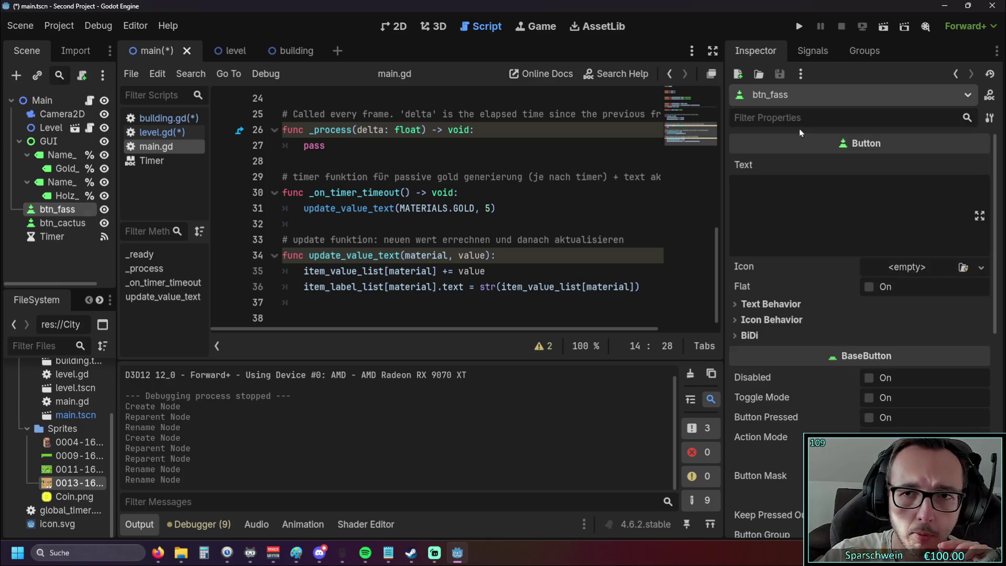
{"action": "left_click", "coordinate": [813, 52]}
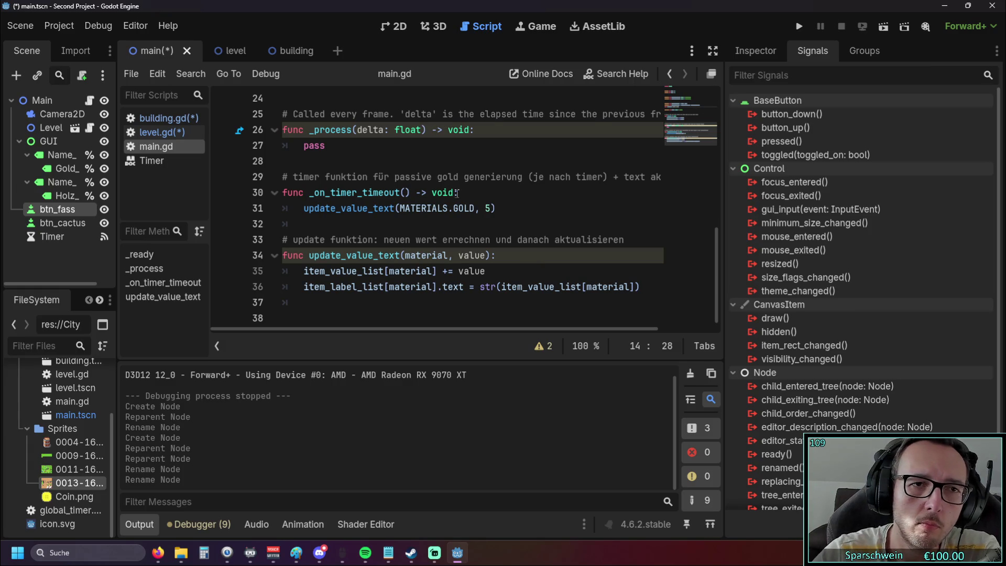
{"action": "left_click", "coordinate": [388, 27]}
{"action": "scroll", "coordinate": [267, 177], "scroll_direction": "up", "scroll_amount": 5}
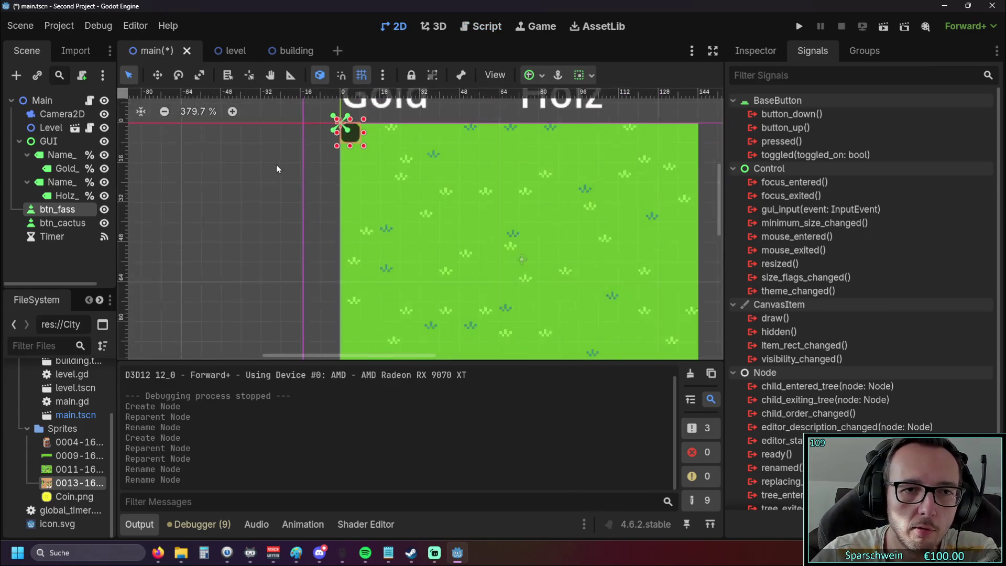
{"action": "scroll", "coordinate": [323, 181], "scroll_direction": "down", "scroll_amount": 1}
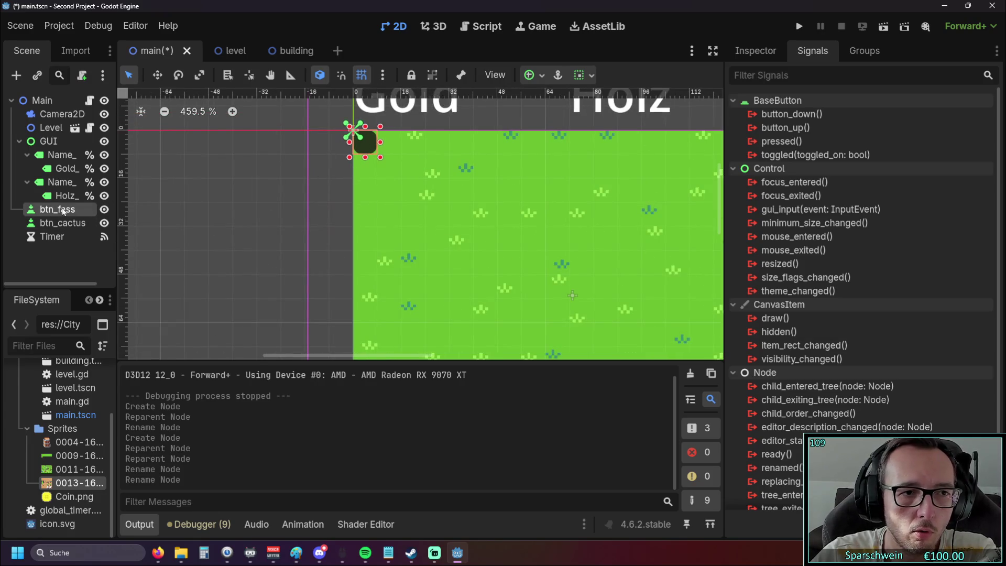
Drag btn_cactus and btn_fass down to the bottom edge of the grass level.
{"action": "left_click", "coordinate": [371, 161]}
{"action": "mouse_move", "coordinate": [371, 161]}
{"action": "left_mouse_down"}
{"action": "mouse_move", "coordinate": [393, 208]}
{"action": "mouse_move", "coordinate": [395, 257]}
{"action": "left_mouse_up"}
{"action": "left_click", "coordinate": [369, 143]}
{"action": "left_click_drag", "start_coordinate": [369, 147], "coordinate": [411, 237]}
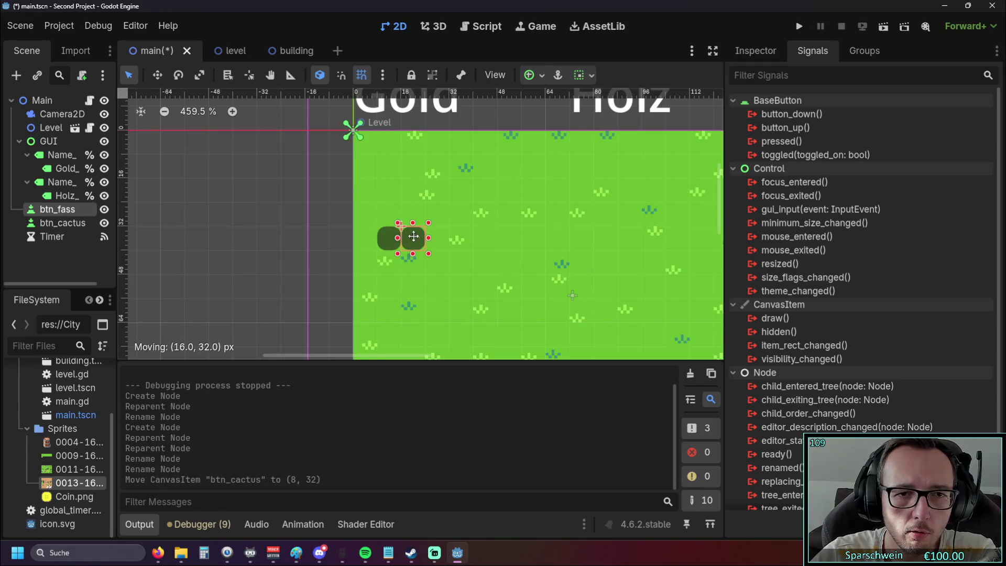
{"action": "scroll", "coordinate": [458, 214], "scroll_direction": "down", "scroll_amount": 3}
{"action": "scroll", "coordinate": [313, 183], "scroll_direction": "down", "scroll_amount": 3}
{"action": "mouse_move", "coordinate": [380, 137]}
{"action": "left_mouse_down"}
{"action": "mouse_move", "coordinate": [473, 316]}
{"action": "mouse_move", "coordinate": [422, 303]}
{"action": "left_mouse_up"}
{"action": "scroll", "coordinate": [459, 299], "scroll_direction": "up", "scroll_amount": 2}
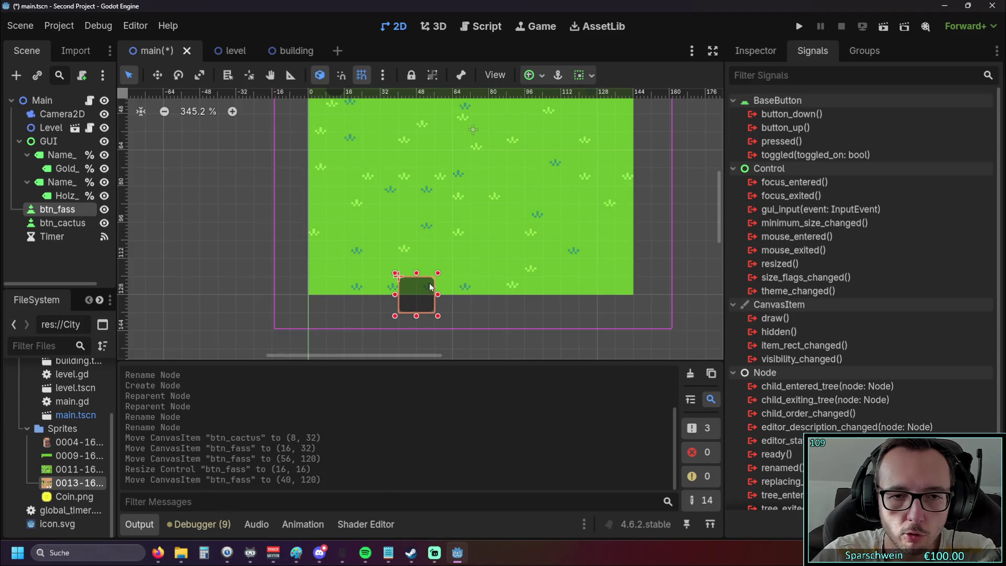
{"action": "scroll", "coordinate": [416, 215], "scroll_direction": "down", "scroll_amount": 2}
{"action": "left_click", "coordinate": [362, 161]}
{"action": "left_click_drag", "start_coordinate": [362, 161], "coordinate": [454, 320]}
{"action": "scroll", "coordinate": [397, 224], "scroll_direction": "up", "scroll_amount": 2}
{"action": "scroll", "coordinate": [397, 224], "scroll_direction": "up", "scroll_amount": 1}
Resize btn_cactus to 16×16 and shift both buttons rightwards along the bottom edge.
{"action": "mouse_move", "coordinate": [400, 217]}
{"action": "left_mouse_down"}
{"action": "mouse_move", "coordinate": [401, 197]}
{"action": "mouse_move", "coordinate": [409, 210]}
{"action": "left_mouse_up"}
{"action": "left_click", "coordinate": [373, 265]}
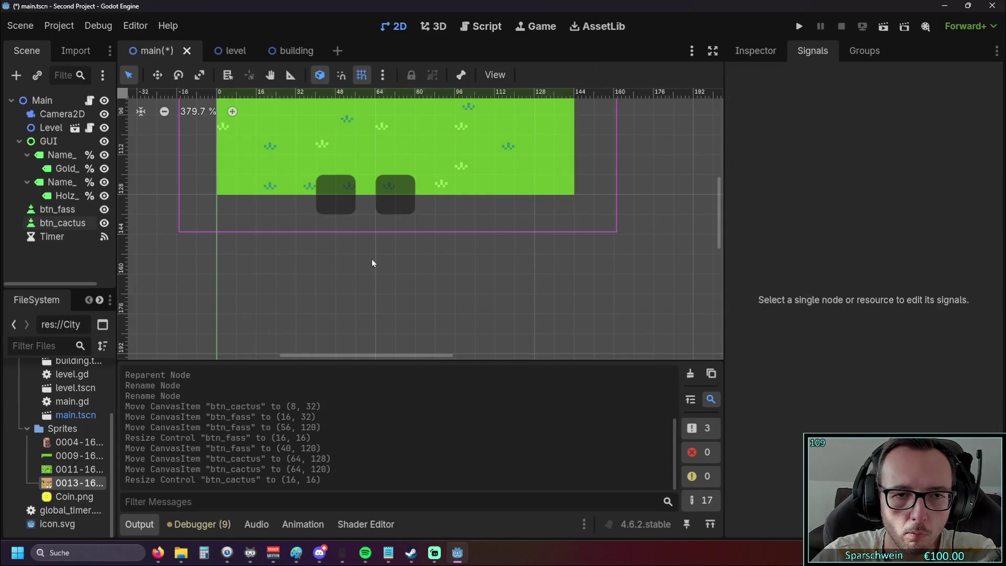
{"action": "scroll", "coordinate": [440, 299], "scroll_direction": "up", "scroll_amount": 1}
{"action": "scroll", "coordinate": [432, 269], "scroll_direction": "up", "scroll_amount": 1}
{"action": "left_click", "coordinate": [378, 248]}
{"action": "mouse_move", "coordinate": [378, 248]}
{"action": "left_mouse_down"}
{"action": "mouse_move", "coordinate": [299, 250]}
{"action": "mouse_move", "coordinate": [387, 251]}
{"action": "left_mouse_up"}
{"action": "left_click_drag", "start_coordinate": [457, 251], "coordinate": [492, 253]}
{"action": "left_click_drag", "start_coordinate": [379, 252], "coordinate": [398, 252]}
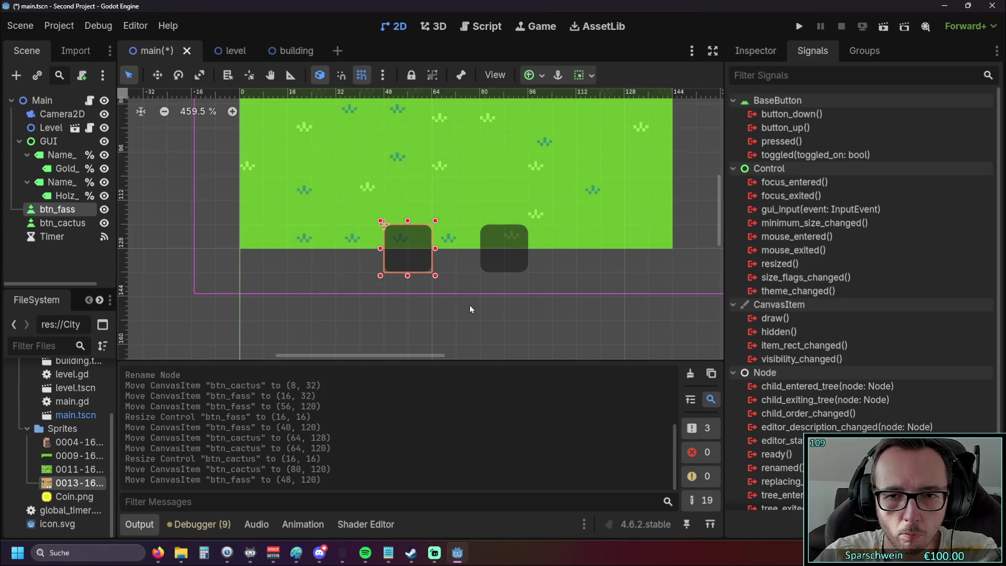
{"action": "left_click", "coordinate": [470, 308]}
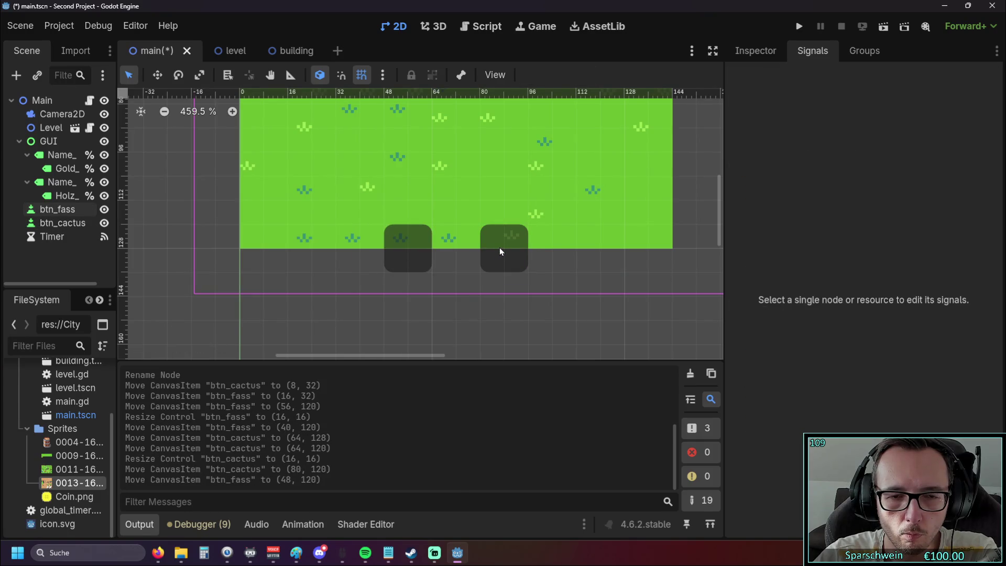
Fine-tune positions so btn_fass sits at (56, 120) and btn_cactus at (80, 120).
{"action": "left_click", "coordinate": [499, 248]}
{"action": "mouse_move", "coordinate": [499, 247]}
{"action": "left_mouse_down"}
{"action": "mouse_move", "coordinate": [518, 249]}
{"action": "mouse_move", "coordinate": [466, 251]}
{"action": "mouse_move", "coordinate": [501, 251]}
{"action": "left_mouse_up"}
{"action": "left_click", "coordinate": [417, 253]}
{"action": "left_click", "coordinate": [512, 248]}
{"action": "left_click", "coordinate": [449, 326]}
{"action": "left_click_drag", "start_coordinate": [410, 249], "coordinate": [429, 249]}
{"action": "left_click", "coordinate": [442, 315]}
{"action": "scroll", "coordinate": [495, 276], "scroll_direction": "down", "scroll_amount": 1}
{"action": "scroll", "coordinate": [495, 276], "scroll_direction": "down", "scroll_amount": 2}
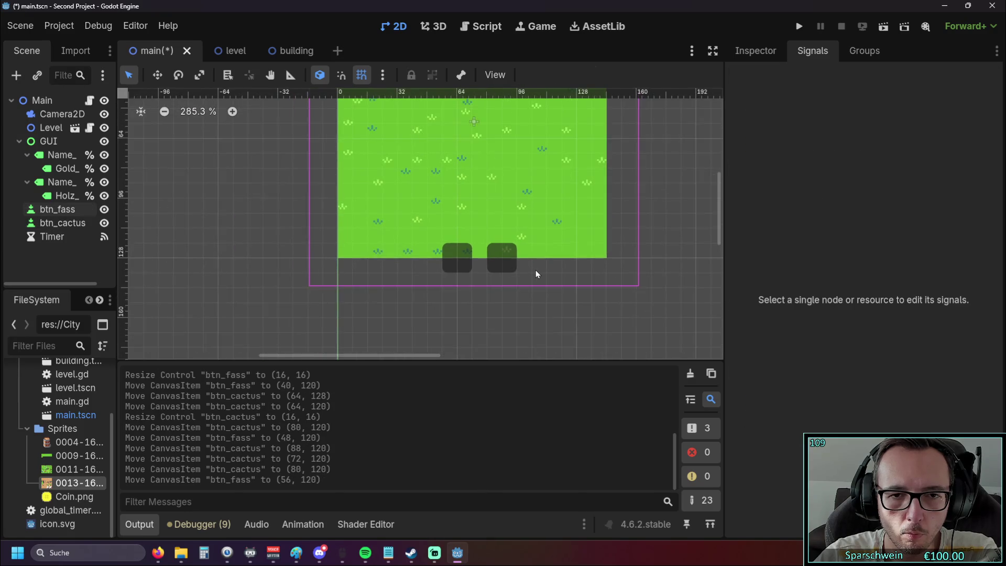
{"action": "scroll", "coordinate": [534, 269], "scroll_direction": "up", "scroll_amount": 2}
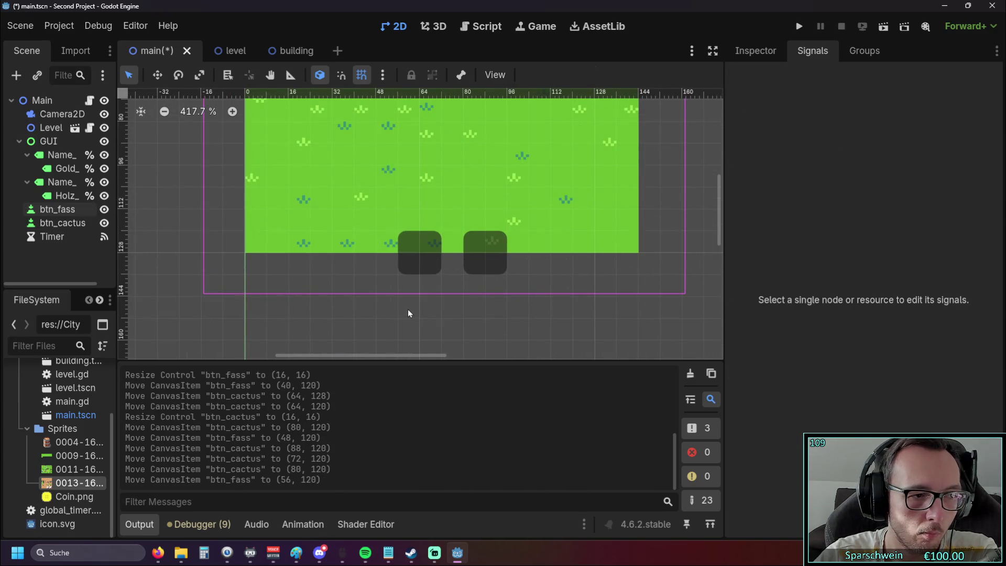
{"action": "left_click", "coordinate": [417, 262]}
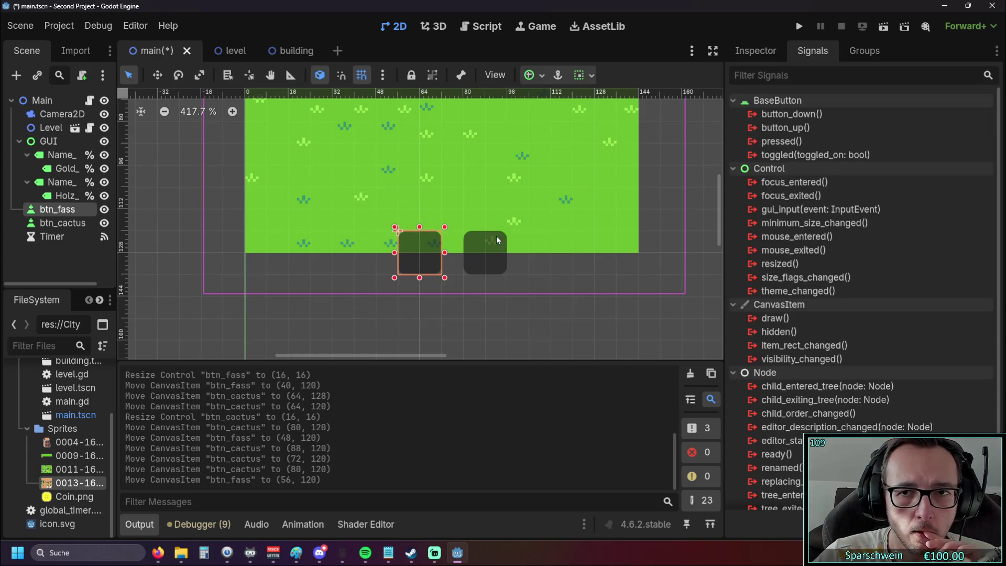
{"action": "left_click", "coordinate": [487, 246]}
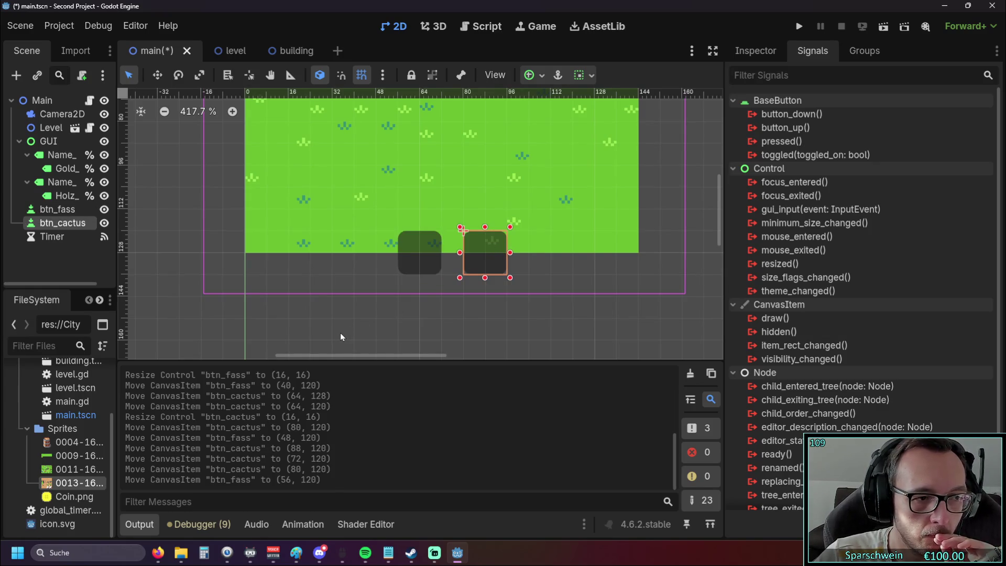
{"action": "left_click", "coordinate": [339, 332]}
{"action": "scroll", "coordinate": [411, 296], "scroll_direction": "down", "scroll_amount": 2}
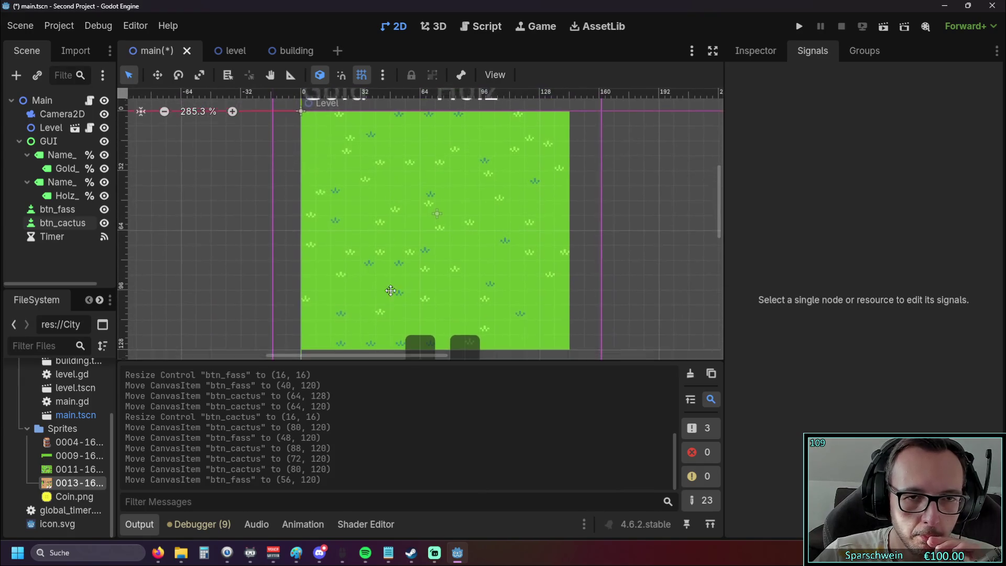
{"action": "scroll", "coordinate": [390, 299], "scroll_direction": "down", "scroll_amount": 8}
{"action": "left_click_drag", "start_coordinate": [403, 169], "coordinate": [519, 285]}
{"action": "scroll", "coordinate": [401, 266], "scroll_direction": "up", "scroll_amount": 5}
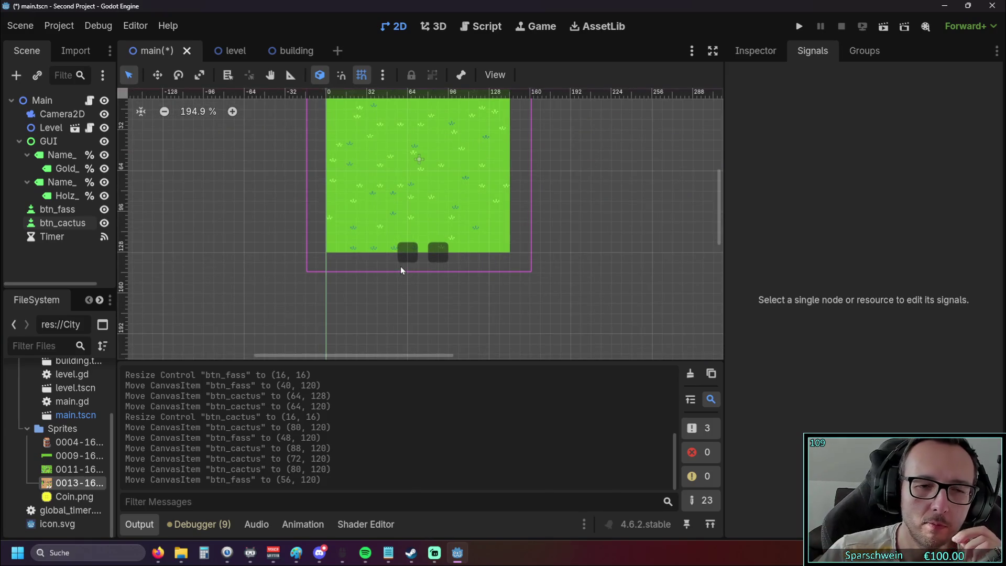
{"action": "scroll", "coordinate": [389, 240], "scroll_direction": "up", "scroll_amount": 3}
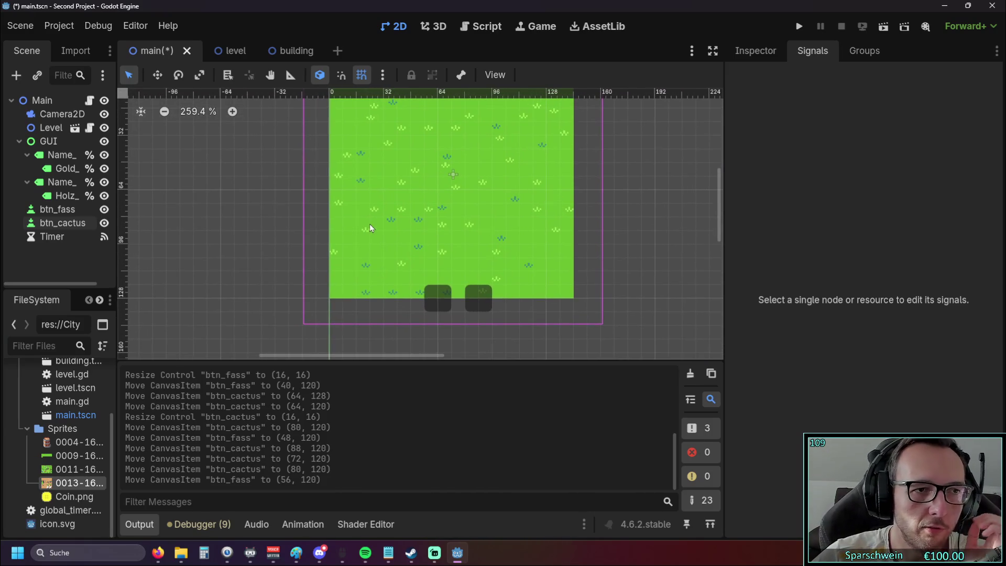
{"action": "left_click_drag", "start_coordinate": [364, 222], "coordinate": [352, 241]}
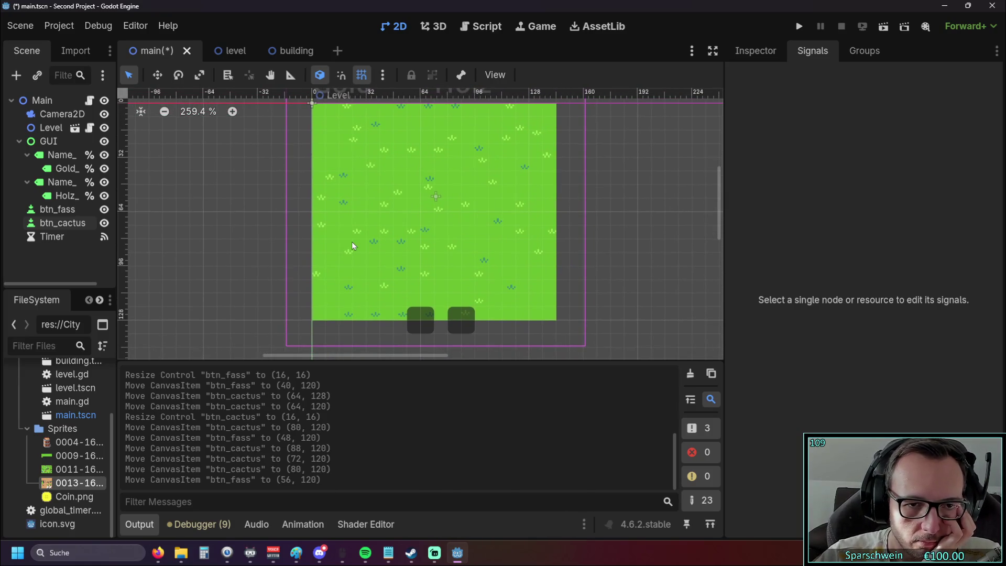
{"action": "scroll", "coordinate": [350, 244], "scroll_direction": "up", "scroll_amount": 4}
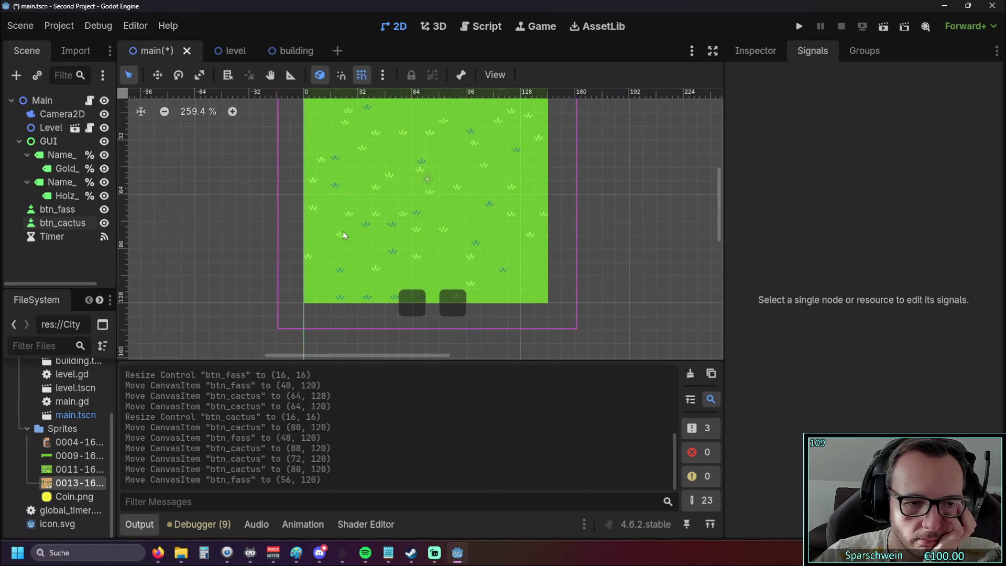
{"action": "left_click", "coordinate": [411, 309]}
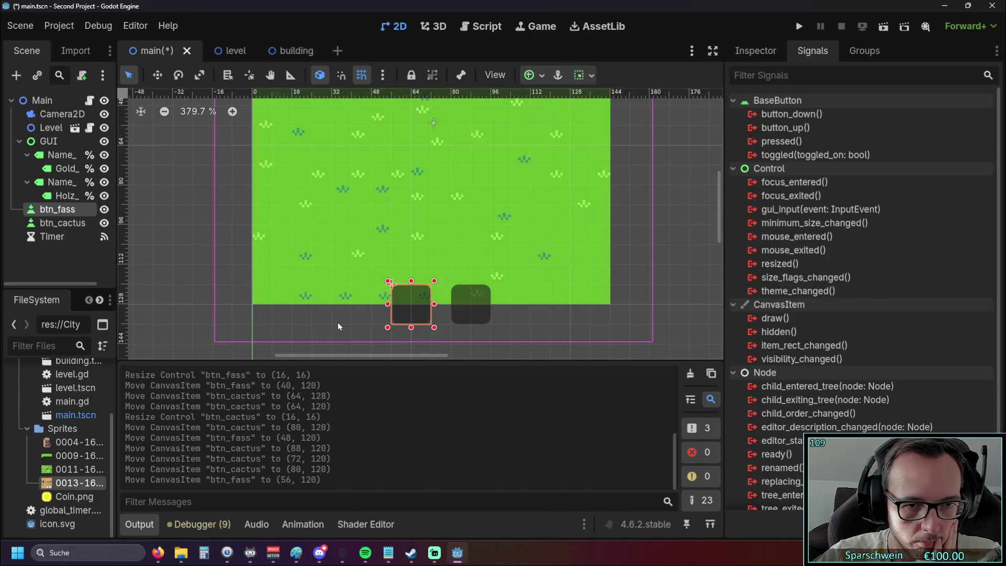